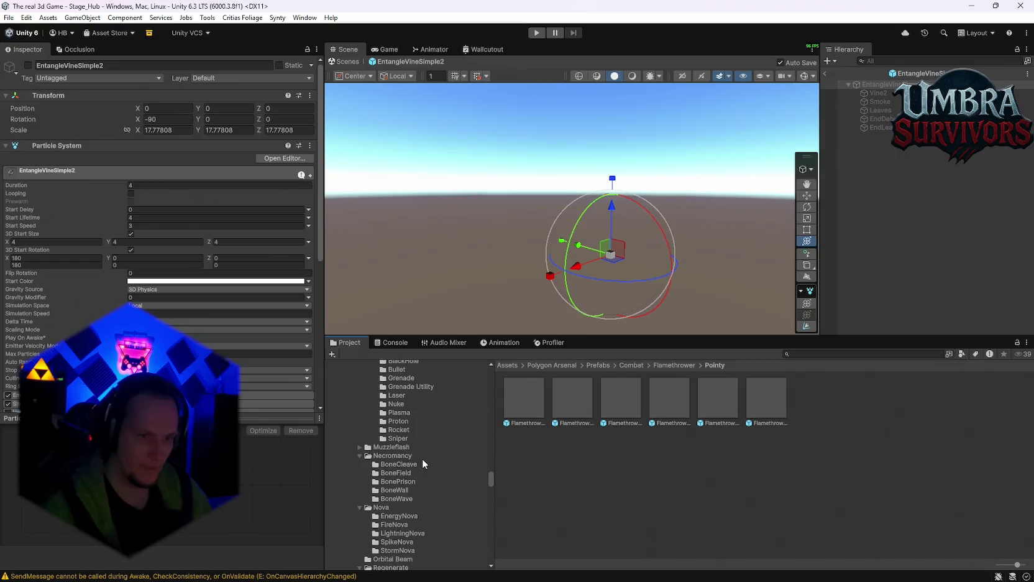
Preview the Polygon Arsenal rising bubbles effects and select the BubblesRisingLava prefab.
{"action": "scroll", "coordinate": [421, 462], "scroll_direction": "down", "scroll_amount": 2}
{"action": "scroll", "coordinate": [424, 463], "scroll_direction": "down", "scroll_amount": 2}
{"action": "left_click", "coordinate": [399, 474]}
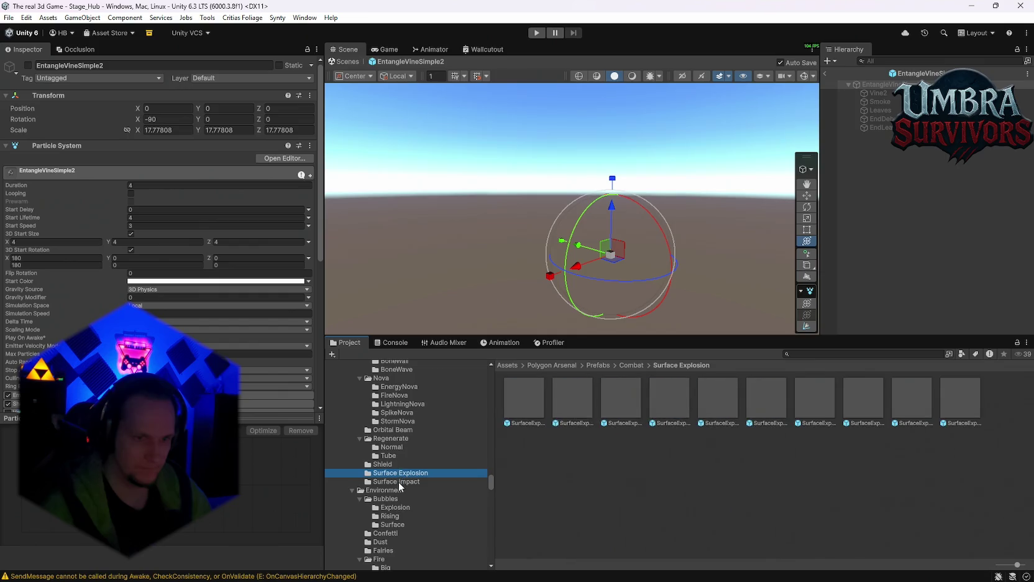
{"action": "scroll", "coordinate": [417, 494], "scroll_direction": "down", "scroll_amount": 1}
{"action": "left_click", "coordinate": [396, 476]}
{"action": "left_click", "coordinate": [398, 485]}
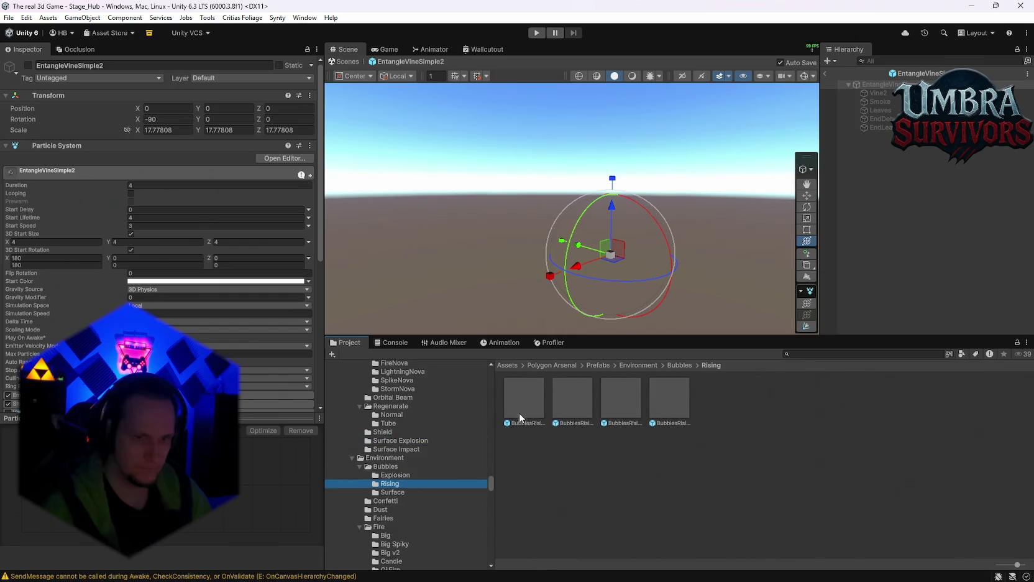
{"action": "double_click", "coordinate": [521, 404]}
{"action": "left_click", "coordinate": [596, 407]}
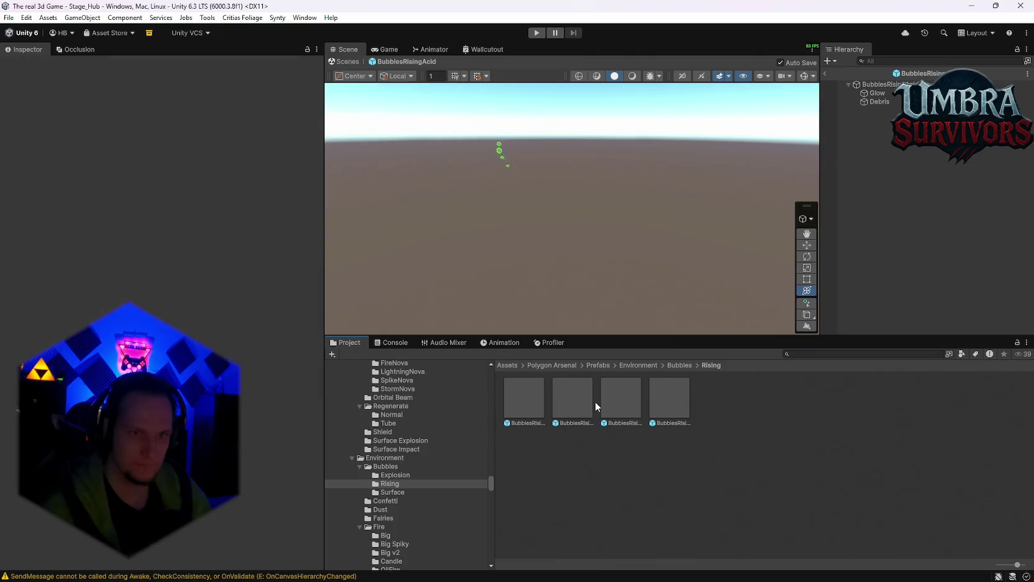
{"action": "left_click", "coordinate": [612, 402]}
{"action": "left_click", "coordinate": [564, 403]}
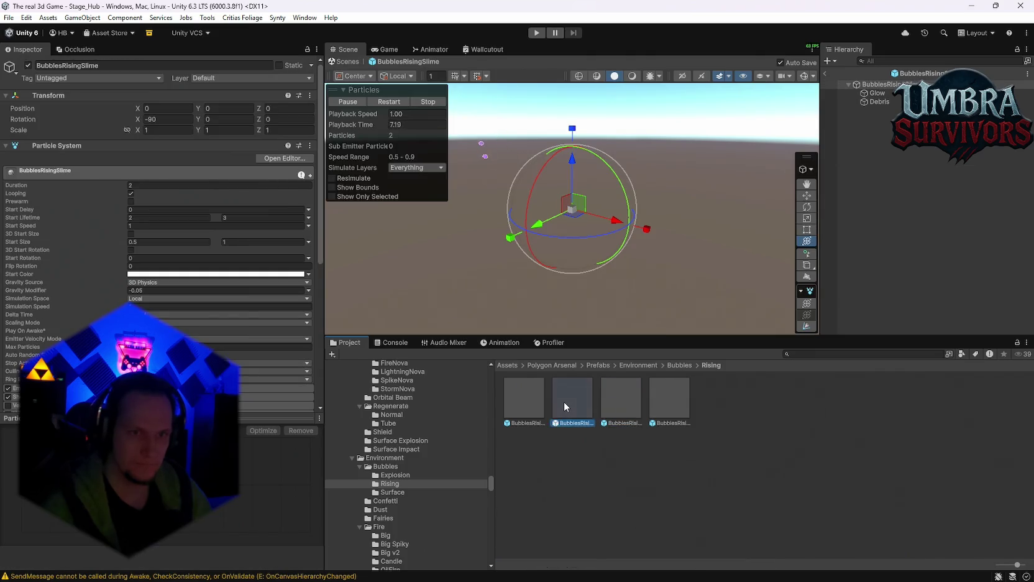
{"action": "left_click", "coordinate": [565, 403]}
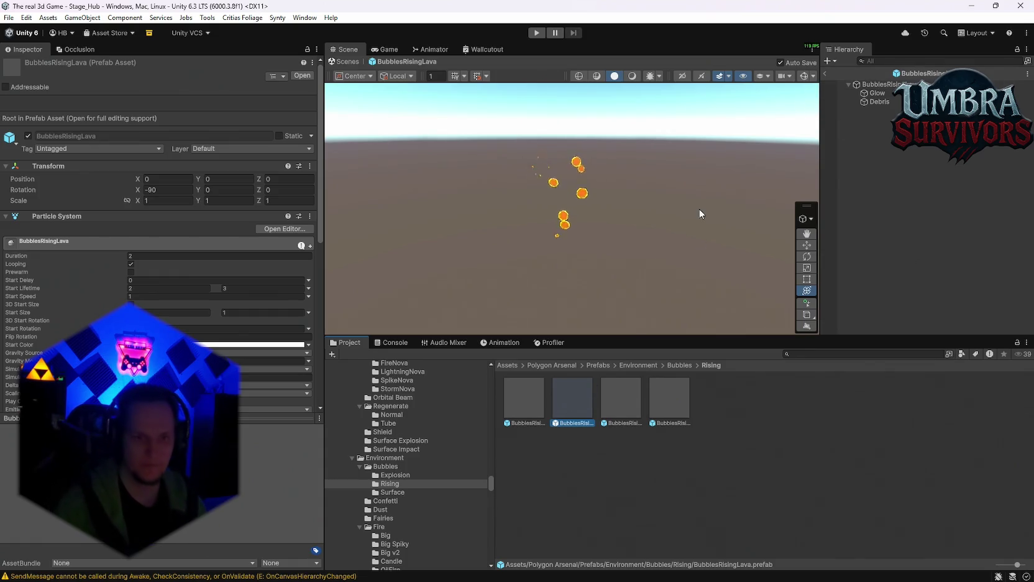
Search the project for 'event' and open the Event POI folder.
{"action": "left_click", "coordinate": [802, 353]}
{"action": "type", "text": "event"}
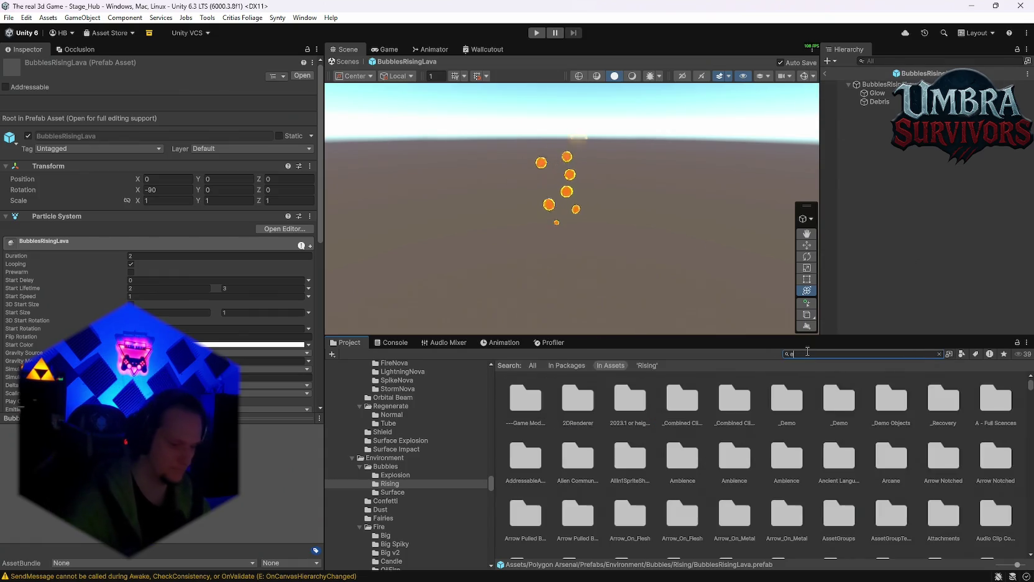
{"action": "double_click", "coordinate": [559, 405]}
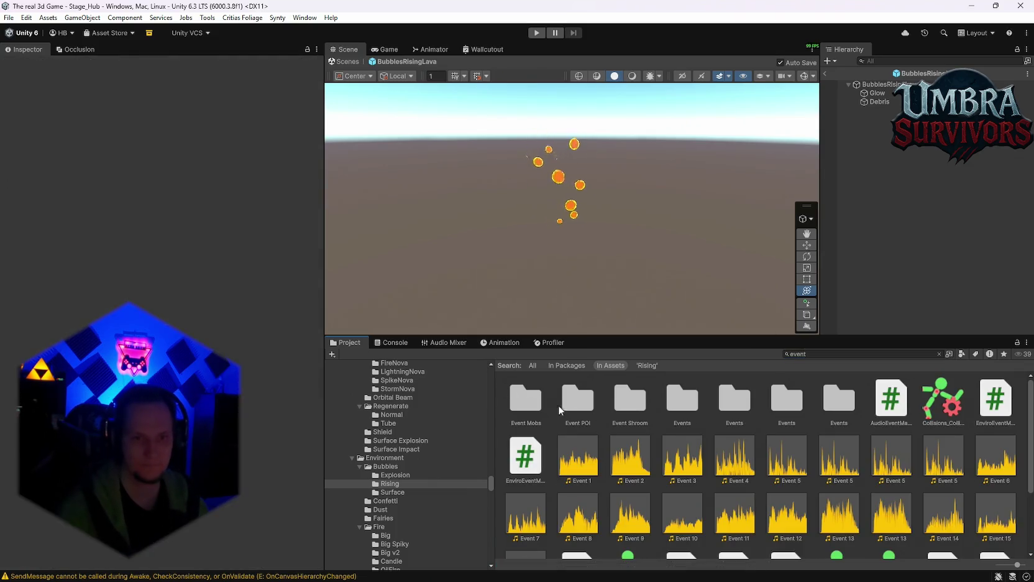
Go into Cave Stage 1, return to Stage_Hub, and open Cave Root for editing.
{"action": "double_click", "coordinate": [524, 399]}
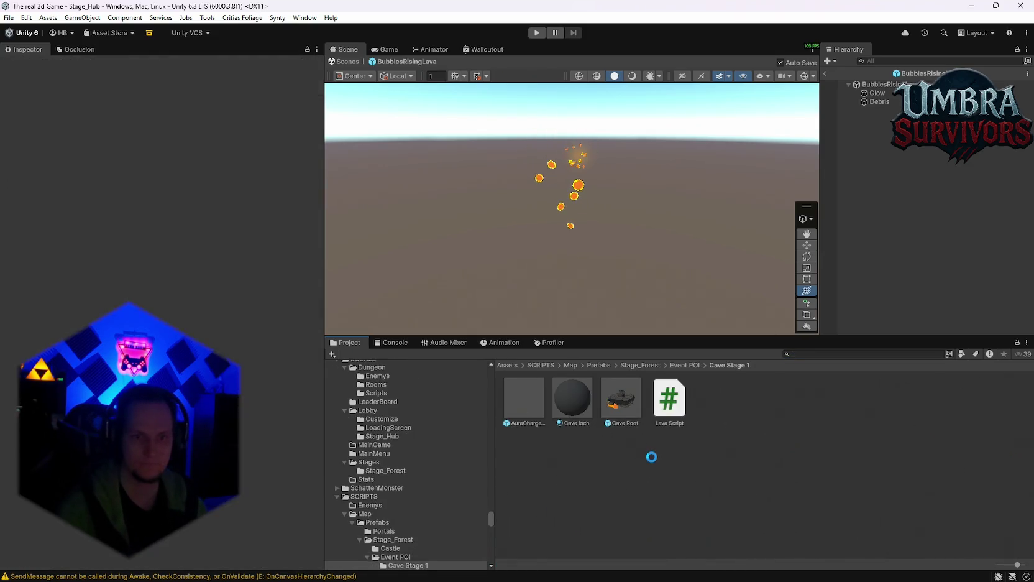
{"action": "left_click", "coordinate": [826, 73]}
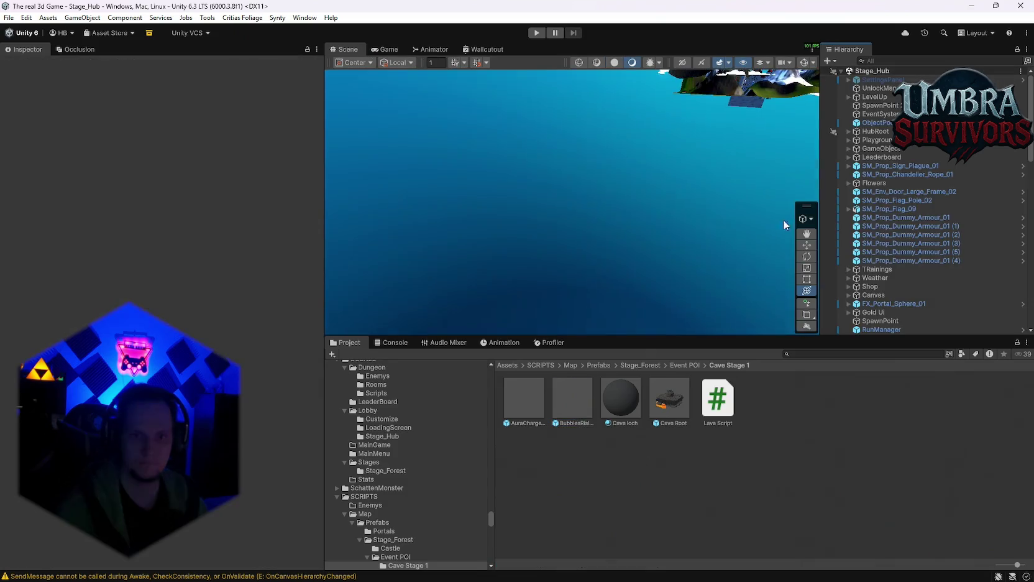
{"action": "double_click", "coordinate": [666, 407]}
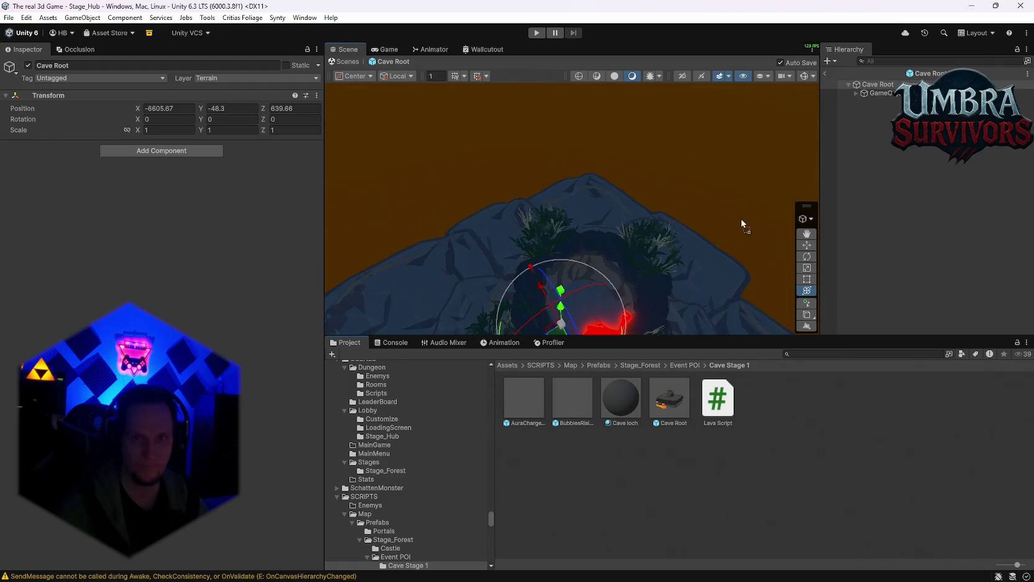
Add BubblesRisingLava as a child of Cave Root, scaled to about 12.9 and lowered slightly.
{"action": "left_click_drag", "start_coordinate": [877, 90], "coordinate": [873, 104]}
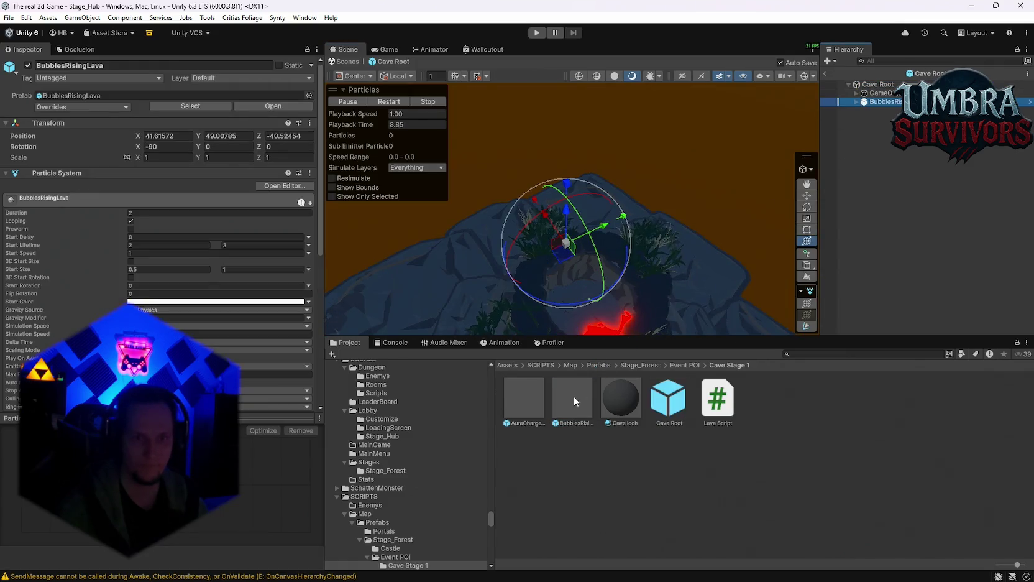
{"action": "mouse_move", "coordinate": [672, 220]}
{"action": "left_mouse_down"}
{"action": "mouse_move", "coordinate": [603, 262]}
{"action": "mouse_move", "coordinate": [683, 234]}
{"action": "mouse_move", "coordinate": [694, 237]}
{"action": "mouse_move", "coordinate": [690, 248]}
{"action": "mouse_move", "coordinate": [693, 212]}
{"action": "mouse_move", "coordinate": [595, 202]}
{"action": "mouse_move", "coordinate": [463, 224]}
{"action": "left_mouse_up"}
{"action": "mouse_move", "coordinate": [561, 204]}
{"action": "left_mouse_down"}
{"action": "mouse_move", "coordinate": [617, 127]}
{"action": "mouse_move", "coordinate": [606, 218]}
{"action": "mouse_move", "coordinate": [549, 232]}
{"action": "mouse_move", "coordinate": [547, 182]}
{"action": "mouse_move", "coordinate": [539, 205]}
{"action": "left_mouse_up"}
{"action": "left_click_drag", "start_coordinate": [549, 245], "coordinate": [551, 174]}
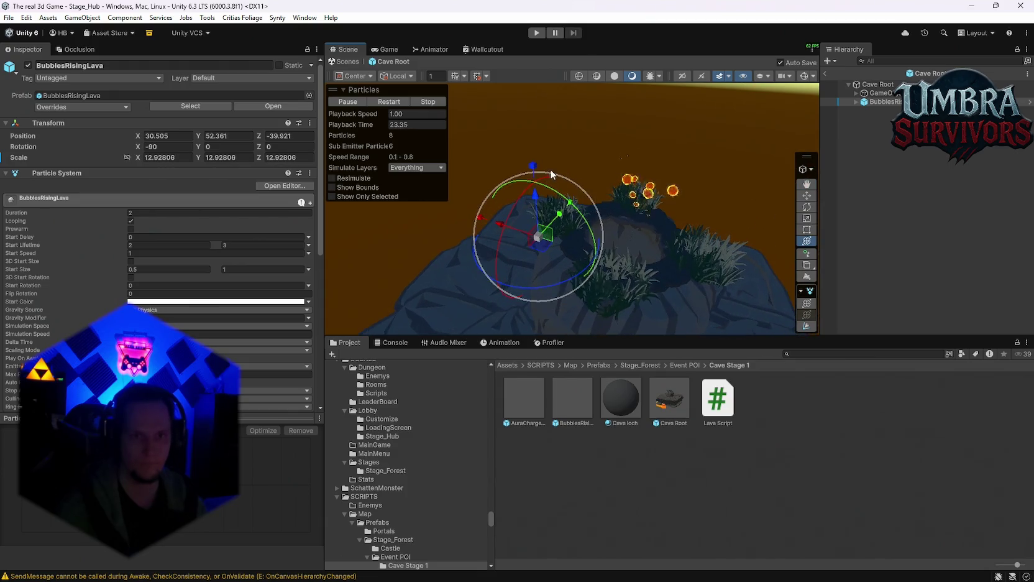
{"action": "left_click_drag", "start_coordinate": [542, 217], "coordinate": [542, 241]}
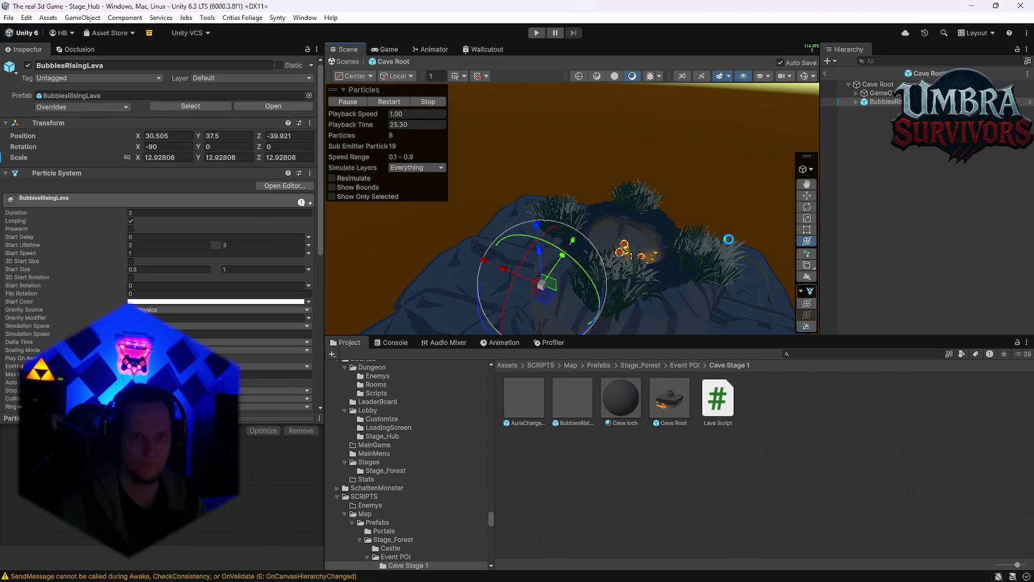
Move the lava bubbles into the cave mouth over the lava pool.
{"action": "mouse_move", "coordinate": [638, 234]}
{"action": "left_mouse_down"}
{"action": "mouse_move", "coordinate": [648, 239]}
{"action": "mouse_move", "coordinate": [637, 259]}
{"action": "mouse_move", "coordinate": [623, 259]}
{"action": "mouse_move", "coordinate": [648, 237]}
{"action": "left_mouse_up"}
{"action": "left_click_drag", "start_coordinate": [500, 247], "coordinate": [508, 262]}
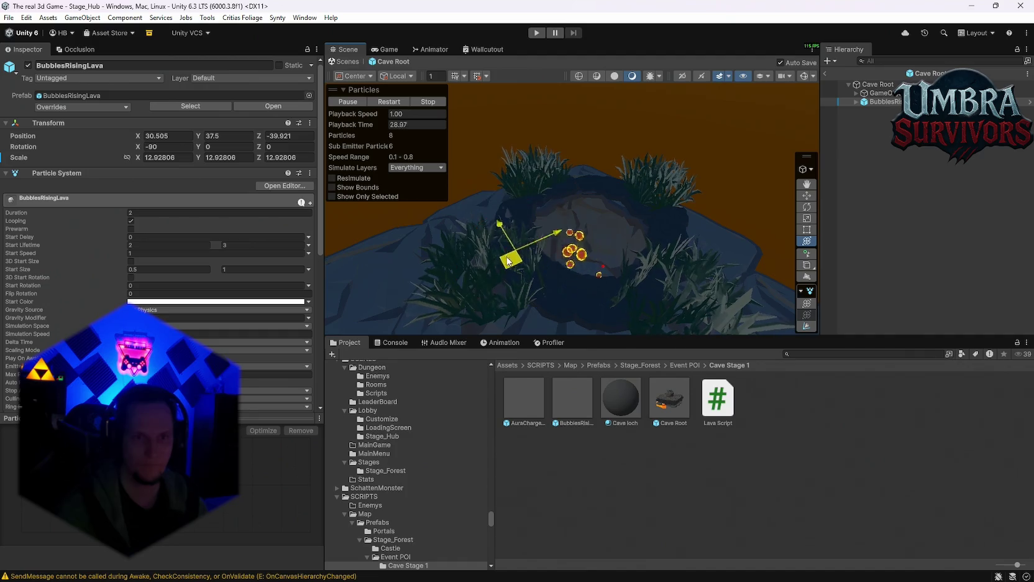
{"action": "mouse_move", "coordinate": [475, 206]}
{"action": "left_mouse_down"}
{"action": "mouse_move", "coordinate": [469, 158]}
{"action": "mouse_move", "coordinate": [593, 213]}
{"action": "mouse_move", "coordinate": [688, 204]}
{"action": "mouse_move", "coordinate": [637, 217]}
{"action": "mouse_move", "coordinate": [689, 217]}
{"action": "mouse_move", "coordinate": [649, 219]}
{"action": "mouse_move", "coordinate": [677, 208]}
{"action": "mouse_move", "coordinate": [639, 247]}
{"action": "mouse_move", "coordinate": [686, 247]}
{"action": "mouse_move", "coordinate": [656, 218]}
{"action": "mouse_move", "coordinate": [649, 224]}
{"action": "left_mouse_up"}
{"action": "left_click_drag", "start_coordinate": [495, 297], "coordinate": [514, 266]}
{"action": "mouse_move", "coordinate": [601, 230]}
{"action": "left_mouse_down"}
{"action": "mouse_move", "coordinate": [641, 217]}
{"action": "mouse_move", "coordinate": [657, 193]}
{"action": "mouse_move", "coordinate": [611, 262]}
{"action": "mouse_move", "coordinate": [612, 231]}
{"action": "mouse_move", "coordinate": [565, 239]}
{"action": "mouse_move", "coordinate": [544, 198]}
{"action": "mouse_move", "coordinate": [560, 234]}
{"action": "left_mouse_up"}
{"action": "scroll", "coordinate": [627, 232], "scroll_direction": "down", "scroll_amount": 4}
{"action": "mouse_move", "coordinate": [555, 271]}
{"action": "left_mouse_down"}
{"action": "mouse_move", "coordinate": [690, 185]}
{"action": "mouse_move", "coordinate": [627, 224]}
{"action": "mouse_move", "coordinate": [617, 298]}
{"action": "mouse_move", "coordinate": [612, 268]}
{"action": "mouse_move", "coordinate": [635, 229]}
{"action": "left_mouse_up"}
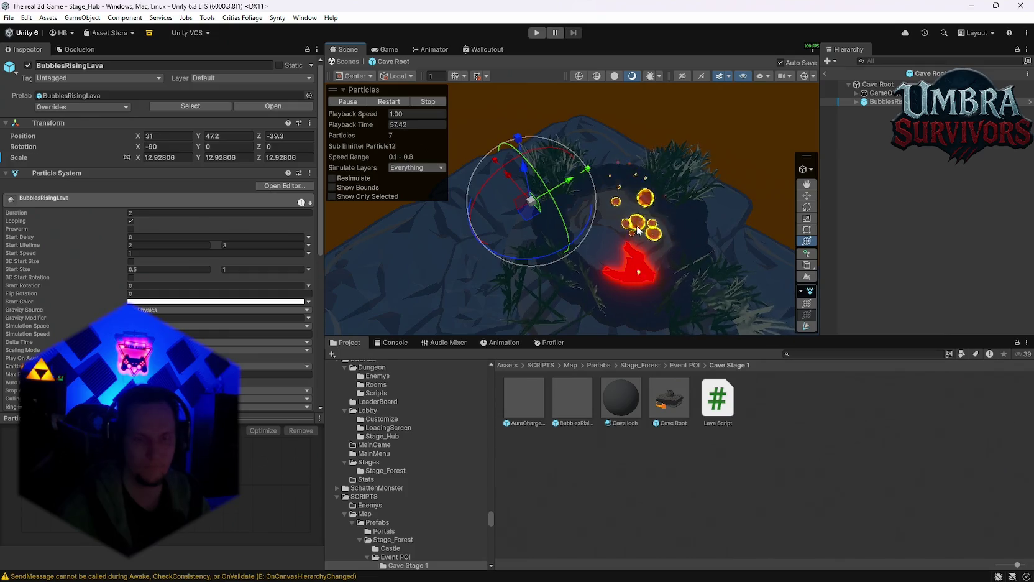
{"action": "left_click", "coordinate": [875, 94]}
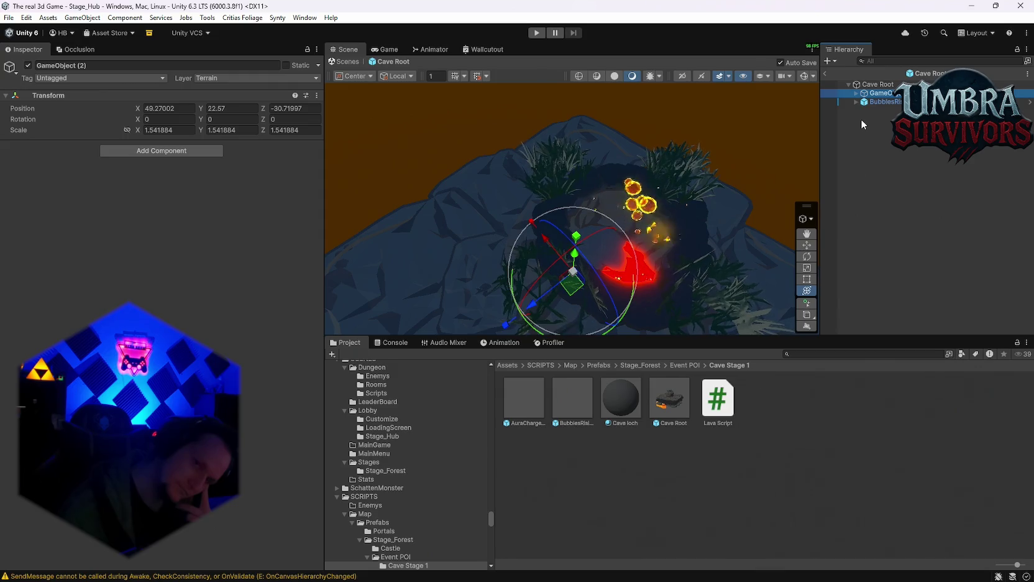
Add a Cylinder under Cave Root, scale it to about 6.86 and centre it over the cave.
{"action": "right_click", "coordinate": [879, 85]}
{"action": "mouse_move", "coordinate": [894, 307]}
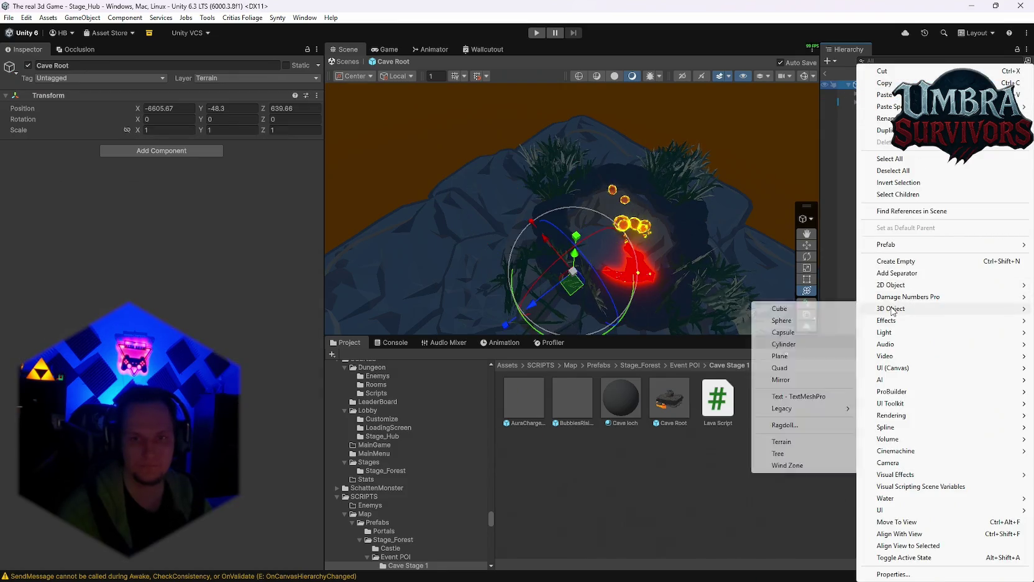
{"action": "left_click", "coordinate": [799, 347]}
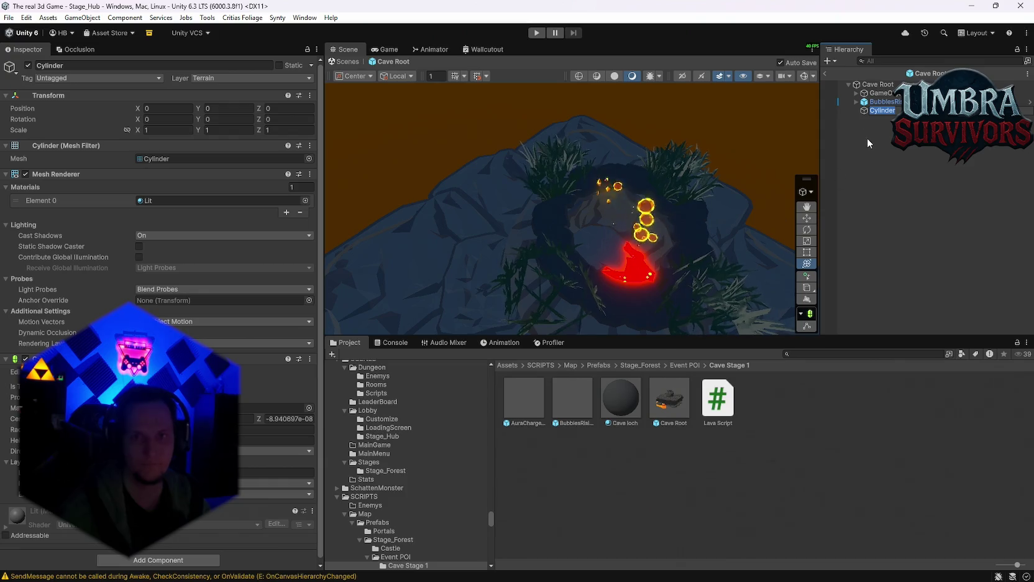
{"action": "mouse_move", "coordinate": [416, 192]}
{"action": "left_mouse_down", "text": "alt"}
{"action": "mouse_move", "coordinate": [647, 295]}
{"action": "mouse_move", "coordinate": [634, 234]}
{"action": "left_mouse_up", "text": "alt"}
{"action": "key", "text": "f"}
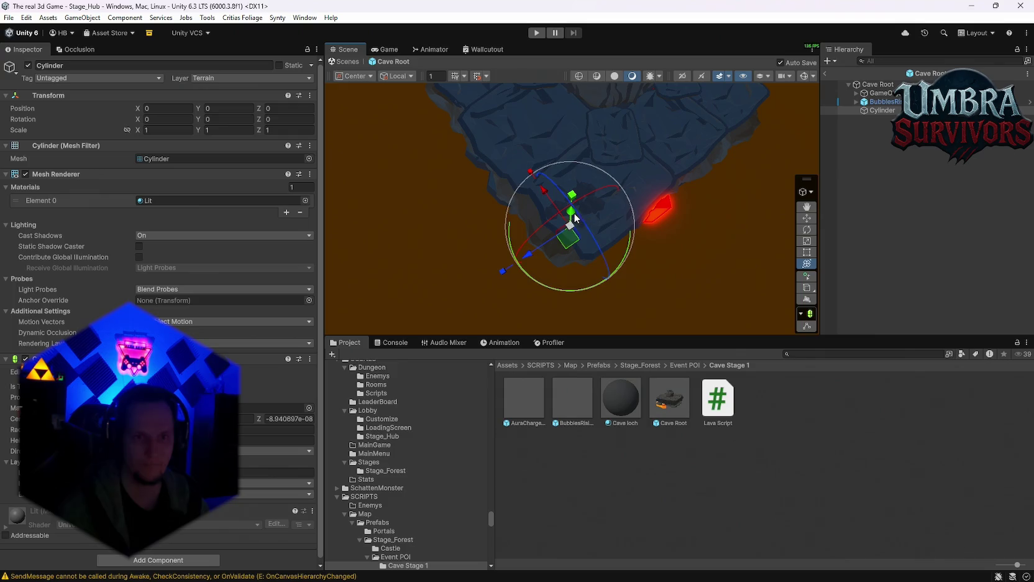
{"action": "left_click_drag", "start_coordinate": [613, 173], "coordinate": [598, 236], "text": "alt"}
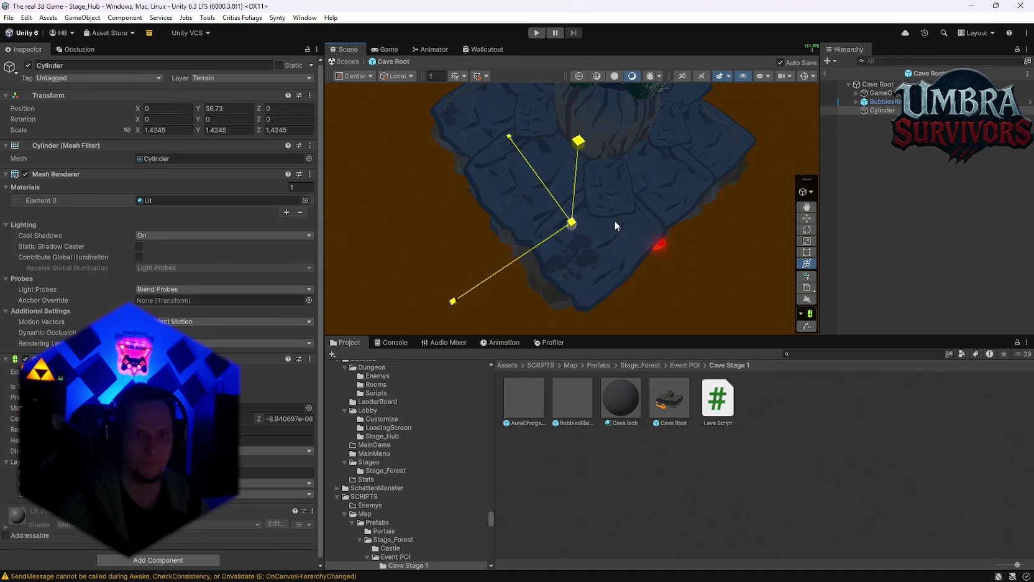
{"action": "mouse_move", "coordinate": [938, 220]}
{"action": "left_mouse_down"}
{"action": "mouse_move", "coordinate": [678, 166]}
{"action": "mouse_move", "coordinate": [545, 237]}
{"action": "mouse_move", "coordinate": [491, 190]}
{"action": "mouse_move", "coordinate": [682, 80]}
{"action": "left_mouse_up"}
{"action": "mouse_move", "coordinate": [646, 176]}
{"action": "left_mouse_down"}
{"action": "mouse_move", "coordinate": [657, 203]}
{"action": "mouse_move", "coordinate": [563, 240]}
{"action": "mouse_move", "coordinate": [597, 168]}
{"action": "left_mouse_up"}
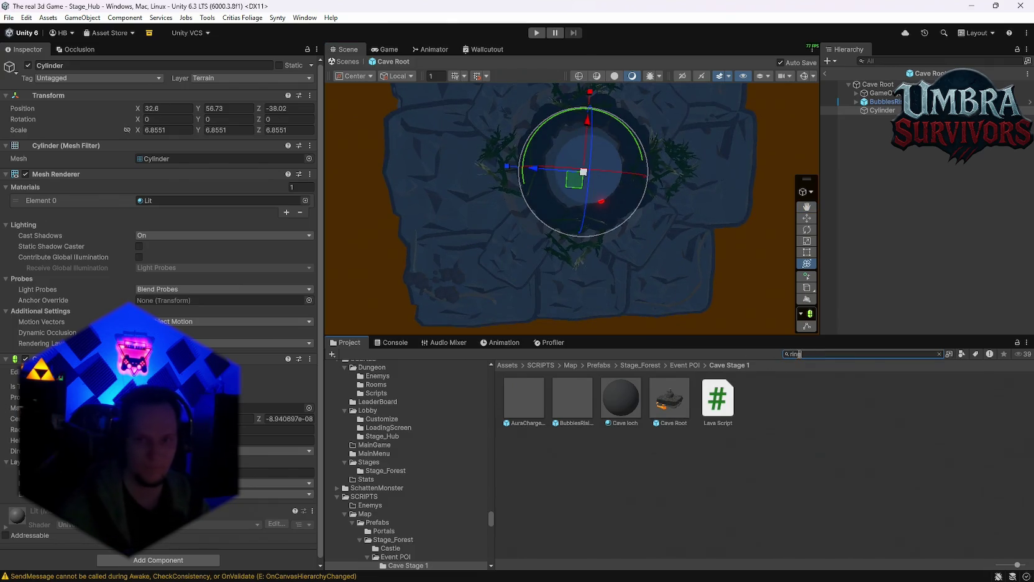
Give the cylinder a cfxr ring mesh from the 'ring' search and resize it around the cave.
{"action": "type", "text": "g"}
{"action": "scroll", "coordinate": [687, 435], "scroll_direction": "down", "scroll_amount": 10}
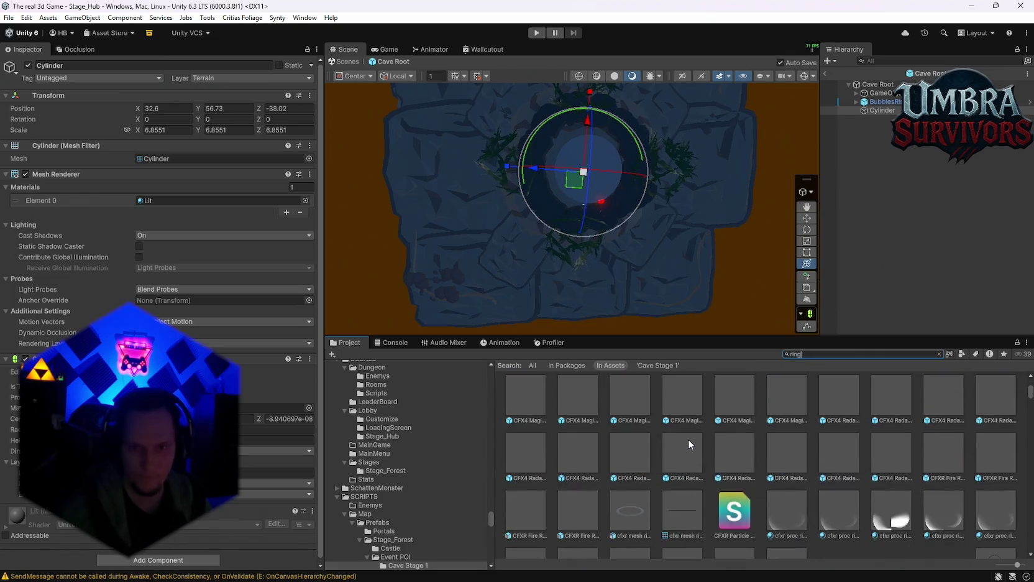
{"action": "scroll", "coordinate": [724, 453], "scroll_direction": "down", "scroll_amount": 2}
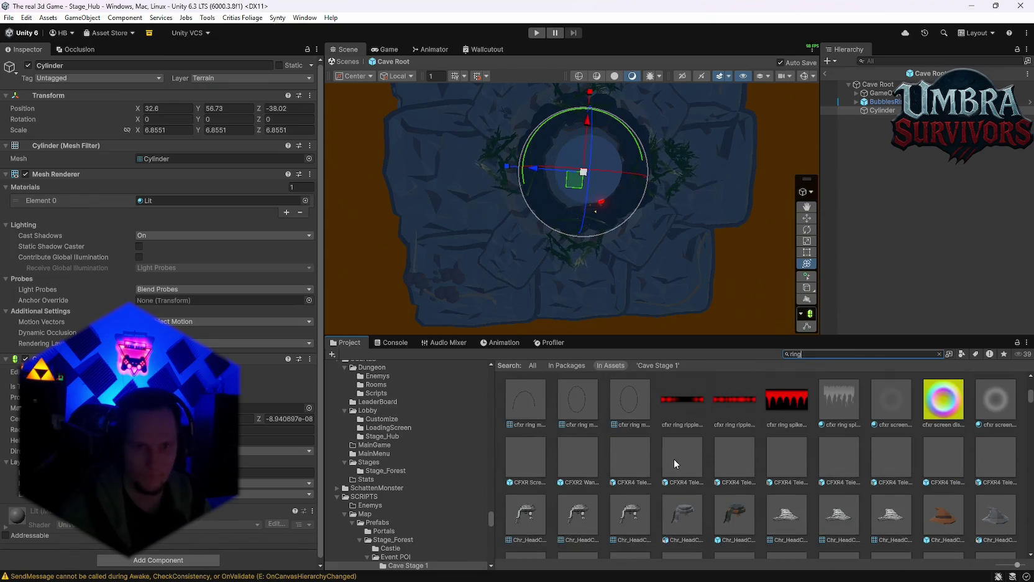
{"action": "left_click_drag", "start_coordinate": [158, 165], "coordinate": [159, 164]}
{"action": "scroll", "coordinate": [618, 207], "scroll_direction": "up", "scroll_amount": 5}
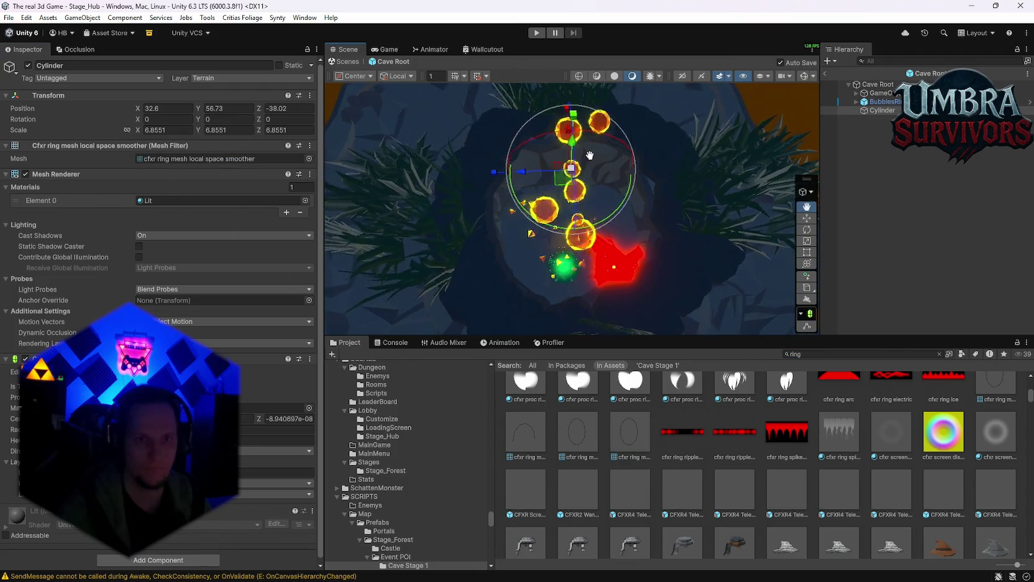
{"action": "key", "text": "y"}
{"action": "mouse_move", "coordinate": [581, 168]}
{"action": "left_mouse_down"}
{"action": "mouse_move", "coordinate": [688, 168]}
{"action": "mouse_move", "coordinate": [578, 170]}
{"action": "left_mouse_up"}
Replace the ring's mesh with FX_Ring_01.
{"action": "scroll", "coordinate": [714, 441], "scroll_direction": "down", "scroll_amount": 3}
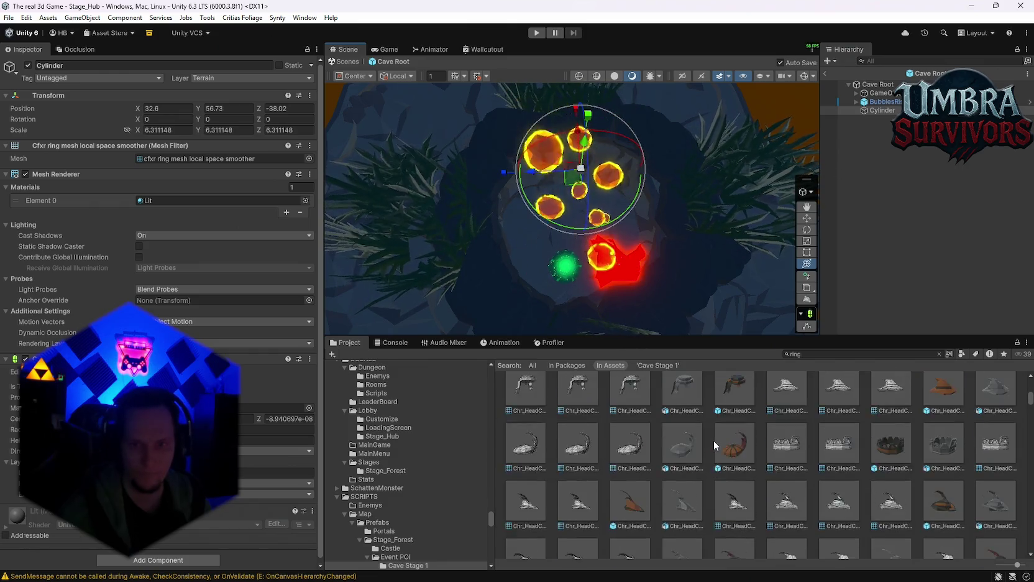
{"action": "scroll", "coordinate": [715, 440], "scroll_direction": "down", "scroll_amount": 5}
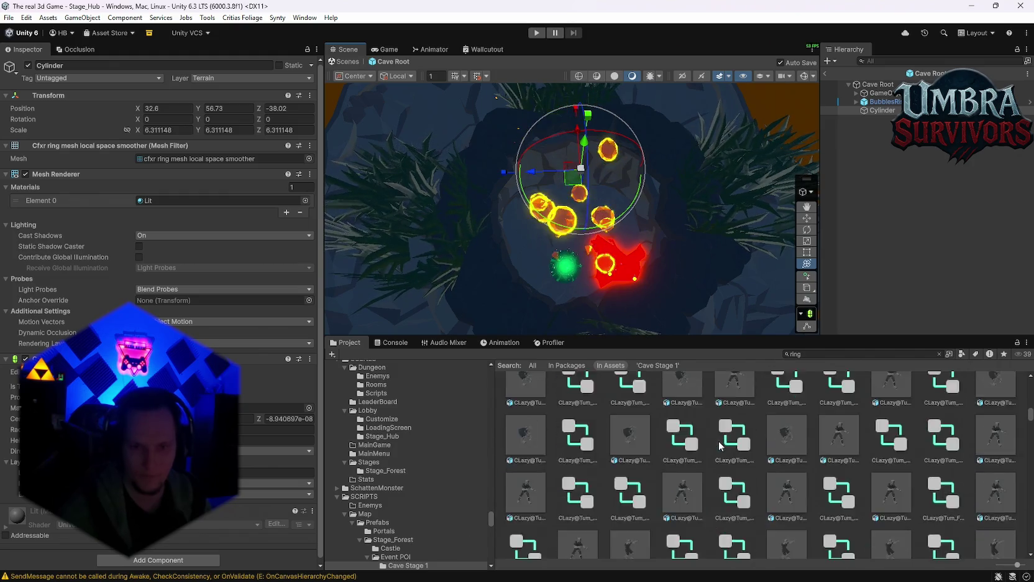
{"action": "scroll", "coordinate": [718, 441], "scroll_direction": "down", "scroll_amount": 5}
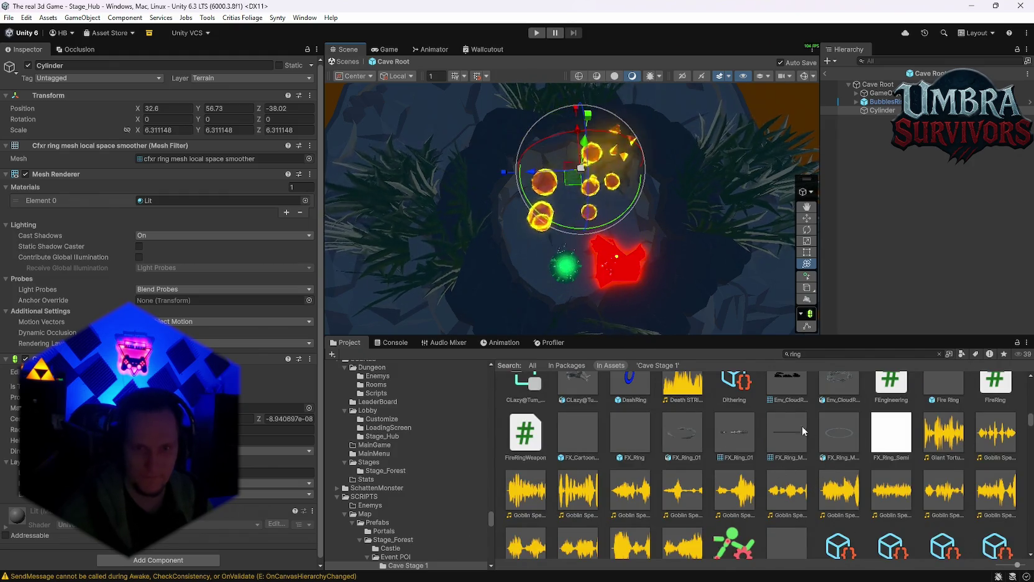
{"action": "mouse_move", "coordinate": [735, 435]}
{"action": "left_mouse_down"}
{"action": "mouse_move", "coordinate": [305, 312]}
{"action": "mouse_move", "coordinate": [187, 159]}
{"action": "left_mouse_up"}
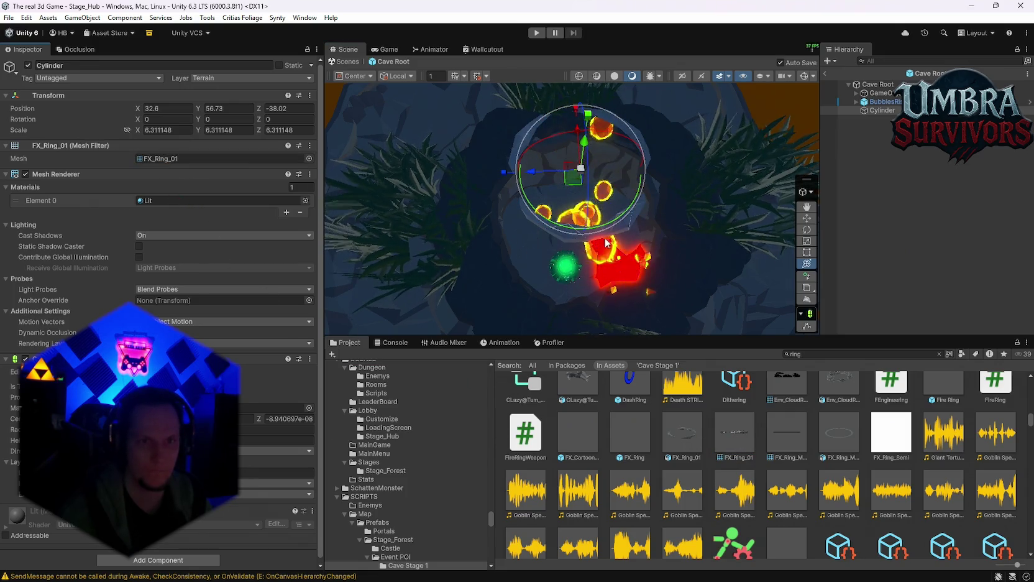
{"action": "mouse_move", "coordinate": [606, 242]}
{"action": "left_mouse_down"}
{"action": "mouse_move", "coordinate": [567, 218]}
{"action": "mouse_move", "coordinate": [590, 177]}
{"action": "mouse_move", "coordinate": [616, 208]}
{"action": "mouse_move", "coordinate": [569, 168]}
{"action": "mouse_move", "coordinate": [567, 217]}
{"action": "mouse_move", "coordinate": [580, 239]}
{"action": "mouse_move", "coordinate": [567, 231]}
{"action": "mouse_move", "coordinate": [568, 223]}
{"action": "mouse_move", "coordinate": [647, 249]}
{"action": "mouse_move", "coordinate": [595, 153]}
{"action": "mouse_move", "coordinate": [674, 160]}
{"action": "mouse_move", "coordinate": [672, 175]}
{"action": "left_mouse_up"}
Scale the FX_Ring_01 ring to about 25.4, rotate it 80.82 on Y, and lower it to Y 47.13.
{"action": "mouse_move", "coordinate": [520, 214]}
{"action": "left_mouse_down"}
{"action": "mouse_move", "coordinate": [589, 180]}
{"action": "mouse_move", "coordinate": [622, 195]}
{"action": "left_mouse_up"}
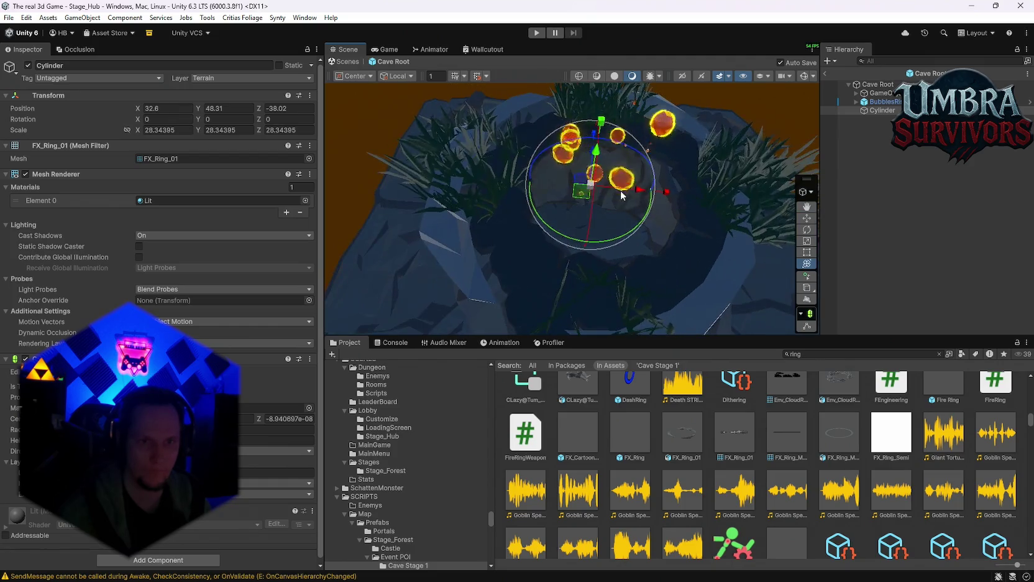
{"action": "mouse_move", "coordinate": [603, 240]}
{"action": "left_mouse_down"}
{"action": "mouse_move", "coordinate": [481, 252]}
{"action": "mouse_move", "coordinate": [396, 236]}
{"action": "mouse_move", "coordinate": [589, 201]}
{"action": "mouse_move", "coordinate": [558, 171]}
{"action": "left_mouse_up"}
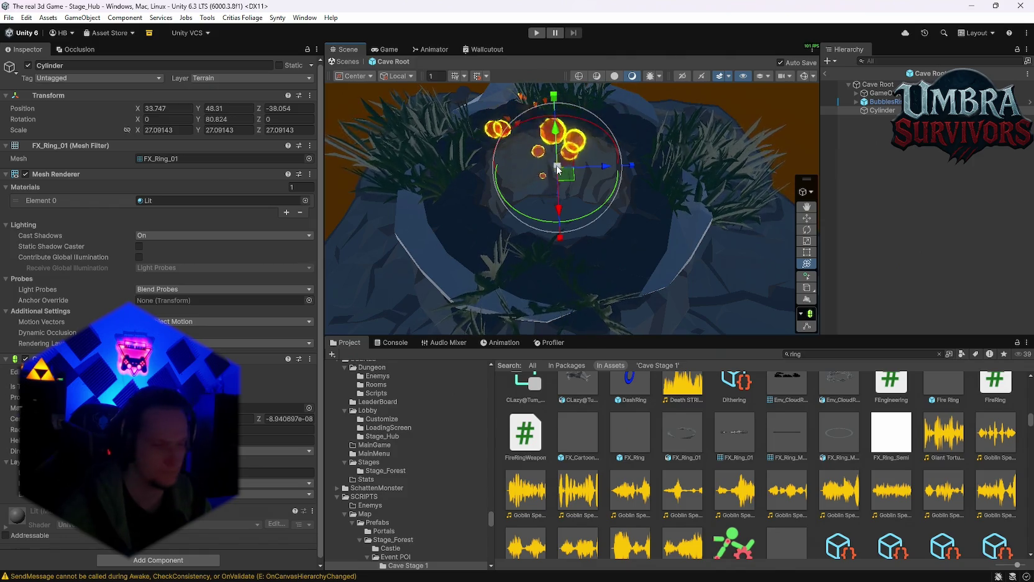
{"action": "mouse_move", "coordinate": [559, 172]}
{"action": "left_mouse_down"}
{"action": "mouse_move", "coordinate": [610, 142]}
{"action": "mouse_move", "coordinate": [535, 136]}
{"action": "mouse_move", "coordinate": [543, 181]}
{"action": "left_mouse_up"}
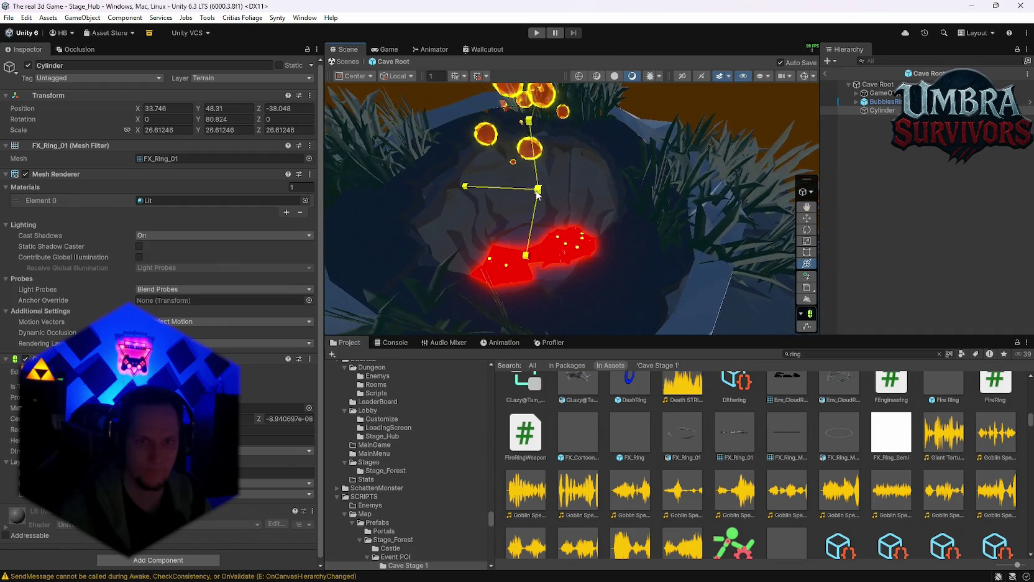
{"action": "left_click_drag", "start_coordinate": [549, 188], "coordinate": [556, 180]}
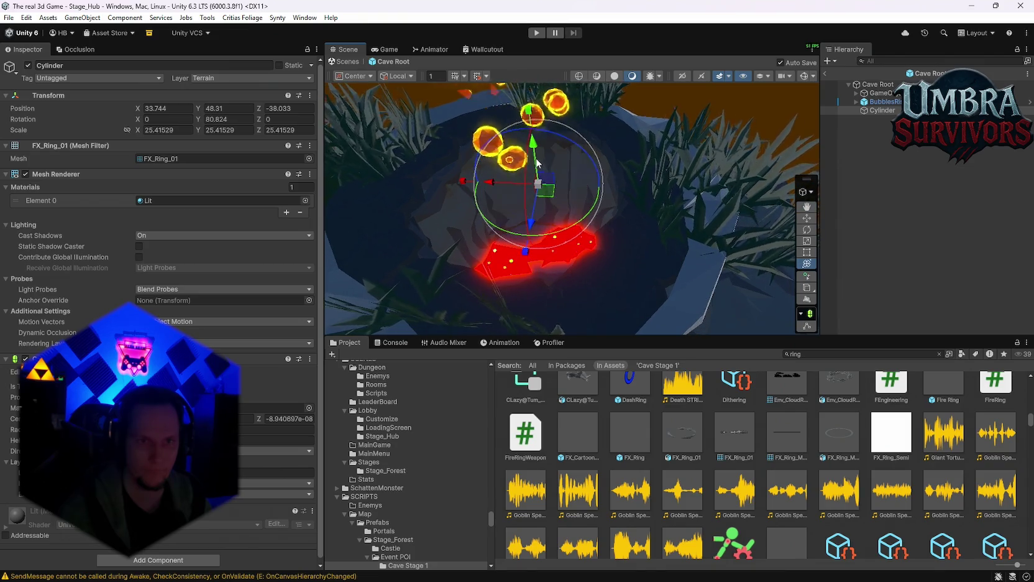
{"action": "mouse_move", "coordinate": [523, 166]}
{"action": "left_mouse_down"}
{"action": "mouse_move", "coordinate": [608, 203]}
{"action": "mouse_move", "coordinate": [554, 201]}
{"action": "mouse_move", "coordinate": [563, 213]}
{"action": "left_mouse_up"}
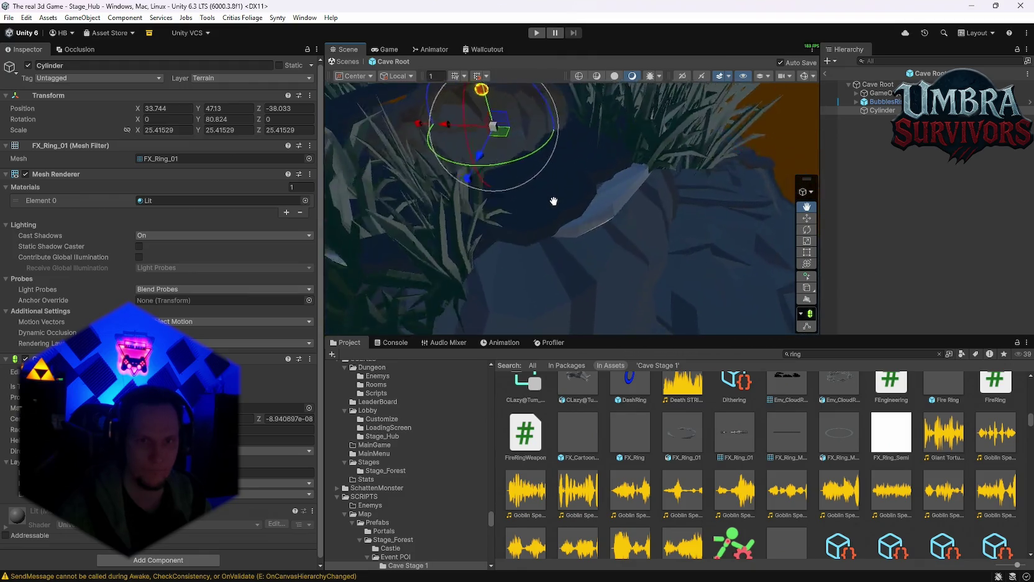
{"action": "scroll", "coordinate": [808, 438], "scroll_direction": "down", "scroll_amount": 5}
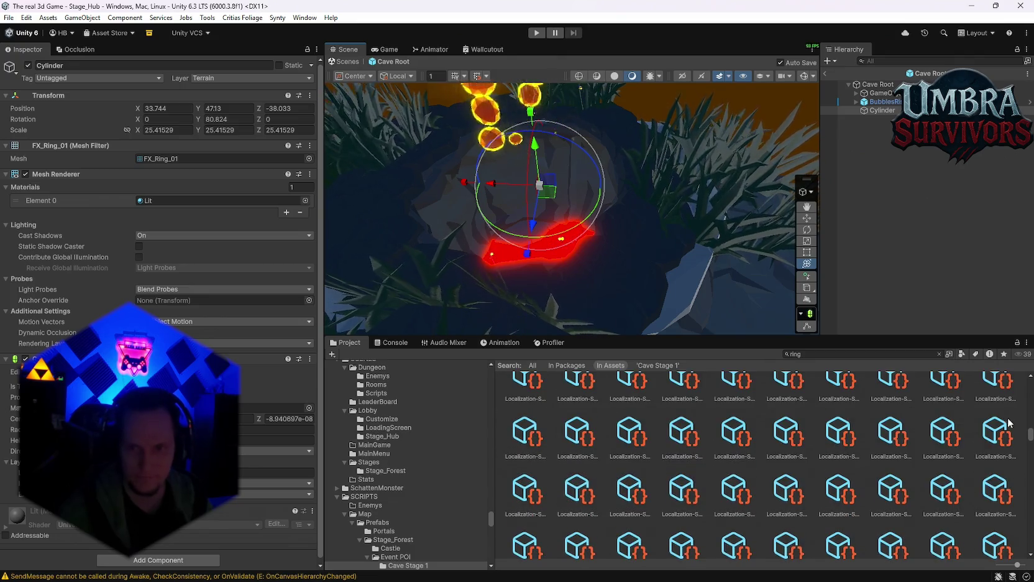
{"action": "mouse_move", "coordinate": [1030, 437]}
{"action": "left_mouse_down"}
{"action": "mouse_move", "coordinate": [1030, 548]}
{"action": "mouse_move", "coordinate": [1029, 538]}
{"action": "left_mouse_up"}
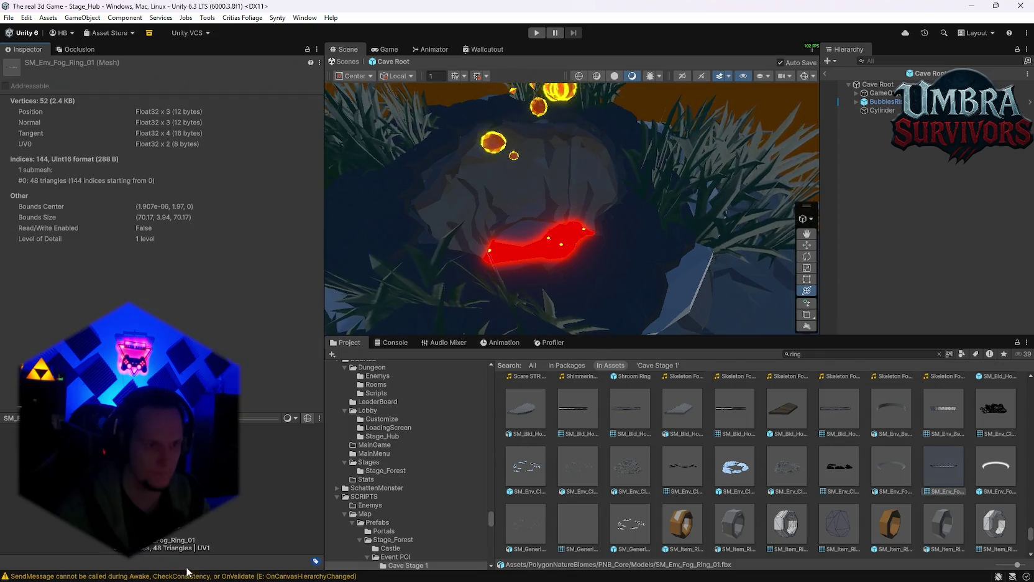
{"action": "left_click", "coordinate": [882, 110]}
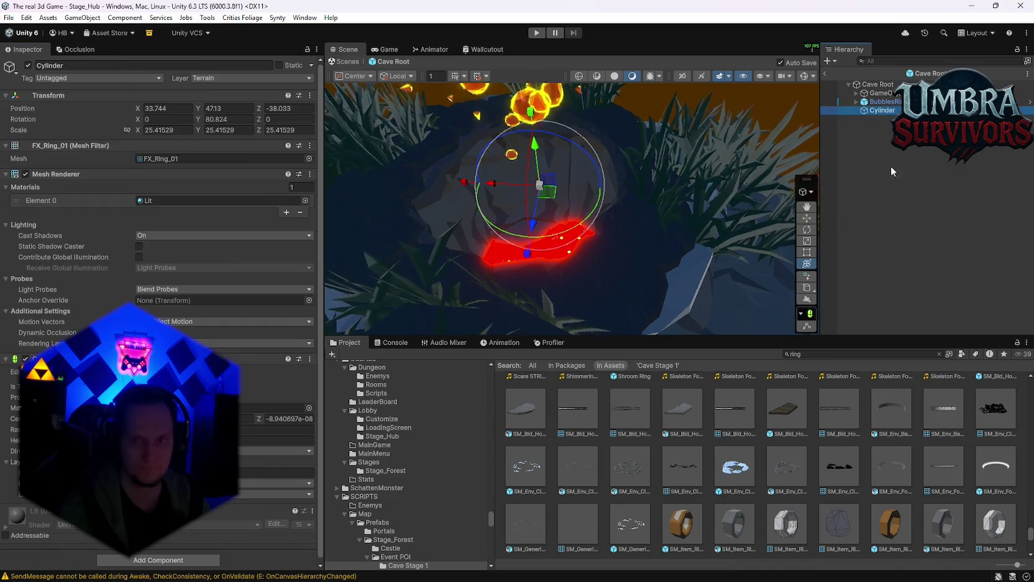
Assign SM_Env_Fog_Ring_01 to the Cylinder, scale it to about 0.88 and raise it to Y 85.8.
{"action": "left_click_drag", "start_coordinate": [936, 473], "coordinate": [160, 163]}
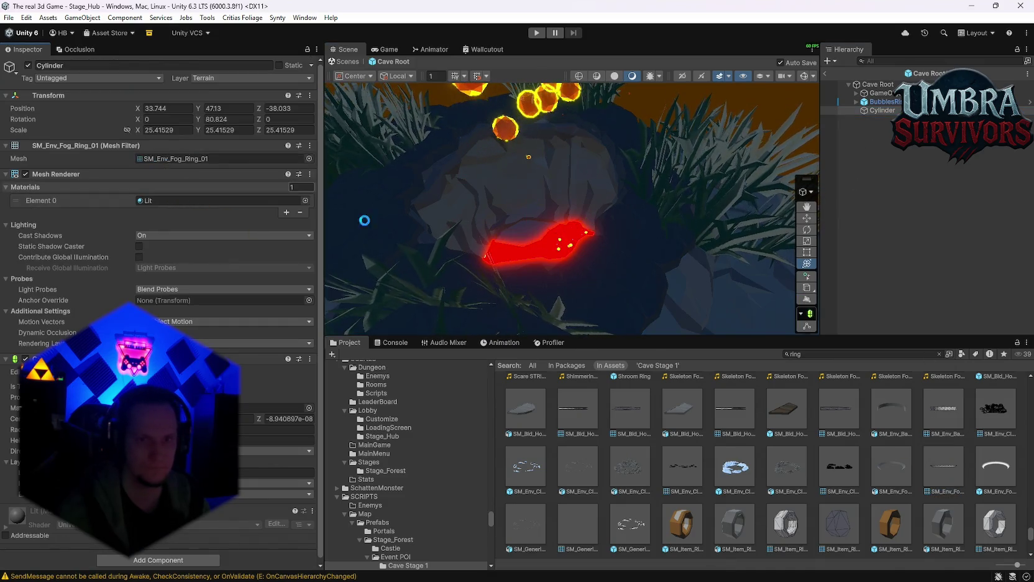
{"action": "scroll", "coordinate": [536, 210], "scroll_direction": "down", "scroll_amount": 3}
{"action": "left_click", "coordinate": [885, 110]}
{"action": "mouse_move", "coordinate": [629, 232]}
{"action": "left_mouse_down"}
{"action": "mouse_move", "coordinate": [378, 219]}
{"action": "mouse_move", "coordinate": [619, 222]}
{"action": "mouse_move", "coordinate": [352, 211]}
{"action": "mouse_move", "coordinate": [538, 423]}
{"action": "mouse_move", "coordinate": [588, 449]}
{"action": "mouse_move", "coordinate": [561, 240]}
{"action": "mouse_move", "coordinate": [579, 232]}
{"action": "mouse_move", "coordinate": [592, 295]}
{"action": "left_mouse_up"}
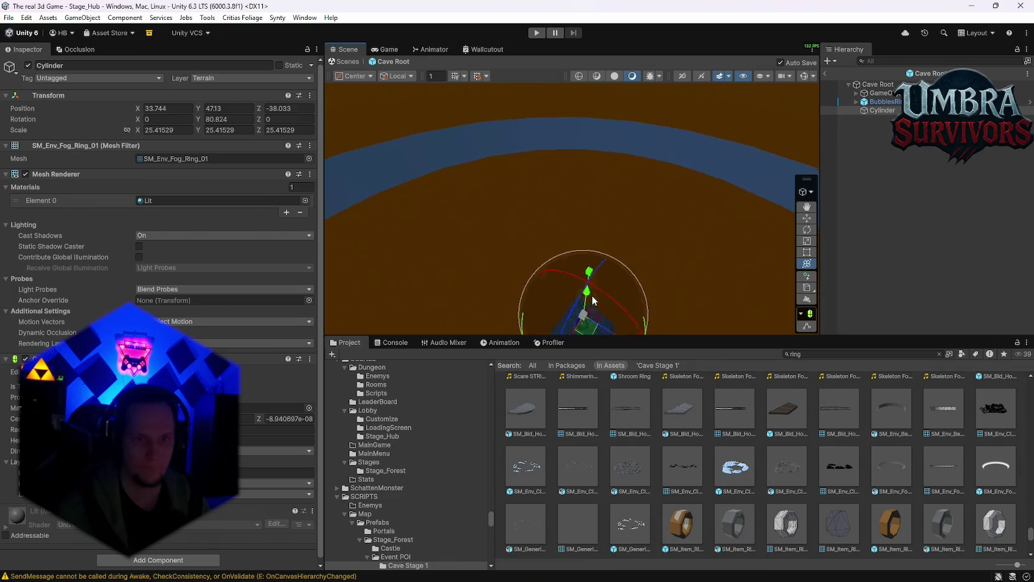
{"action": "key", "text": "ctrl+z"}
{"action": "key", "text": "ctrl+z"}
{"action": "mouse_move", "coordinate": [522, 305]}
{"action": "left_mouse_down"}
{"action": "mouse_move", "coordinate": [594, 283]}
{"action": "mouse_move", "coordinate": [614, 242]}
{"action": "mouse_move", "coordinate": [667, 273]}
{"action": "mouse_move", "coordinate": [591, 205]}
{"action": "mouse_move", "coordinate": [548, 204]}
{"action": "mouse_move", "coordinate": [602, 204]}
{"action": "mouse_move", "coordinate": [612, 107]}
{"action": "mouse_move", "coordinate": [559, 139]}
{"action": "mouse_move", "coordinate": [557, 221]}
{"action": "left_mouse_up"}
{"action": "mouse_move", "coordinate": [620, 103]}
{"action": "left_mouse_down"}
{"action": "mouse_move", "coordinate": [614, 174]}
{"action": "mouse_move", "coordinate": [631, 222]}
{"action": "left_mouse_up"}
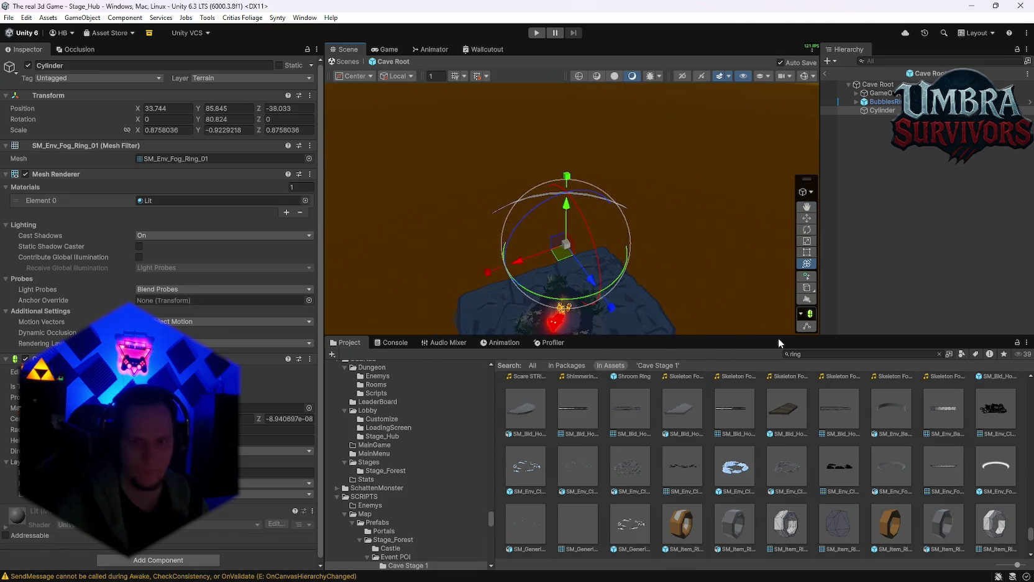
{"action": "scroll", "coordinate": [840, 457], "scroll_direction": "up", "scroll_amount": 1}
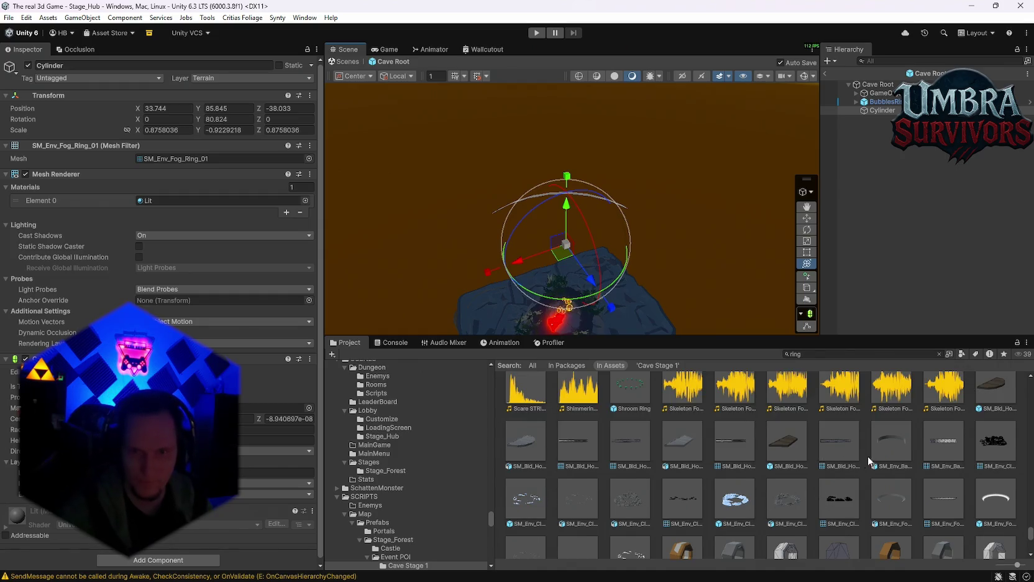
Preview the SM_Env_Background_Ring_01, tower flooring and cloud ring meshes in the Inspector.
{"action": "scroll", "coordinate": [715, 464], "scroll_direction": "up", "scroll_amount": 1}
{"action": "left_click", "coordinate": [940, 472]}
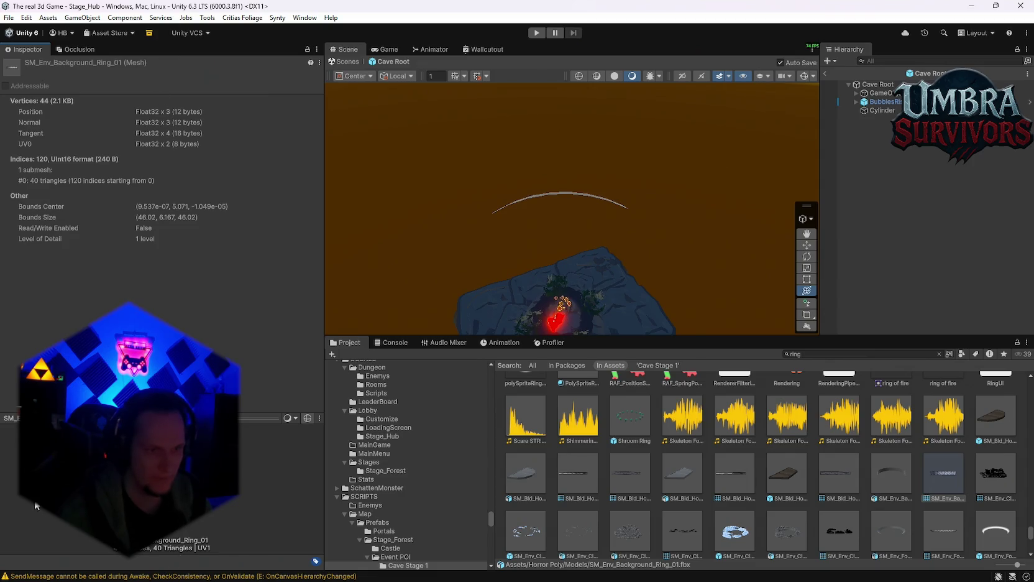
{"action": "left_click", "coordinate": [579, 473]}
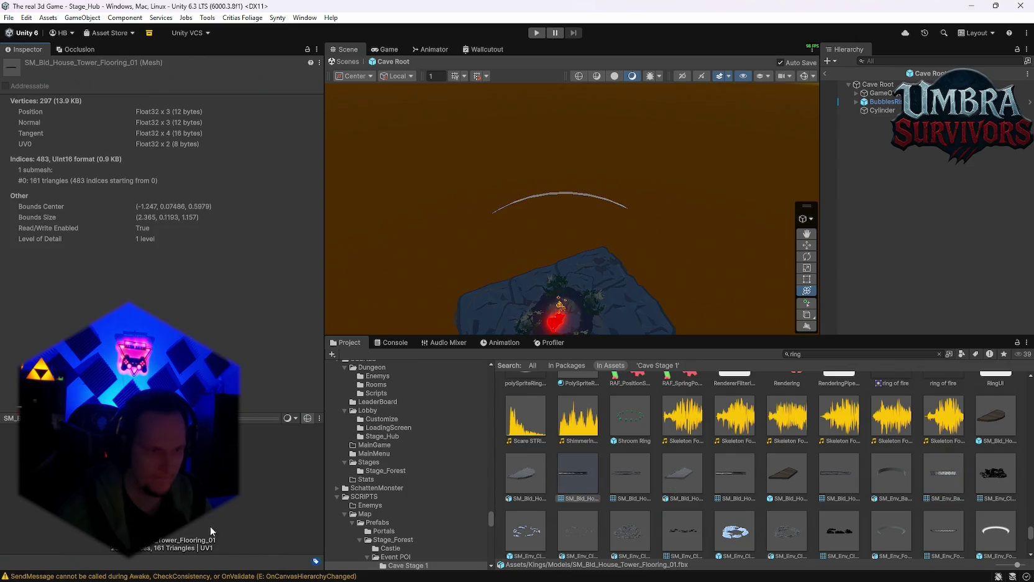
{"action": "key", "text": "Right"}
{"action": "left_click", "coordinate": [569, 529]}
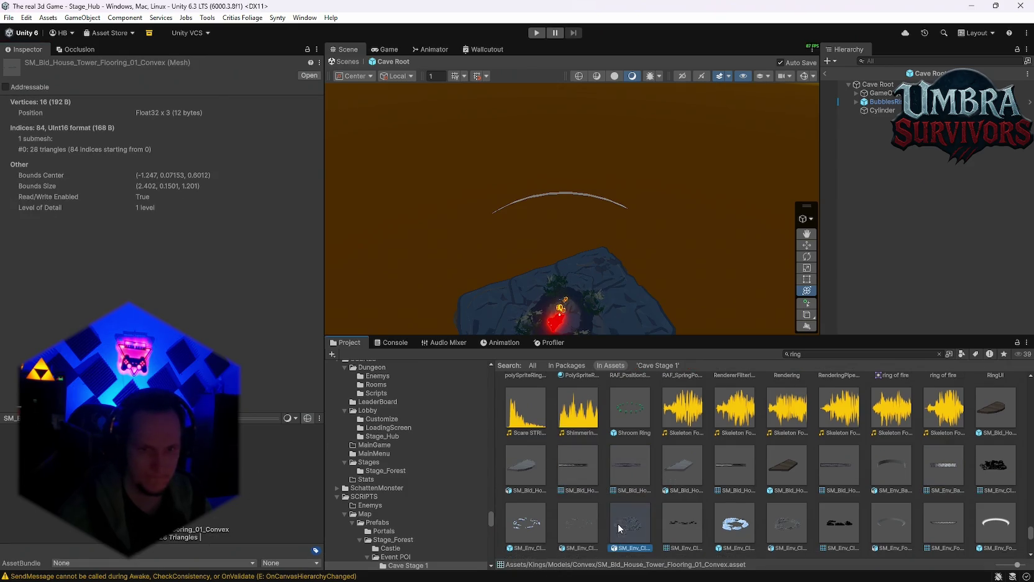
{"action": "left_click", "coordinate": [683, 522]}
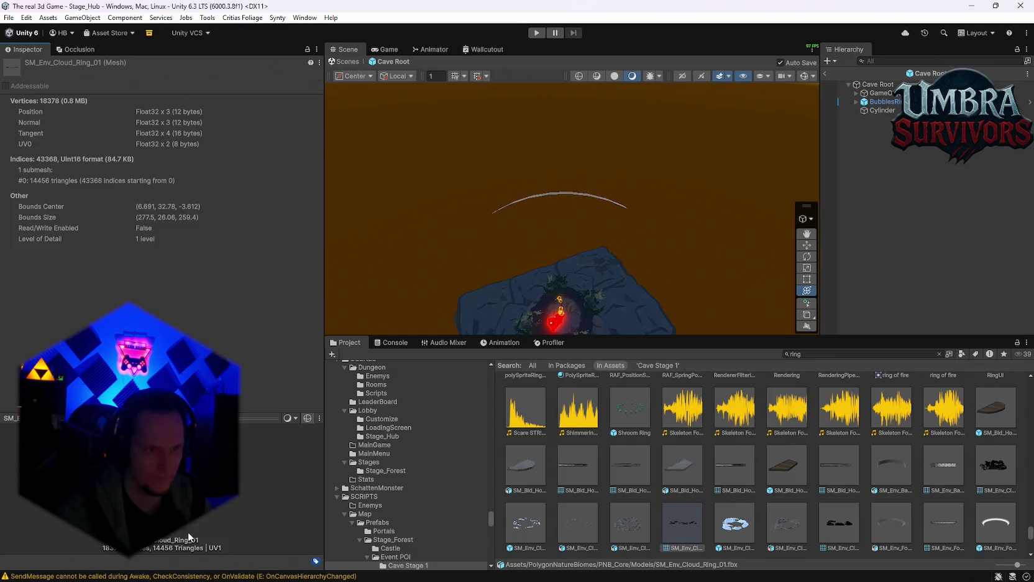
{"action": "scroll", "coordinate": [838, 524], "scroll_direction": "up", "scroll_amount": 1}
{"action": "left_click", "coordinate": [985, 505]}
Settle on the FX_Ring_Mesh asset (50 vertices, 48 triangles).
{"action": "scroll", "coordinate": [766, 503], "scroll_direction": "up", "scroll_amount": 3}
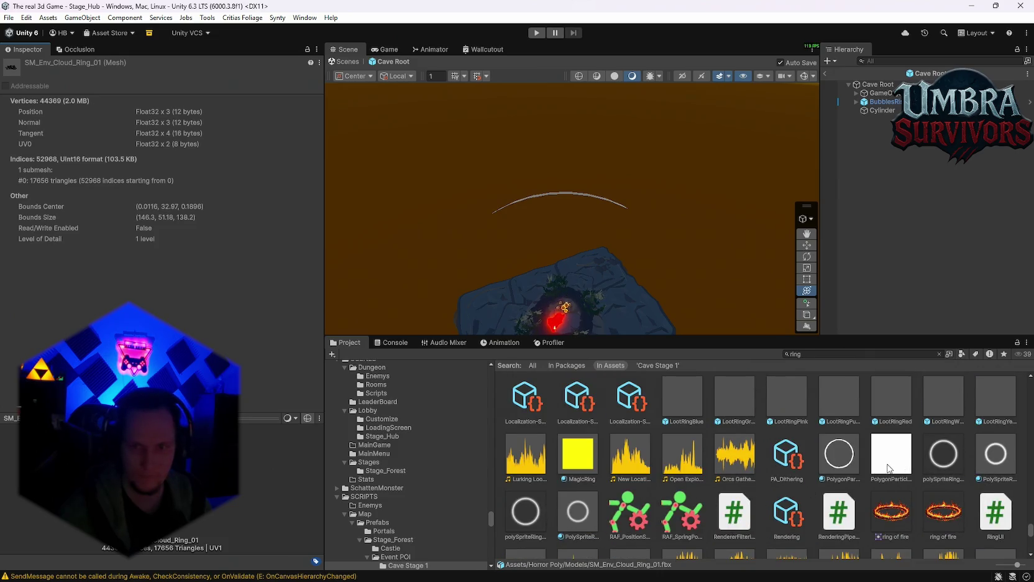
{"action": "scroll", "coordinate": [887, 468], "scroll_direction": "up", "scroll_amount": 2}
{"action": "scroll", "coordinate": [788, 511], "scroll_direction": "up", "scroll_amount": 5}
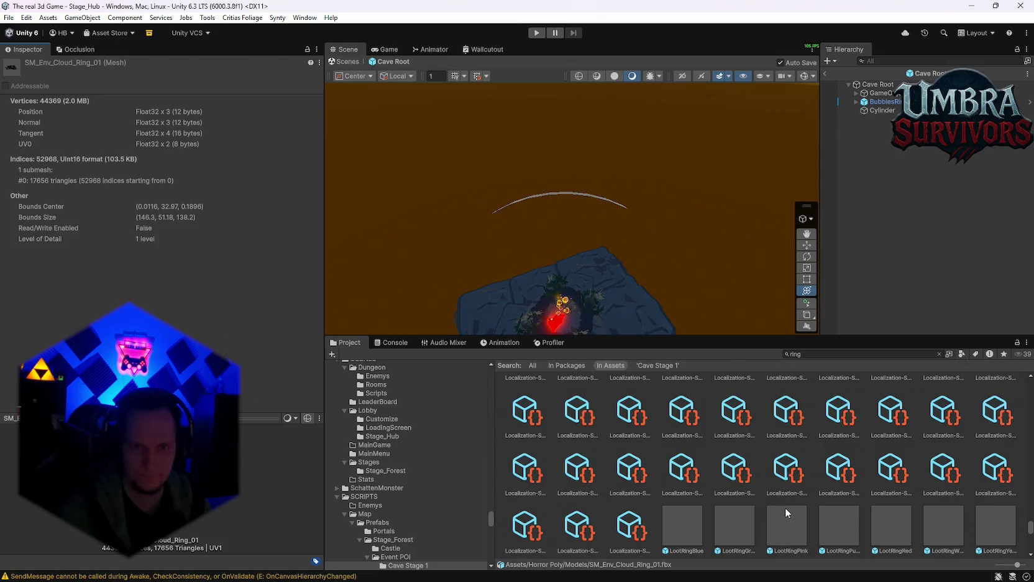
{"action": "scroll", "coordinate": [793, 513], "scroll_direction": "up", "scroll_amount": 1}
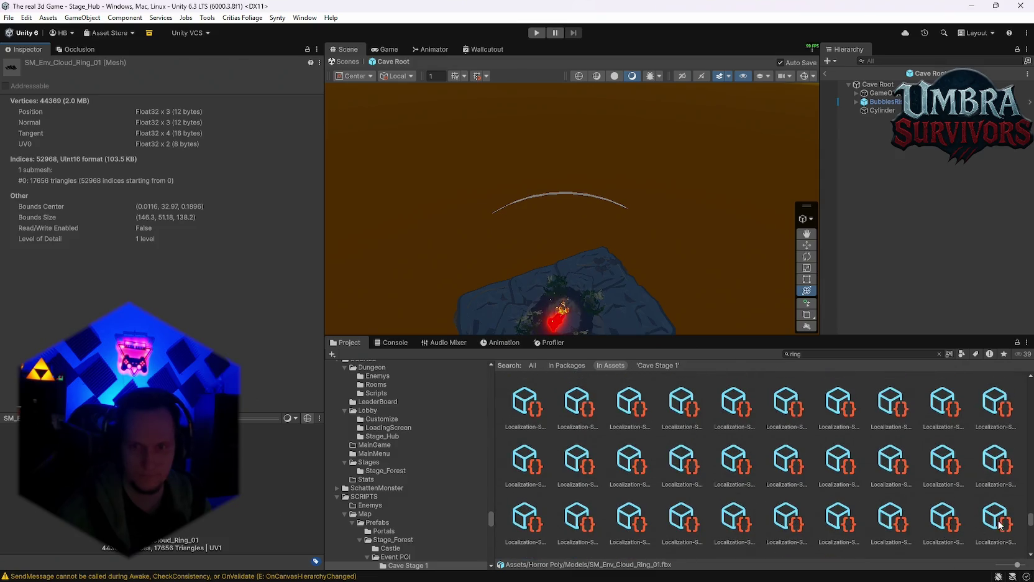
{"action": "left_click_drag", "start_coordinate": [1031, 524], "coordinate": [1029, 427]}
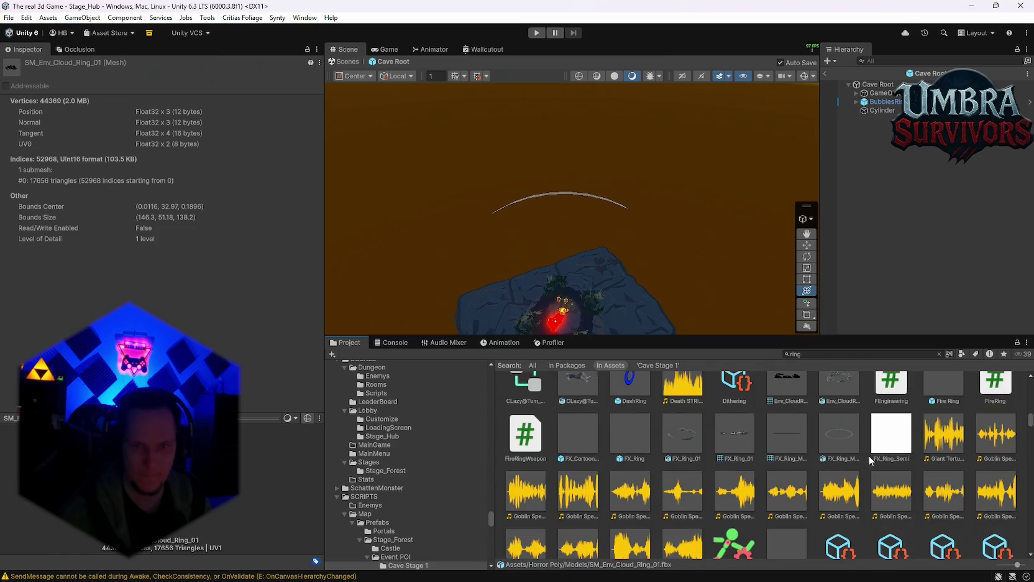
{"action": "left_click", "coordinate": [841, 436]}
{"action": "key", "text": "Left"}
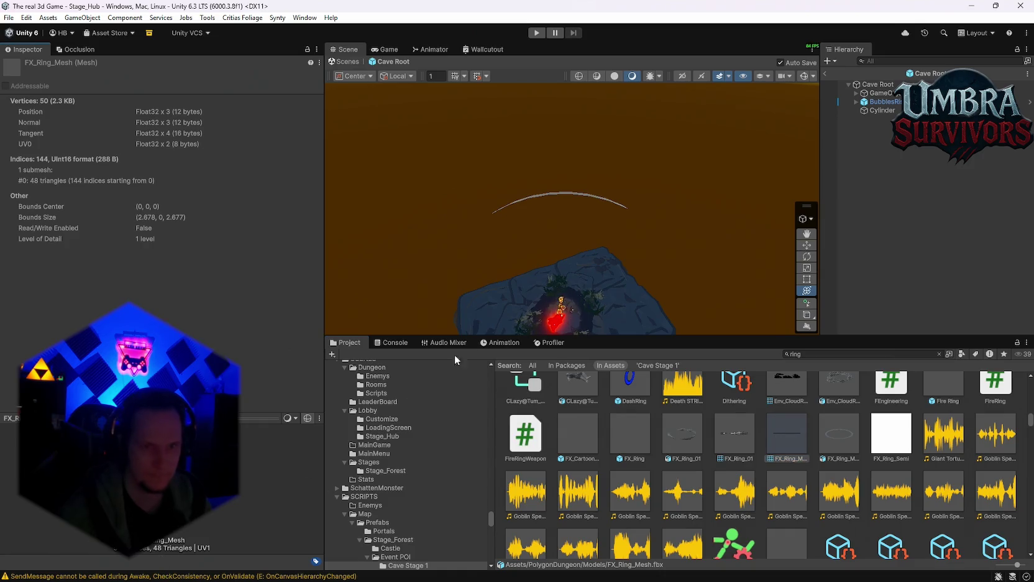
Assign FX_Ring_Mesh to the Cylinder, scale it to about 9.5 and raise it to height 50.49.
{"action": "left_click", "coordinate": [879, 110]}
{"action": "mouse_move", "coordinate": [833, 456]}
{"action": "left_mouse_down"}
{"action": "mouse_move", "coordinate": [497, 279]}
{"action": "mouse_move", "coordinate": [156, 171]}
{"action": "mouse_move", "coordinate": [171, 157]}
{"action": "mouse_move", "coordinate": [196, 168]}
{"action": "mouse_move", "coordinate": [192, 160]}
{"action": "left_mouse_up"}
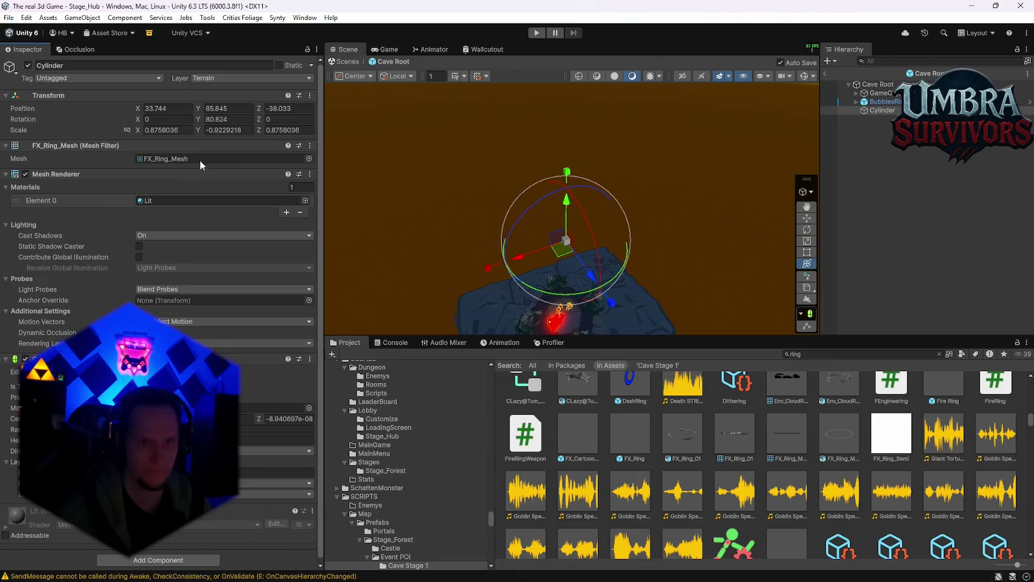
{"action": "mouse_move", "coordinate": [667, 286]}
{"action": "left_mouse_down"}
{"action": "mouse_move", "coordinate": [369, 230]}
{"action": "mouse_move", "coordinate": [496, 369]}
{"action": "mouse_move", "coordinate": [589, 208]}
{"action": "mouse_move", "coordinate": [612, 216]}
{"action": "mouse_move", "coordinate": [562, 170]}
{"action": "mouse_move", "coordinate": [560, 236]}
{"action": "mouse_move", "coordinate": [541, 221]}
{"action": "mouse_move", "coordinate": [452, 219]}
{"action": "mouse_move", "coordinate": [987, 228]}
{"action": "mouse_move", "coordinate": [453, 242]}
{"action": "mouse_move", "coordinate": [575, 241]}
{"action": "mouse_move", "coordinate": [595, 294]}
{"action": "left_mouse_up"}
{"action": "scroll", "coordinate": [593, 238], "scroll_direction": "up", "scroll_amount": 5}
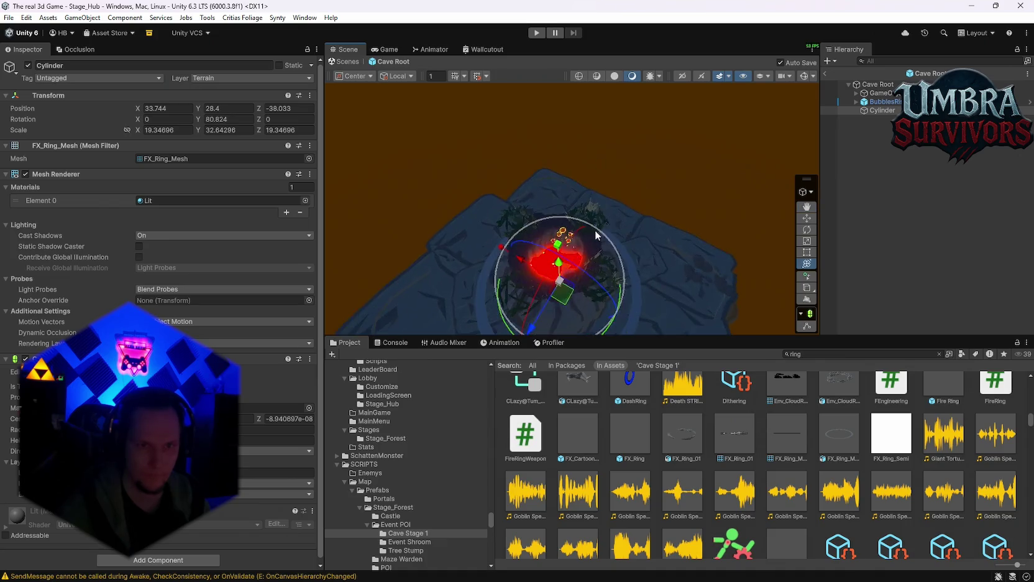
{"action": "left_click_drag", "start_coordinate": [560, 242], "coordinate": [547, 155]}
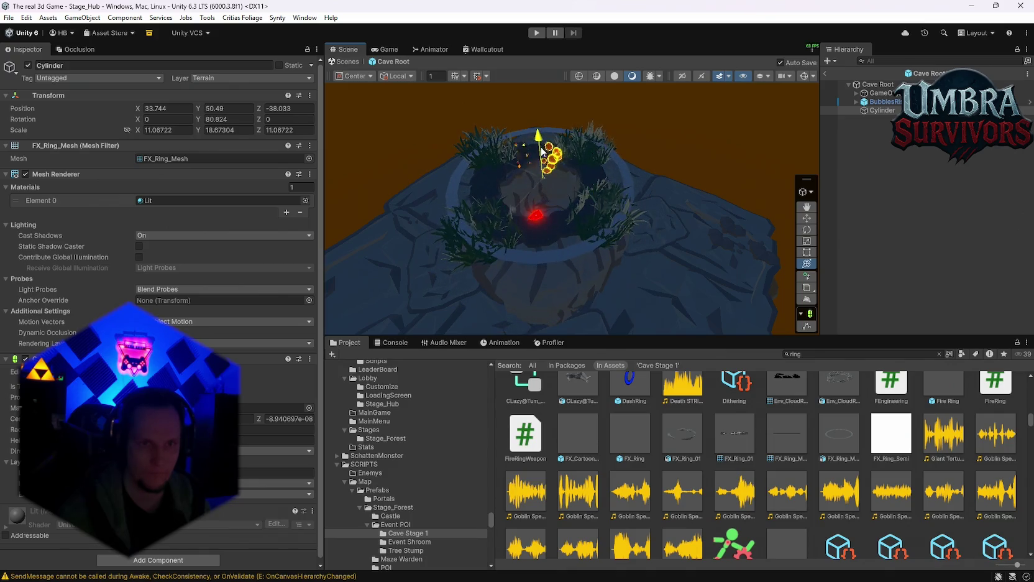
{"action": "mouse_move", "coordinate": [544, 201]}
{"action": "left_mouse_down"}
{"action": "mouse_move", "coordinate": [543, 180]}
{"action": "mouse_move", "coordinate": [563, 209]}
{"action": "mouse_move", "coordinate": [556, 247]}
{"action": "mouse_move", "coordinate": [598, 99]}
{"action": "mouse_move", "coordinate": [567, 141]}
{"action": "left_mouse_up"}
{"action": "key", "text": "f"}
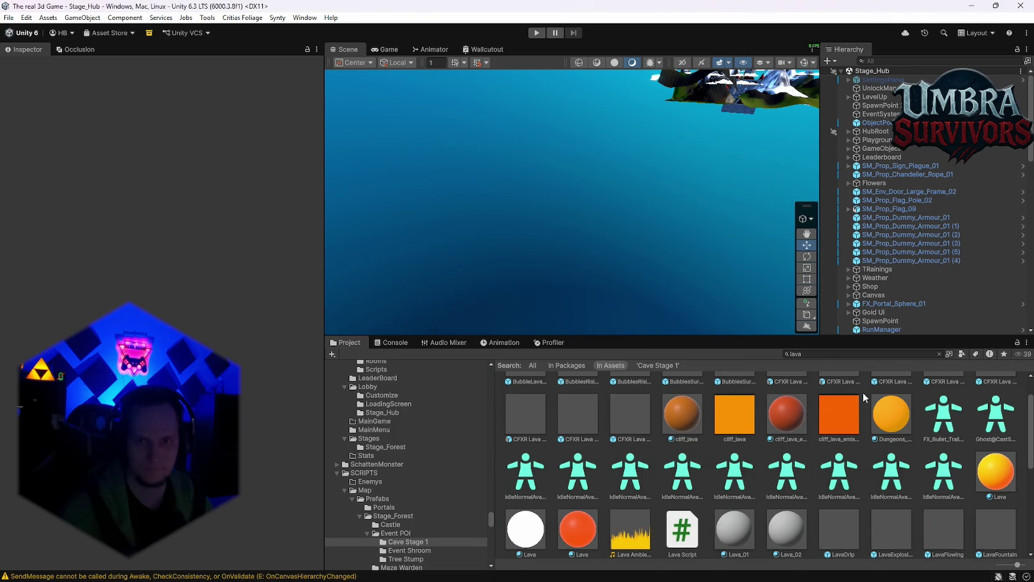
Search the project for 'shroom' and 'room' and select the Jump Shroom prefab.
{"action": "left_click", "coordinate": [839, 474]}
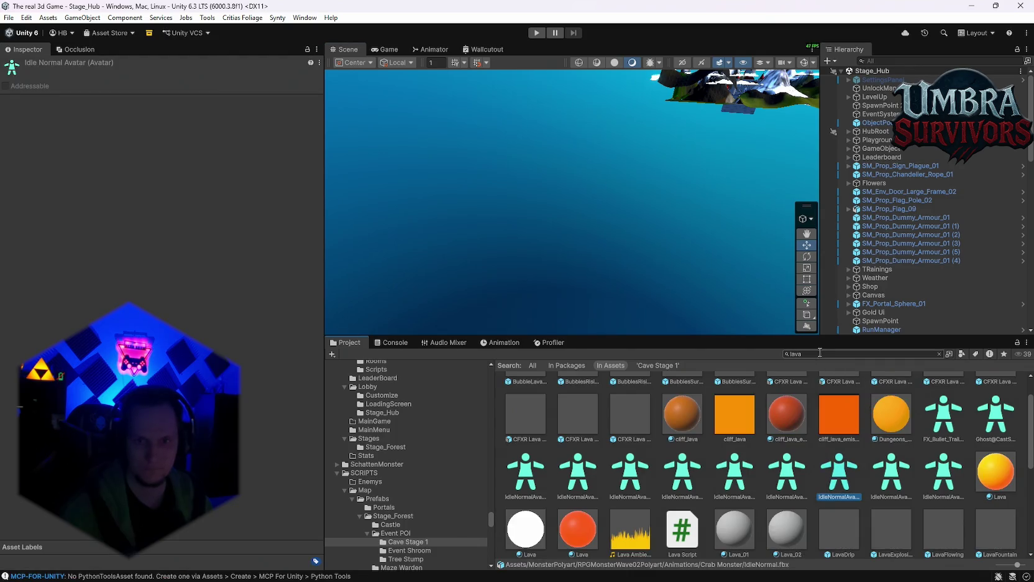
{"action": "left_click", "coordinate": [822, 353]}
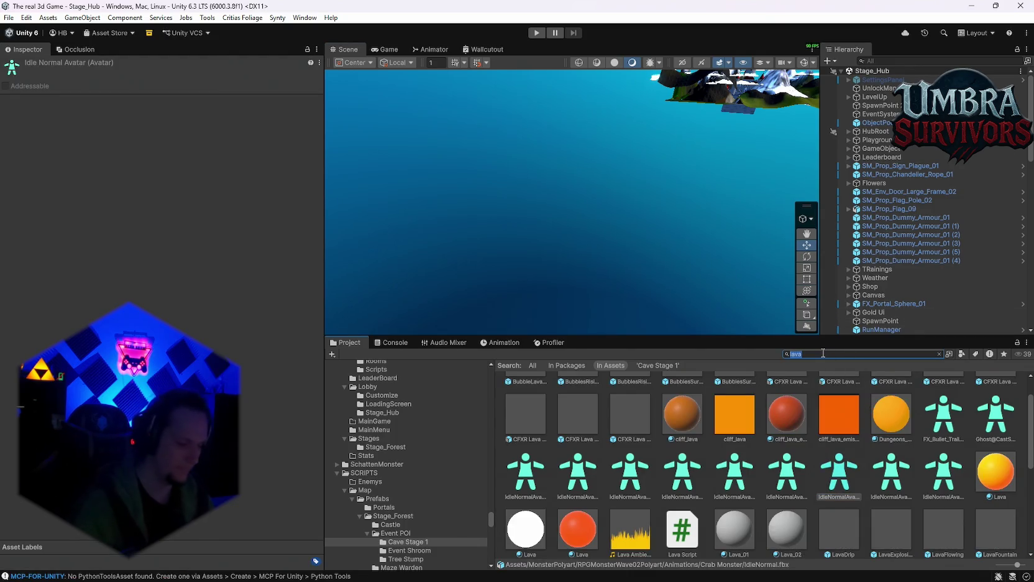
{"action": "type", "text": "jump"}
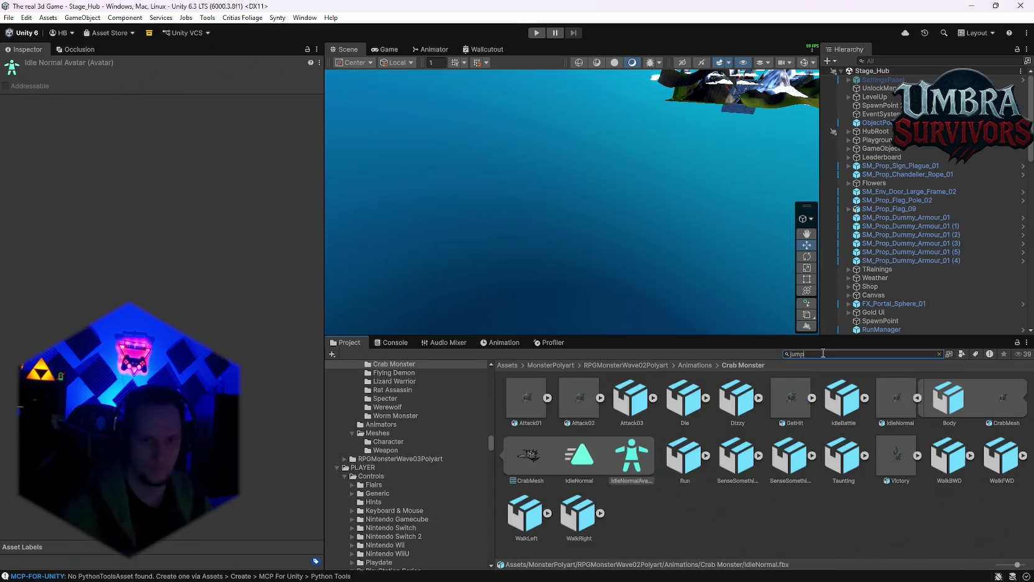
{"action": "type", "text": "s"}
{"action": "double_click", "coordinate": [792, 355]}
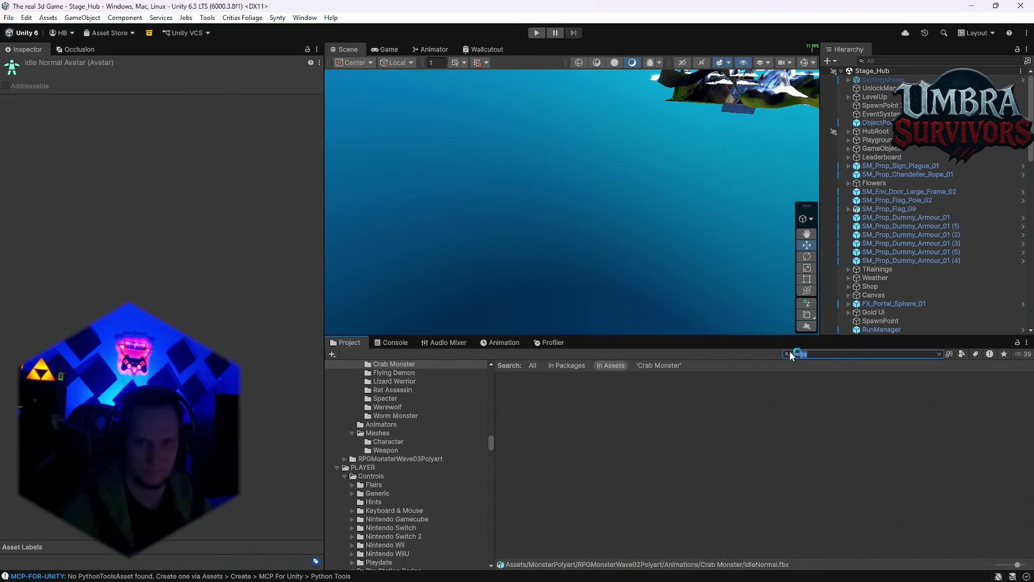
{"action": "type", "text": "shroom"}
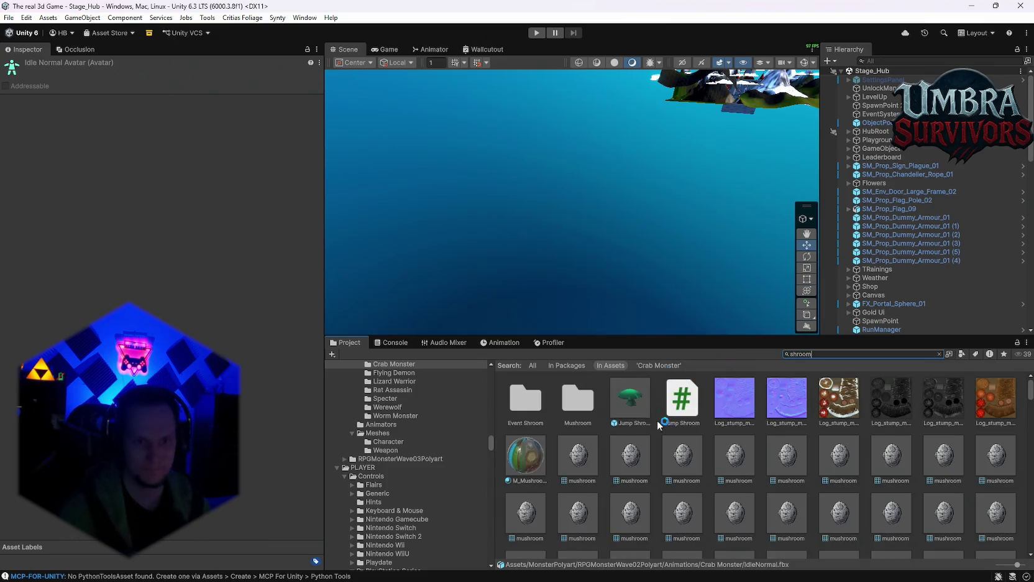
{"action": "double_click", "coordinate": [577, 402]}
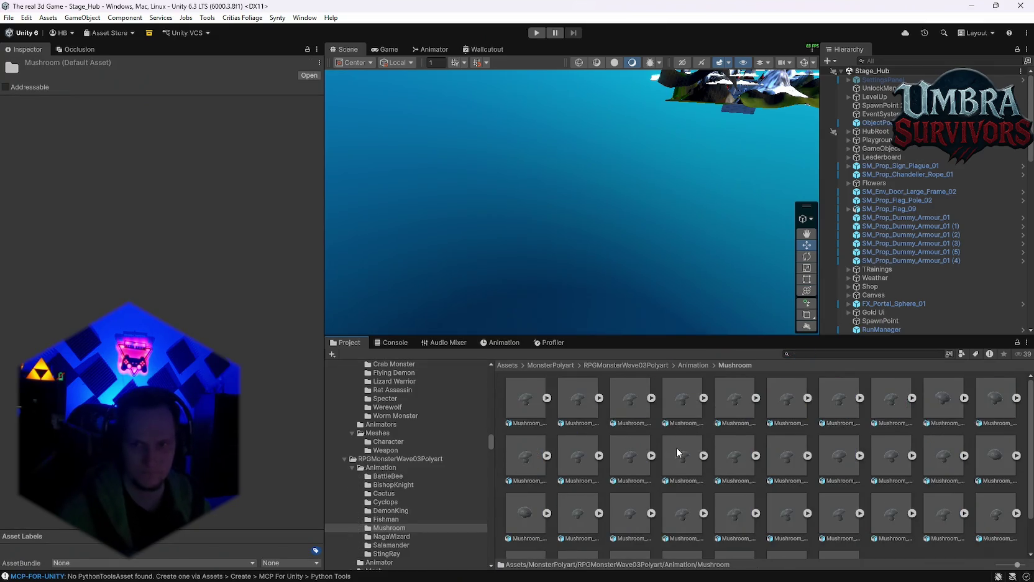
{"action": "left_click", "coordinate": [800, 355]}
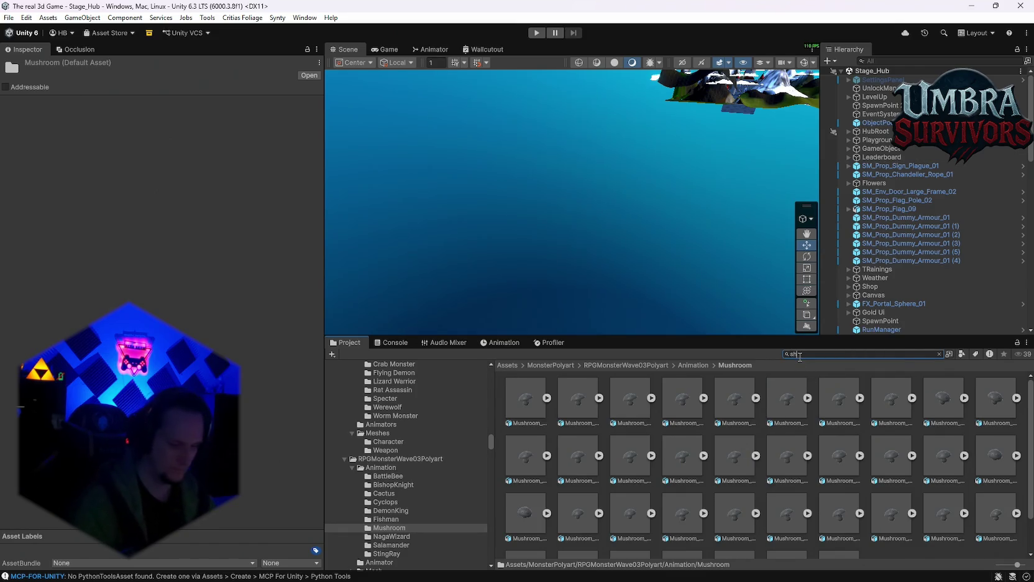
{"action": "type", "text": "room"}
{"action": "left_click", "coordinate": [631, 398]}
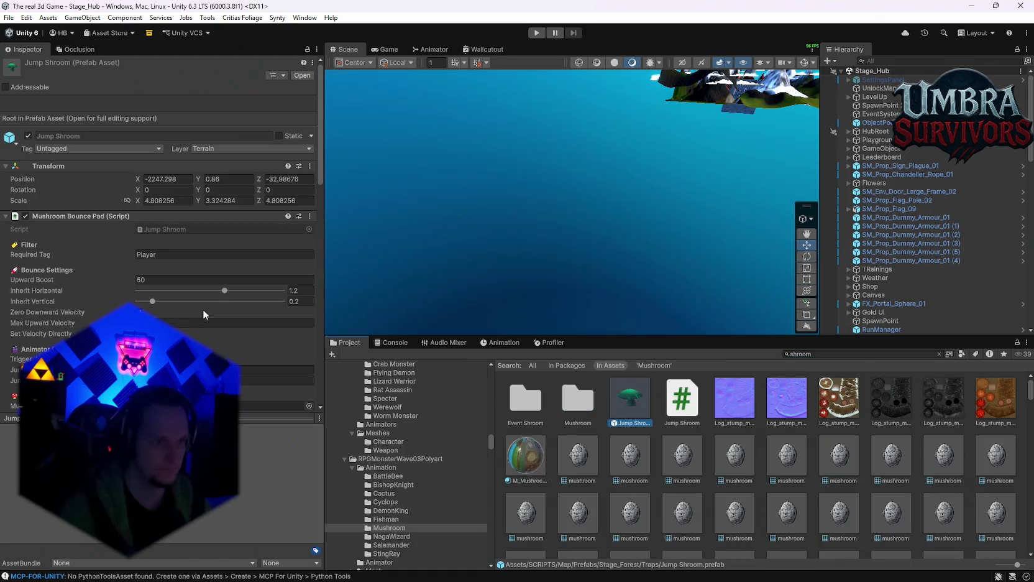
Set the Jump Shroom's Reject Layers to Everything, leaving it shown as Mixed.
{"action": "scroll", "coordinate": [203, 309], "scroll_direction": "down", "scroll_amount": 5}
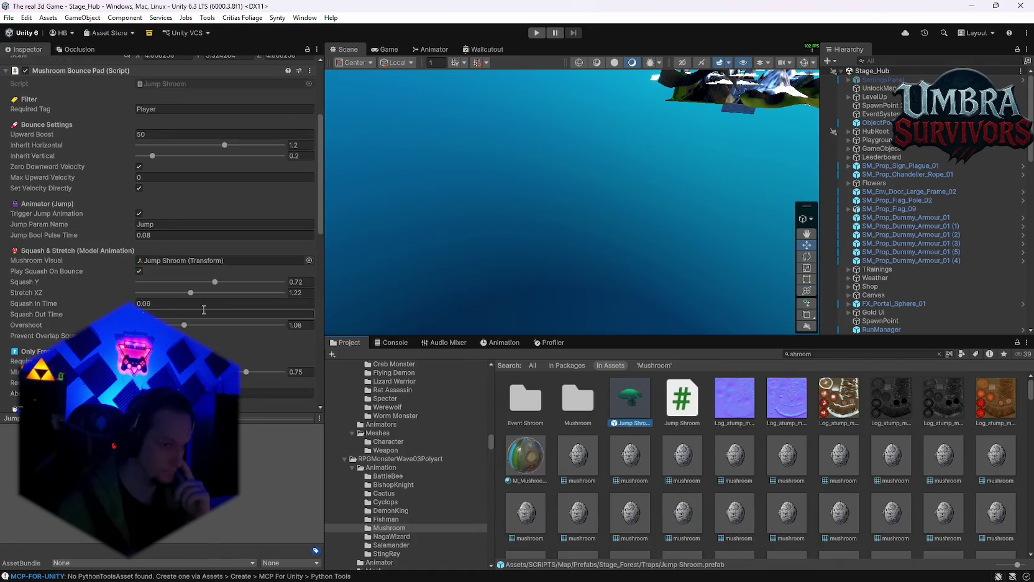
{"action": "scroll", "coordinate": [202, 308], "scroll_direction": "down", "scroll_amount": 1}
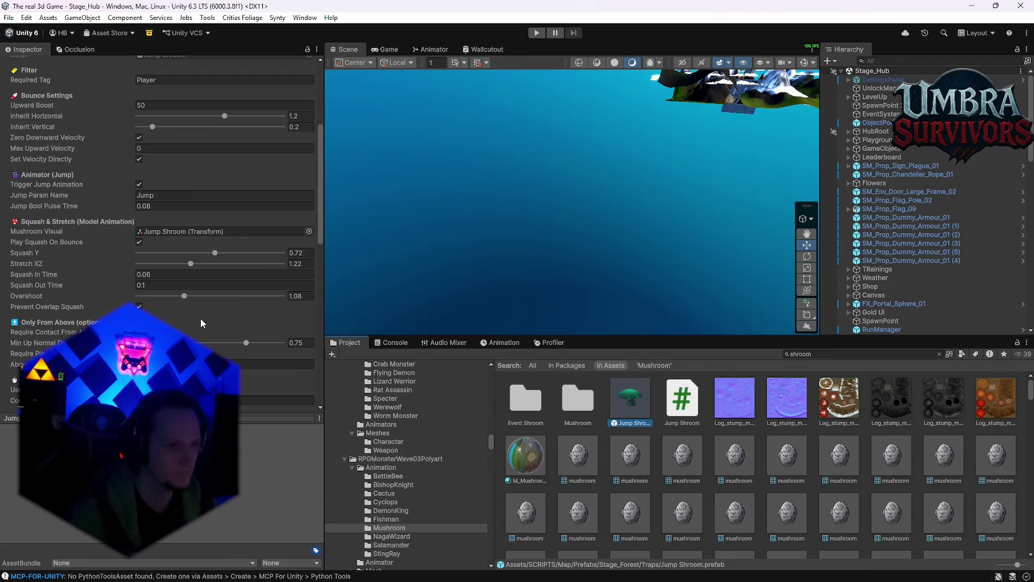
{"action": "scroll", "coordinate": [207, 319], "scroll_direction": "down", "scroll_amount": 8}
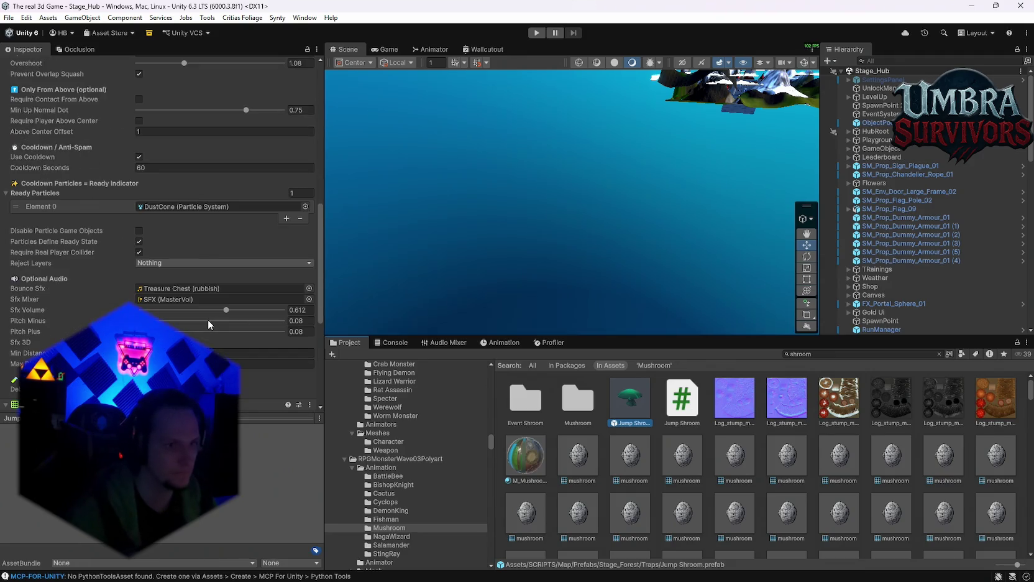
{"action": "mouse_move", "coordinate": [30, 261]}
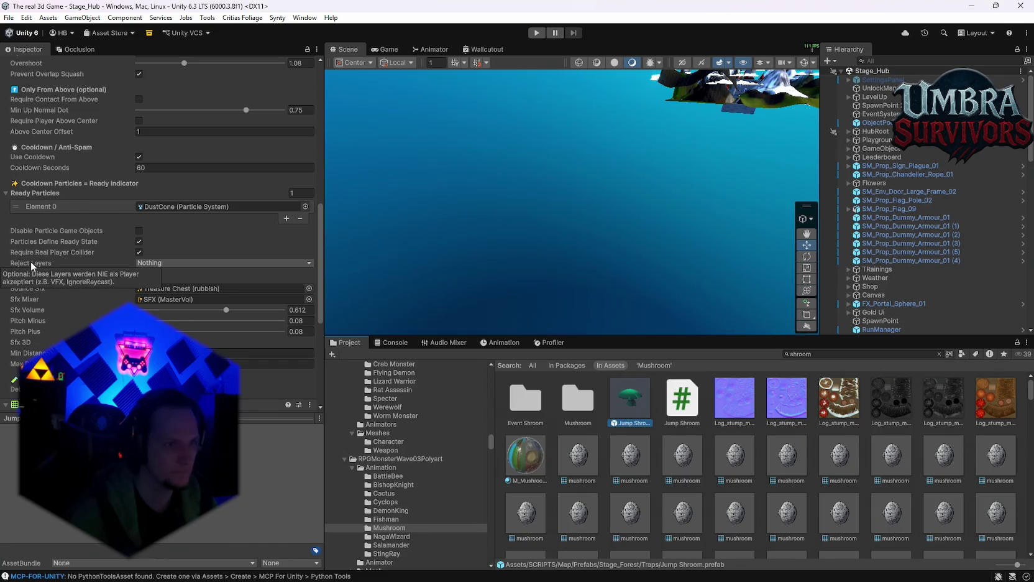
{"action": "left_click", "coordinate": [159, 261]}
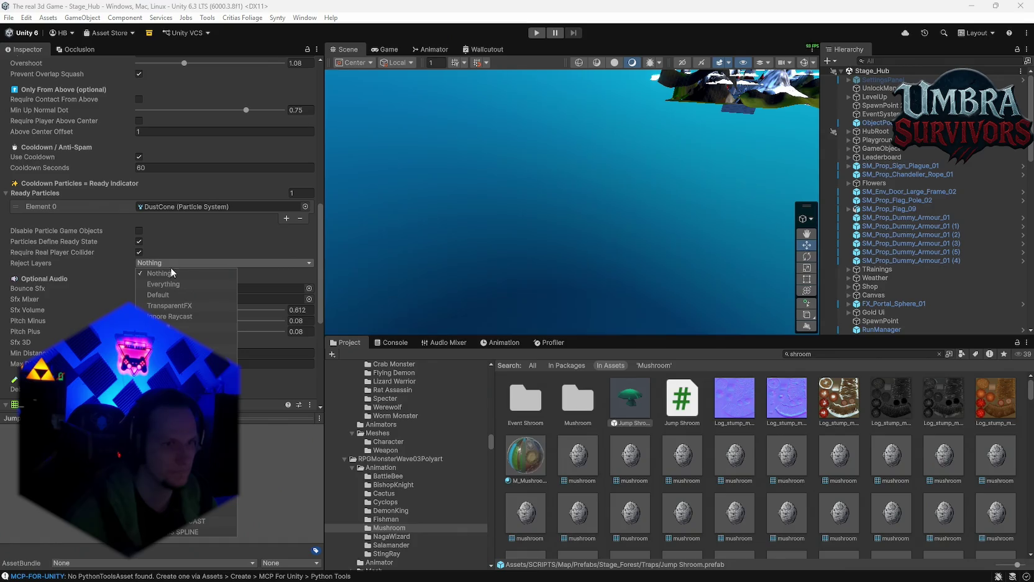
{"action": "left_click", "coordinate": [163, 284]}
{"action": "left_click", "coordinate": [74, 261]}
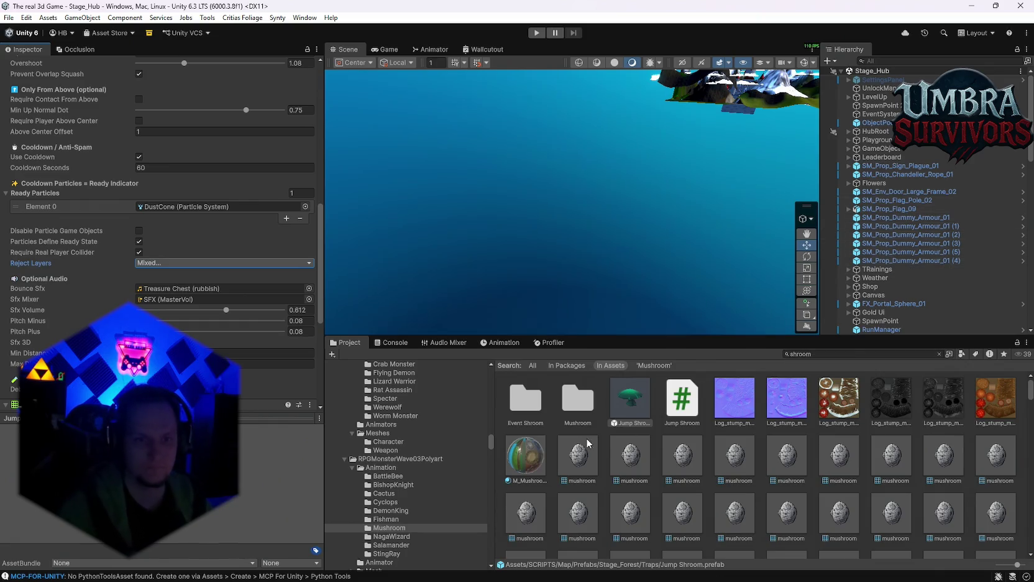
{"action": "left_click", "coordinate": [837, 354]}
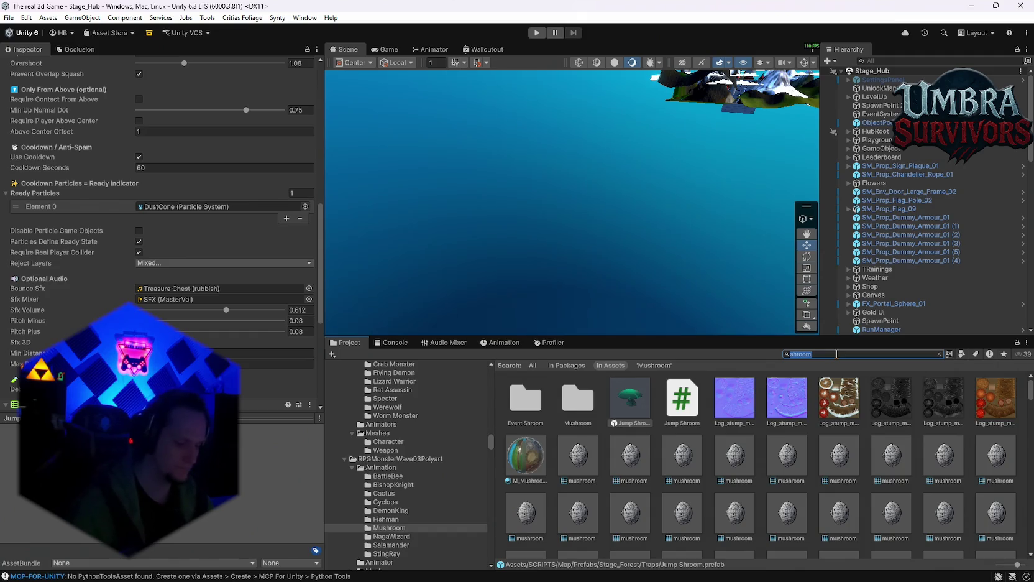
Open the Cave Root prefab from Cave Stage 1 and inspect the three Cylinders' layer masks.
{"action": "type", "text": "cave"}
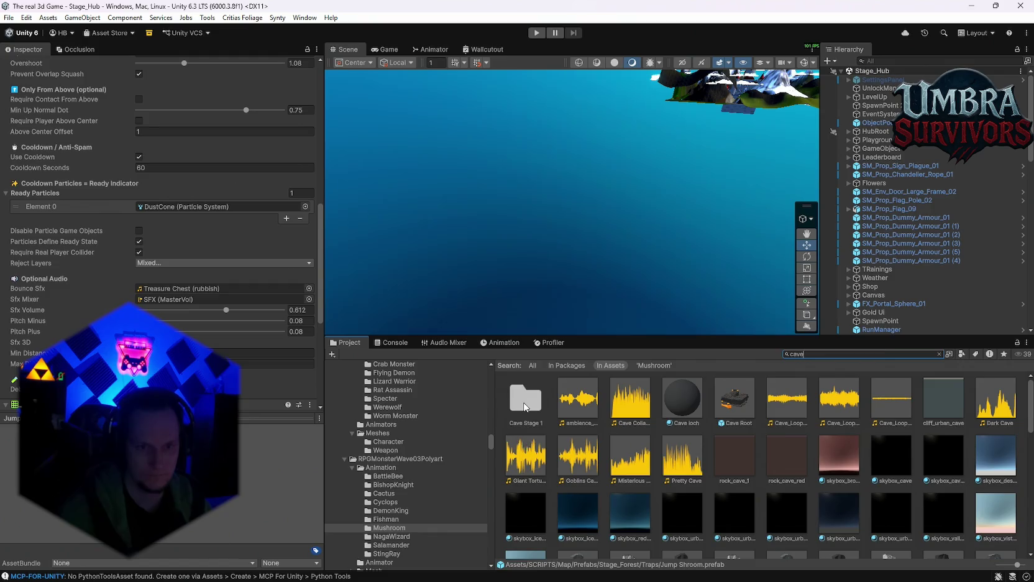
{"action": "double_click", "coordinate": [525, 401]}
{"action": "double_click", "coordinate": [675, 408]}
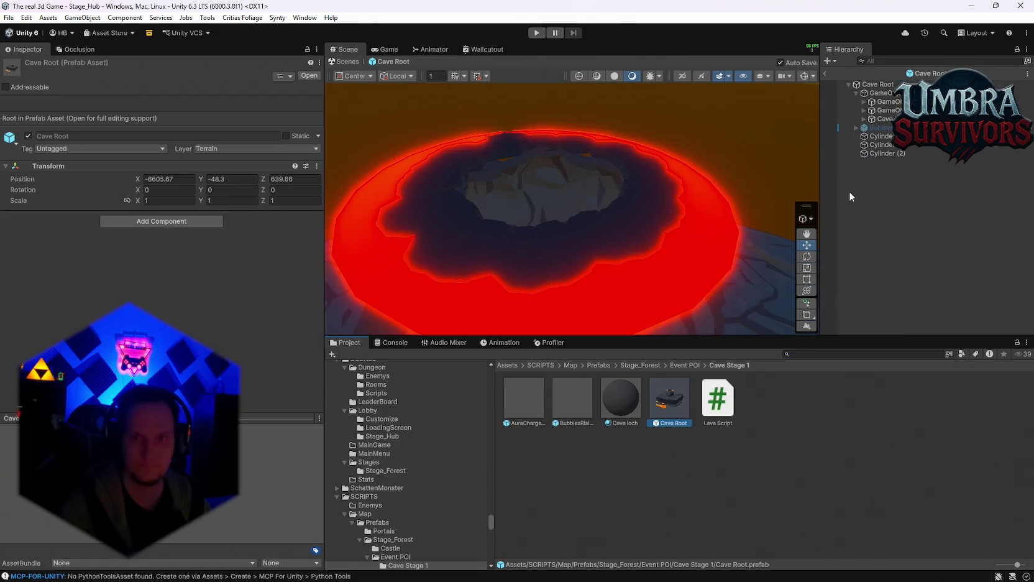
{"action": "left_click", "coordinate": [881, 137]}
{"action": "left_click", "coordinate": [883, 153], "text": "shift"}
{"action": "scroll", "coordinate": [190, 309], "scroll_direction": "down", "scroll_amount": 10}
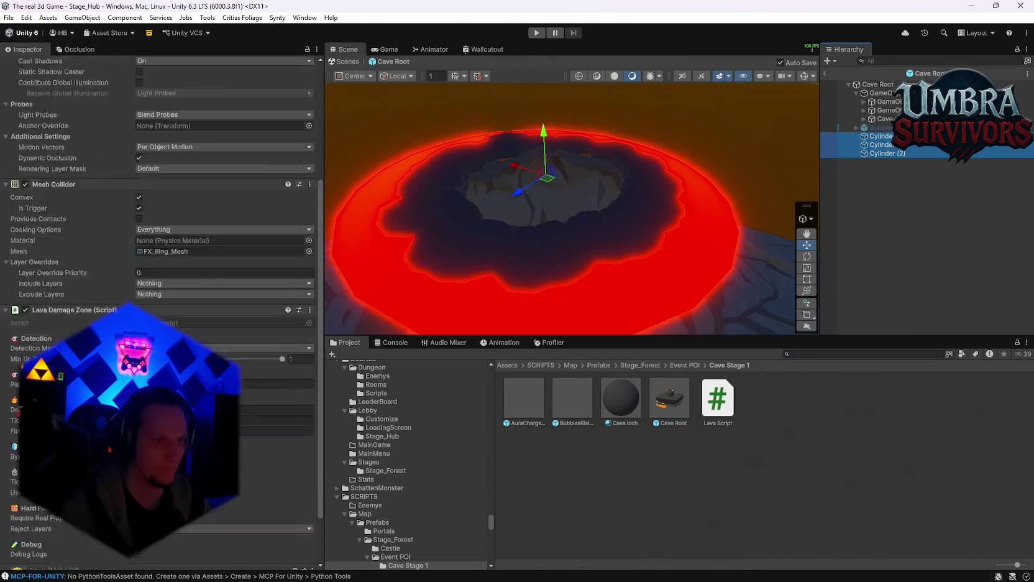
{"action": "scroll", "coordinate": [186, 249], "scroll_direction": "down", "scroll_amount": 2}
{"action": "left_click", "coordinate": [224, 220]}
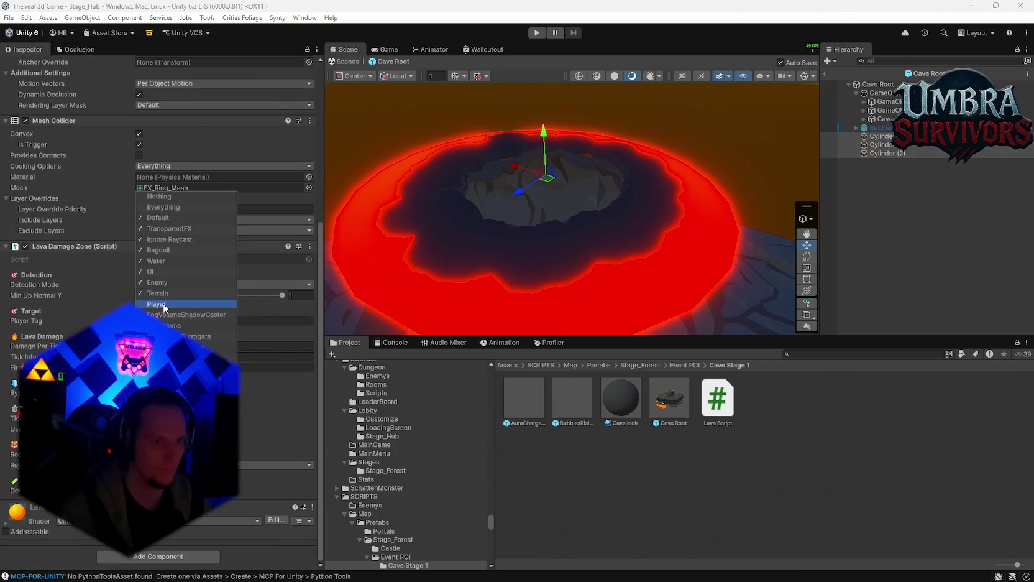
{"action": "left_click", "coordinate": [359, 420]}
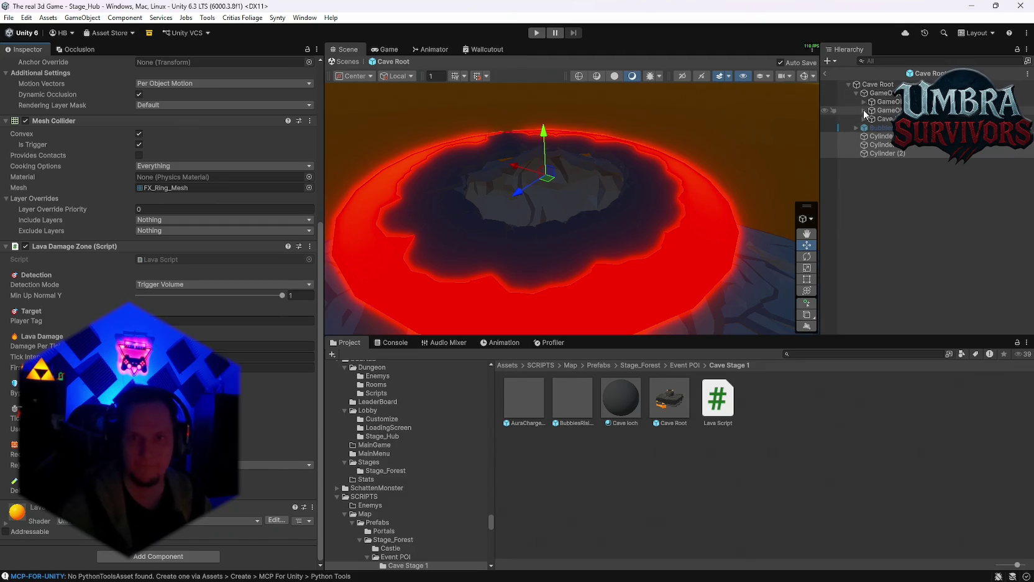
Filter the prefab hierarchy by 'cu' and inspect the Cube objects' layer masks.
{"action": "left_click", "coordinate": [886, 61]}
{"action": "type", "text": "cu"}
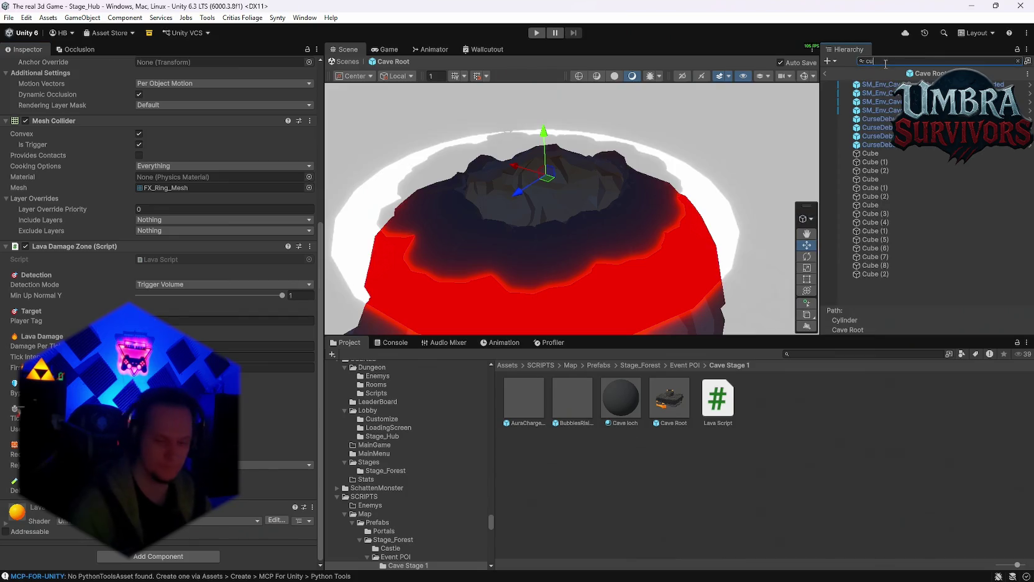
{"action": "left_click", "coordinate": [871, 154]}
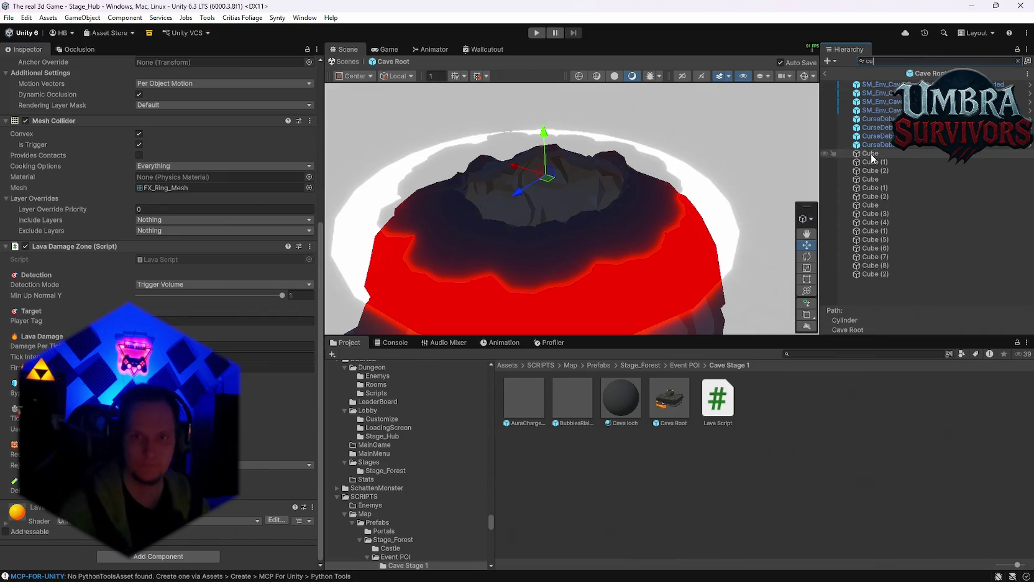
{"action": "left_click", "coordinate": [876, 262], "text": "shift"}
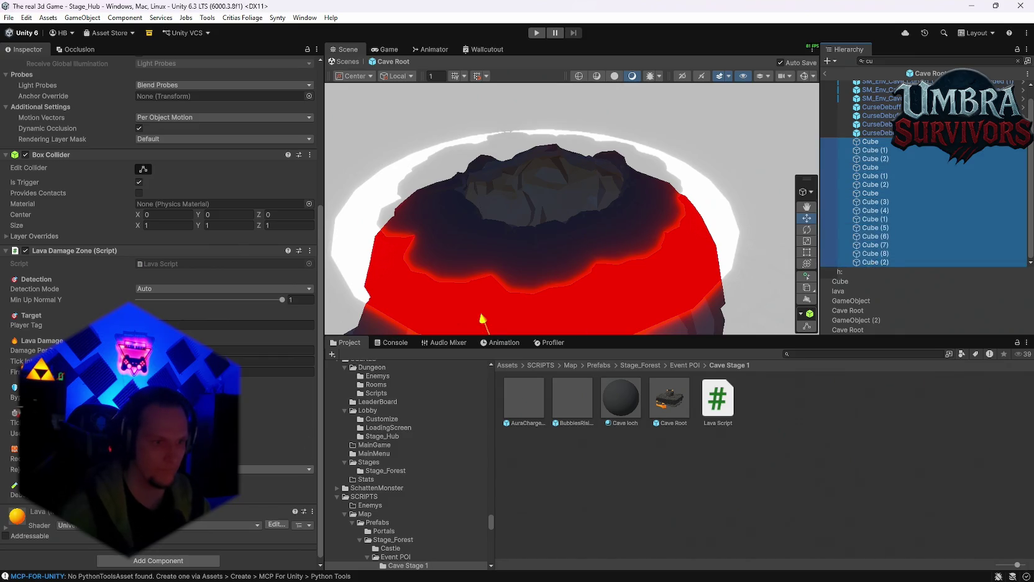
{"action": "left_click", "coordinate": [187, 371]}
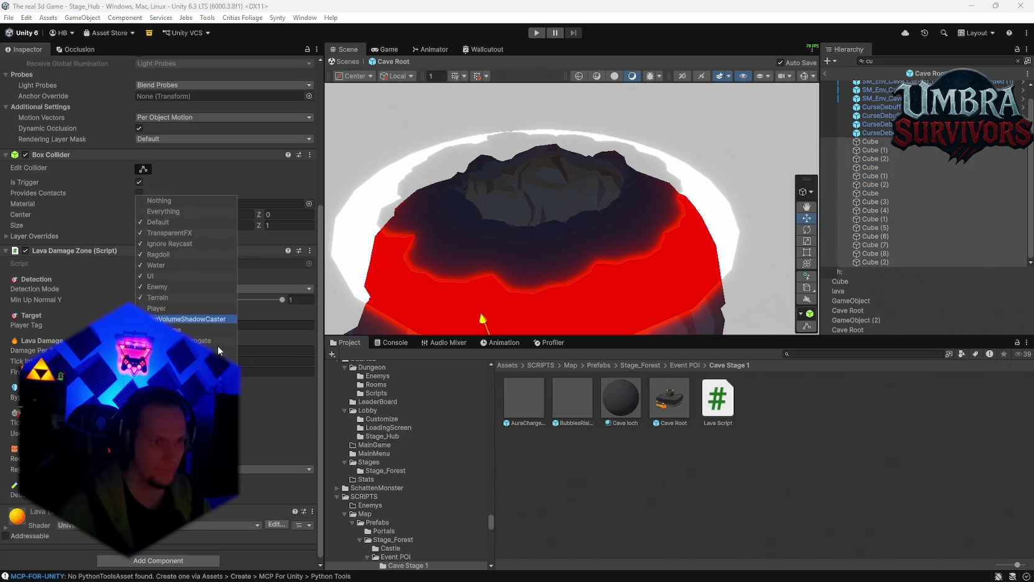
{"action": "left_click", "coordinate": [281, 413]}
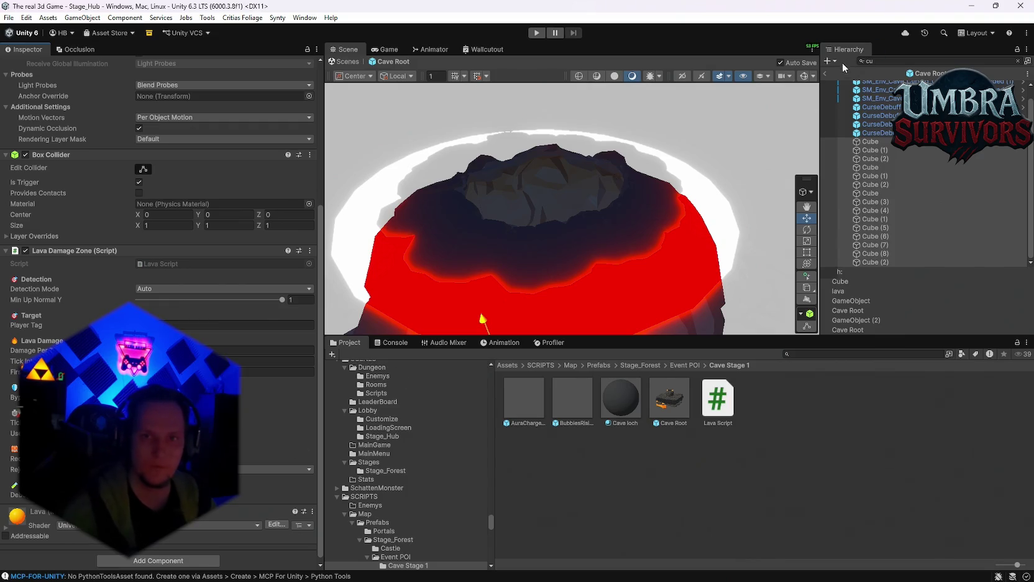
Exit Prefab Mode back to Stage_Hub, then save the scene and the project.
{"action": "left_click", "coordinate": [825, 73]}
{"action": "left_click", "coordinate": [9, 17]}
{"action": "left_click", "coordinate": [28, 70]}
{"action": "left_click", "coordinate": [8, 17]}
{"action": "left_click", "coordinate": [30, 134]}
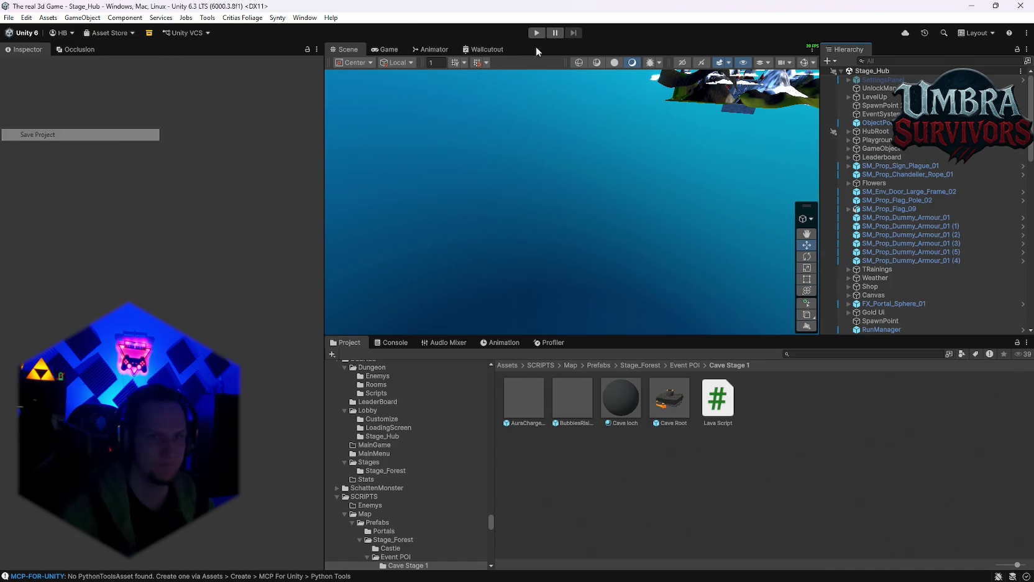
Start play mode, take Fire Tornado at level-up, and run into Start Run.
{"action": "left_click", "coordinate": [536, 32]}
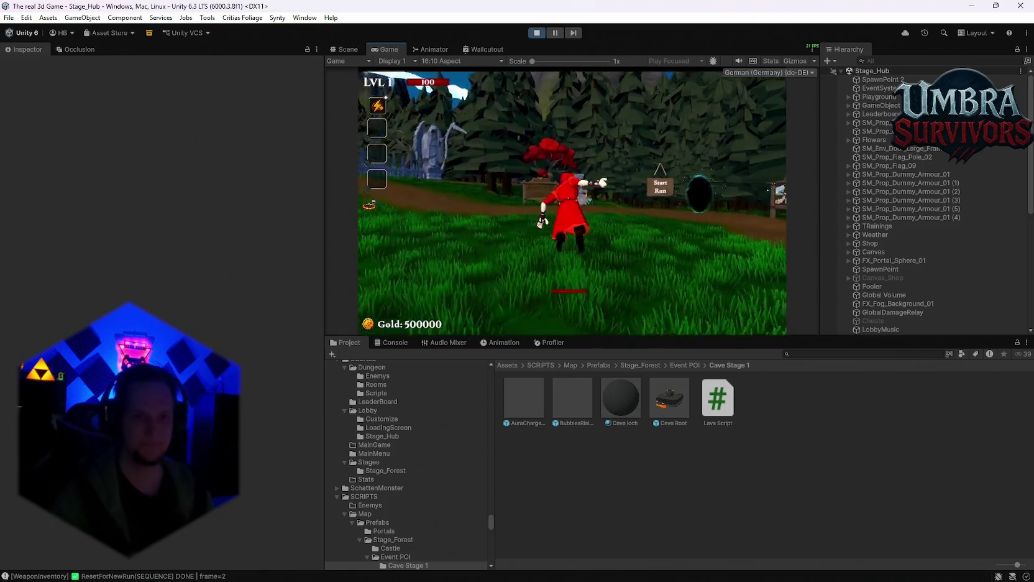
{"action": "left_click", "coordinate": [513, 221]}
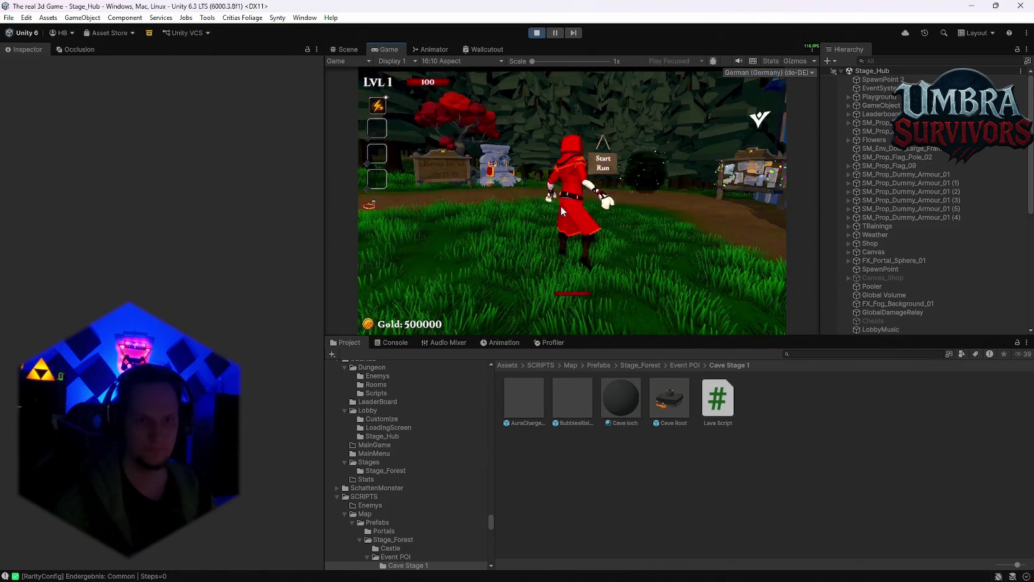
{"action": "key", "text": "w"}
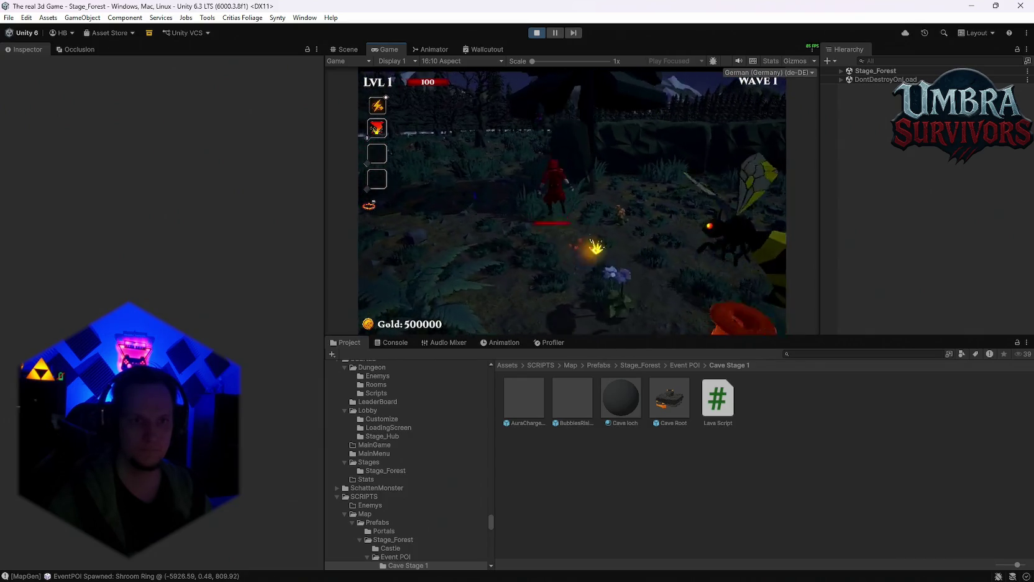
Pause and look over the maze and forest in Scene view, then resume and pause again.
{"action": "key", "text": "Escape"}
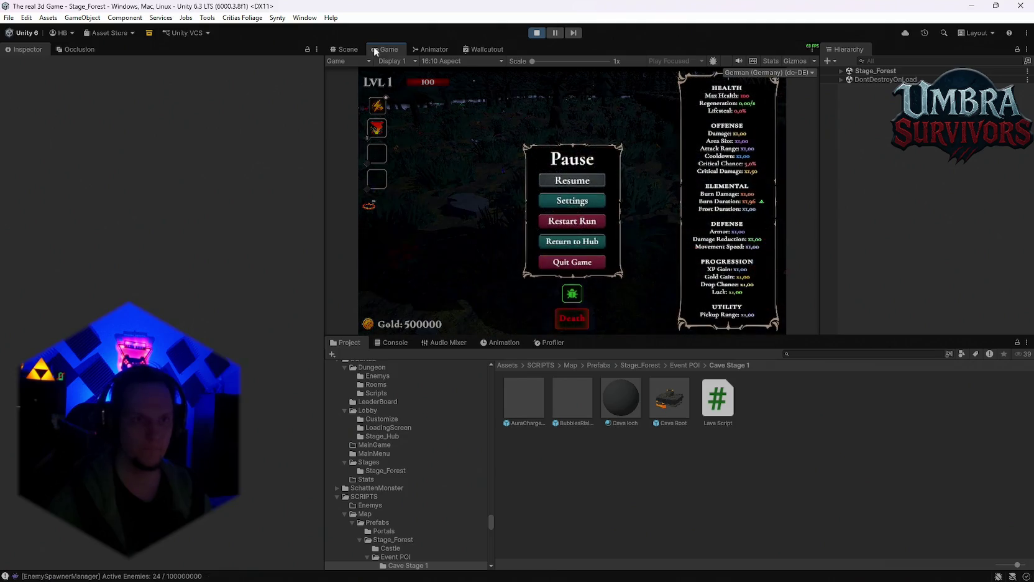
{"action": "left_click", "coordinate": [348, 49]}
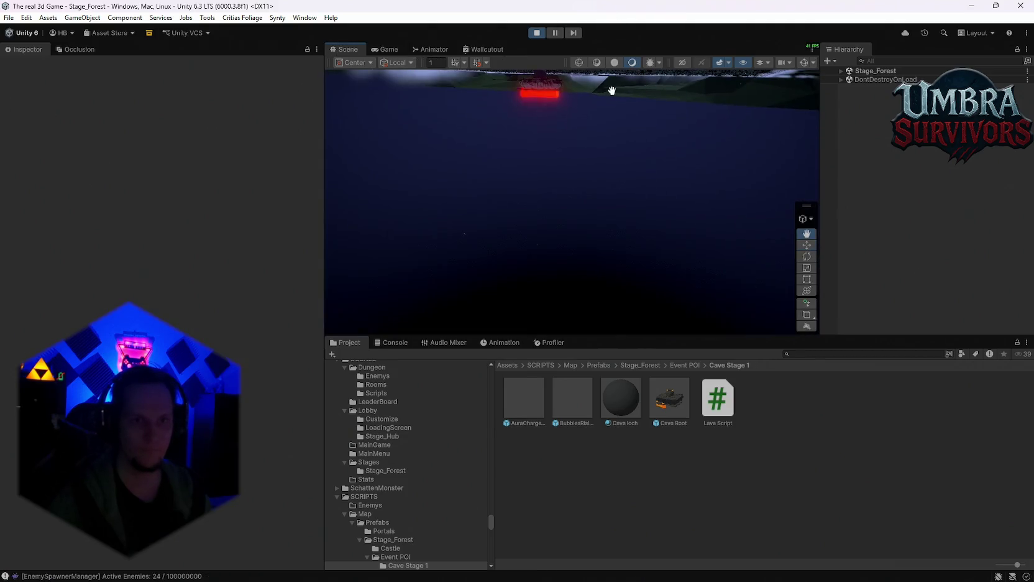
{"action": "mouse_move", "coordinate": [573, 116]}
{"action": "left_mouse_down"}
{"action": "mouse_move", "coordinate": [654, 170]}
{"action": "mouse_move", "coordinate": [553, 361]}
{"action": "mouse_move", "coordinate": [477, 449]}
{"action": "mouse_move", "coordinate": [585, 232]}
{"action": "mouse_move", "coordinate": [580, 492]}
{"action": "mouse_move", "coordinate": [517, 139]}
{"action": "mouse_move", "coordinate": [420, 158]}
{"action": "mouse_move", "coordinate": [348, 226]}
{"action": "mouse_move", "coordinate": [513, 303]}
{"action": "mouse_move", "coordinate": [415, 135]}
{"action": "left_mouse_up"}
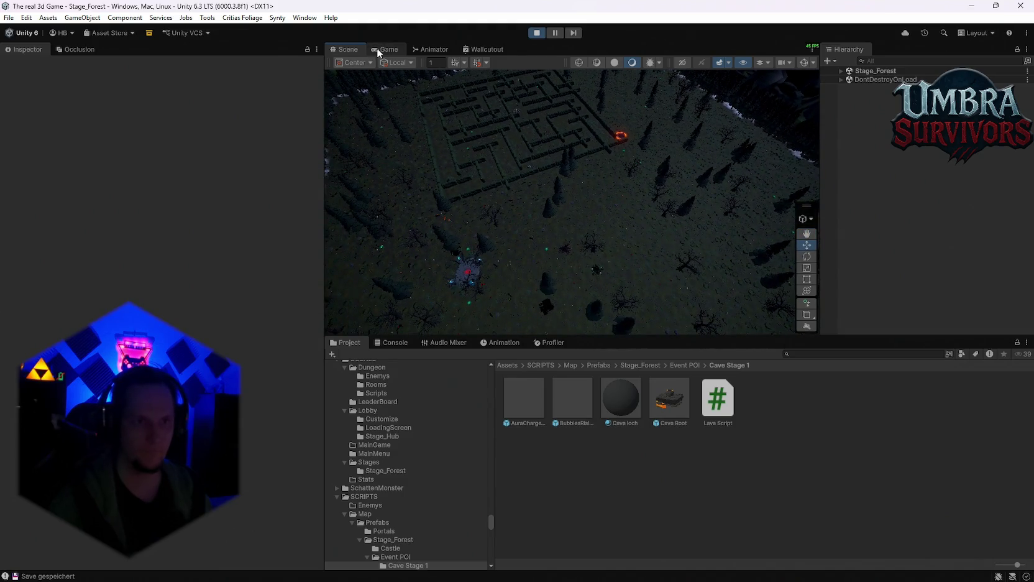
{"action": "left_click", "coordinate": [379, 53]}
{"action": "key", "text": "Escape"}
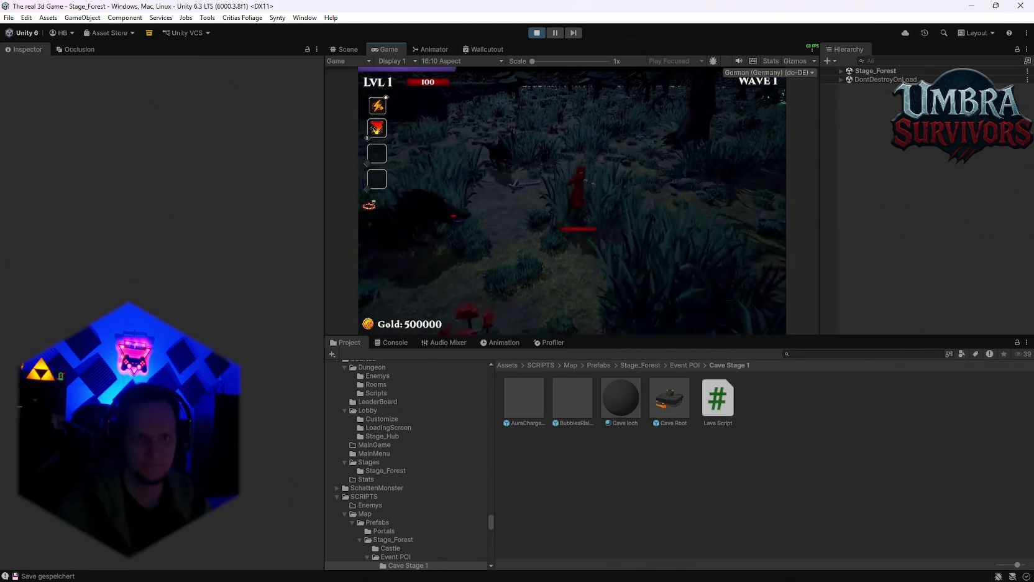
{"action": "key", "text": "Escape"}
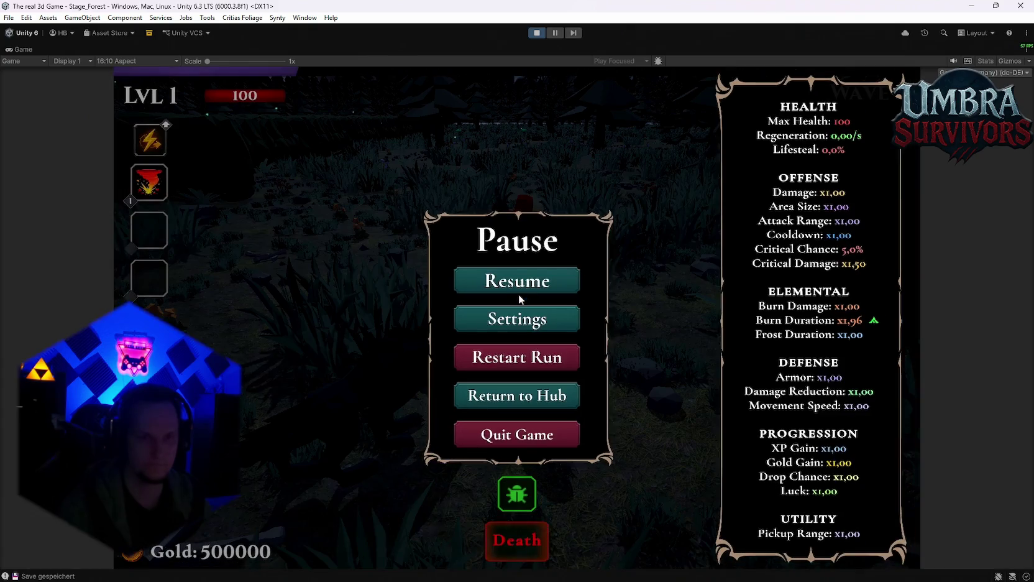
Resume and steer the player with WASD through the cave into the Maze Warden fight.
{"action": "left_click", "coordinate": [519, 289]}
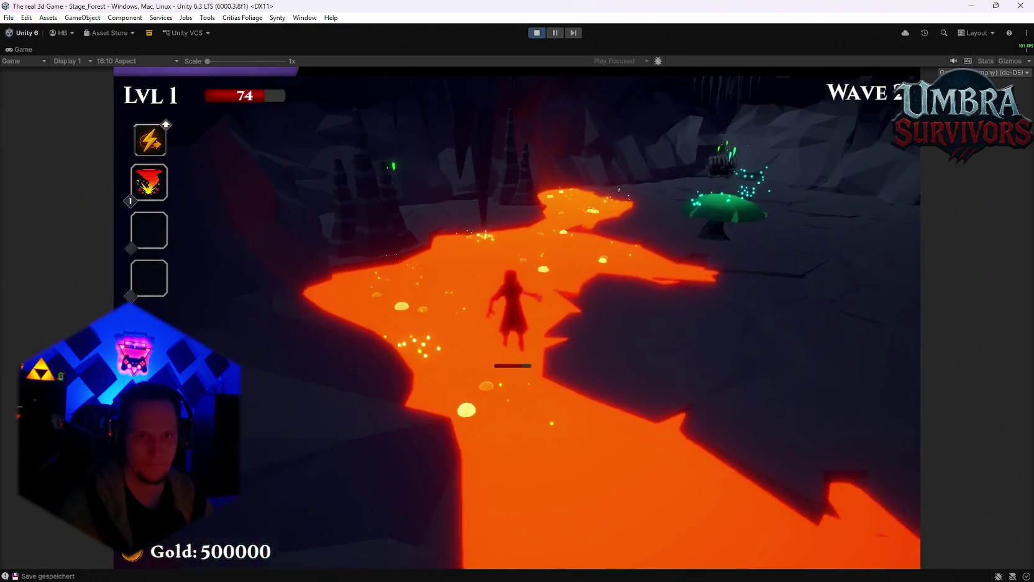
{"action": "key", "text": "w"}
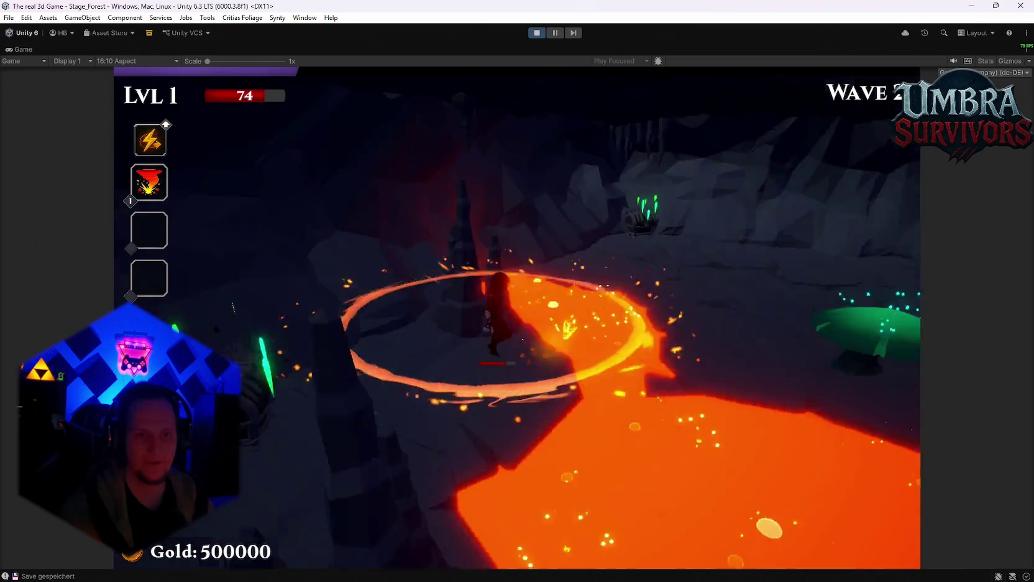
{"action": "key", "text": "w"}
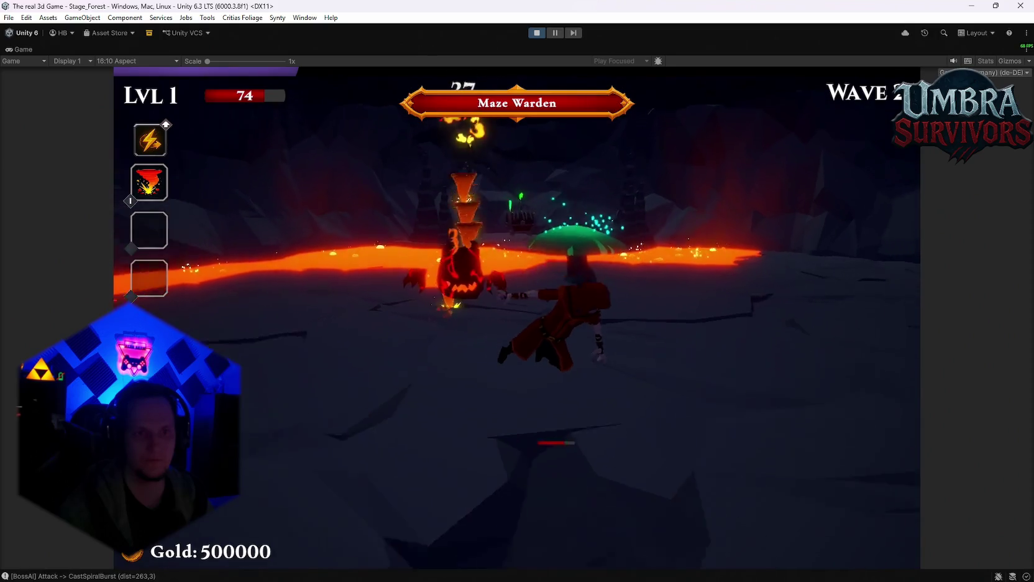
{"action": "key", "text": "a"}
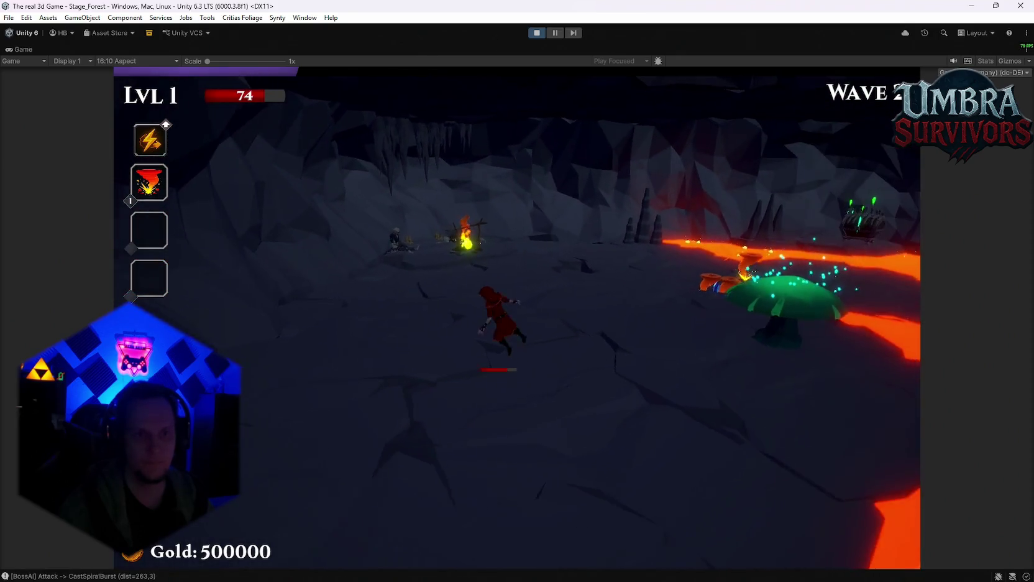
{"action": "key", "text": "w"}
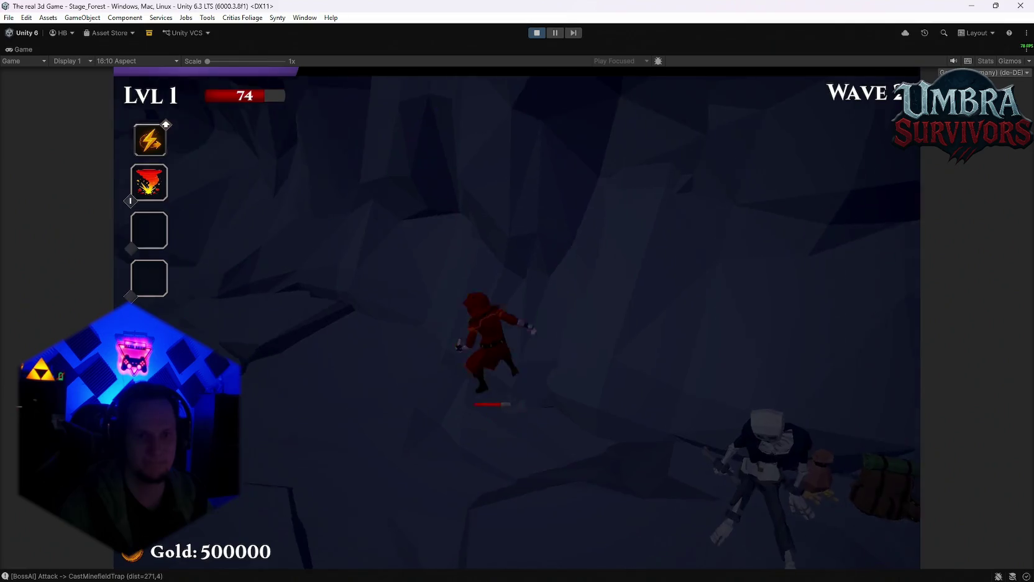
{"action": "key", "text": "s"}
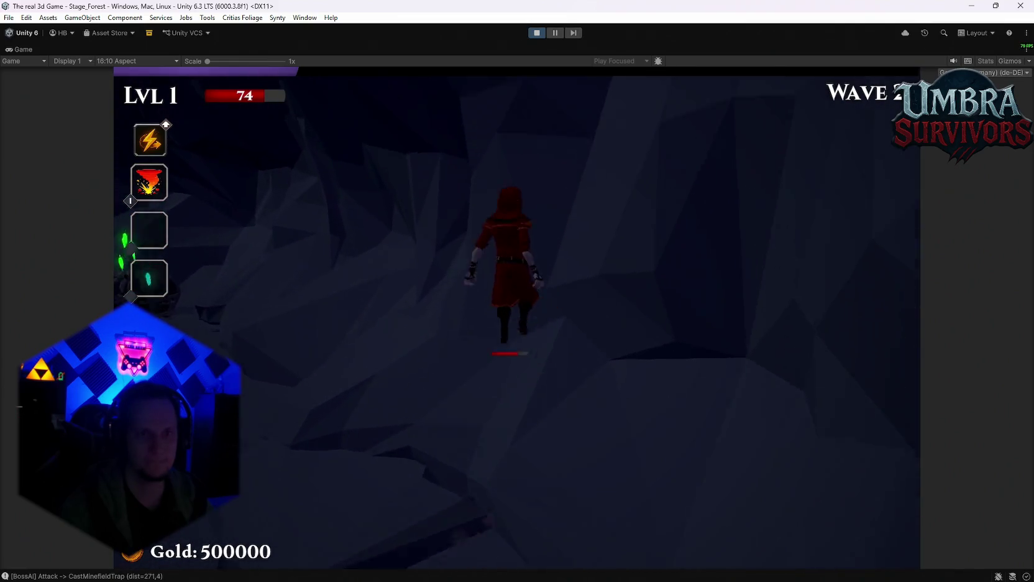
{"action": "key", "text": "w"}
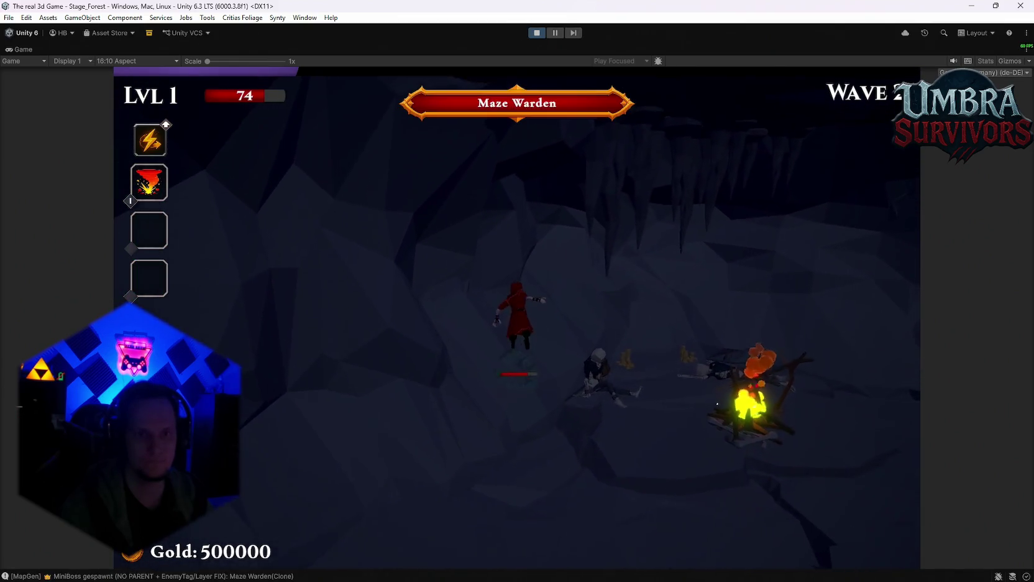
{"action": "key", "text": "d"}
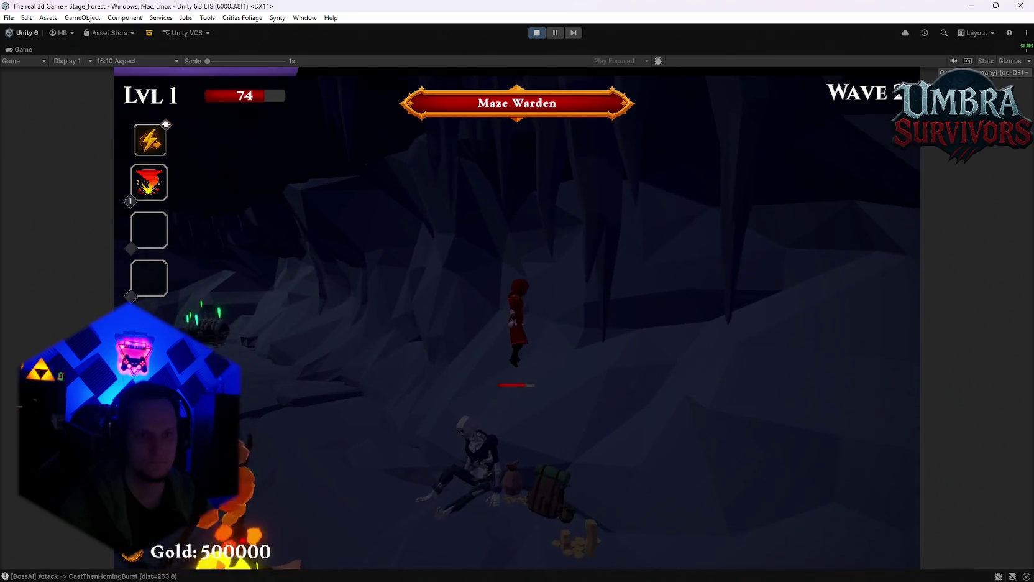
{"action": "key", "text": "w"}
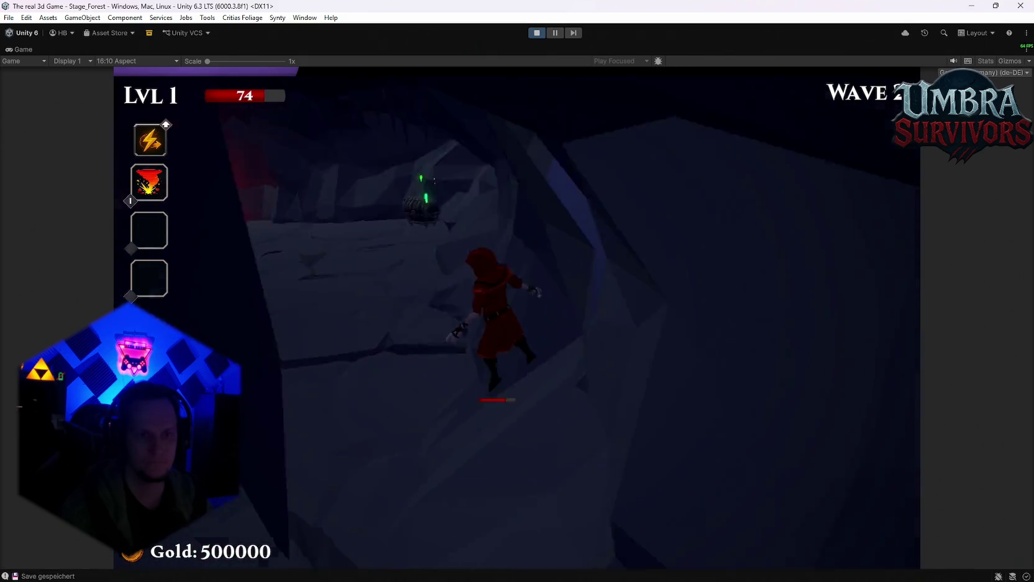
{"action": "key", "text": "s"}
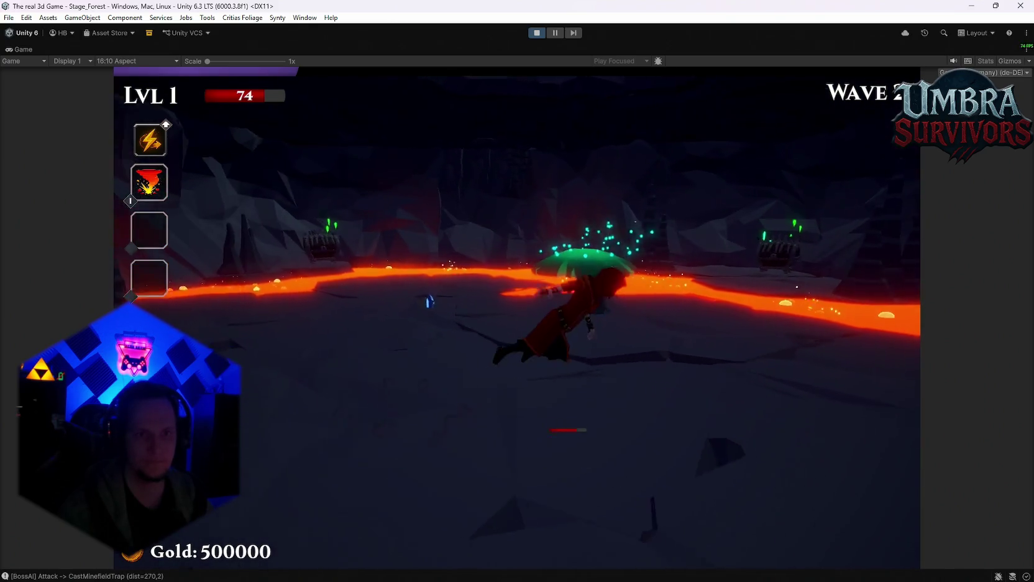
{"action": "key", "text": "w"}
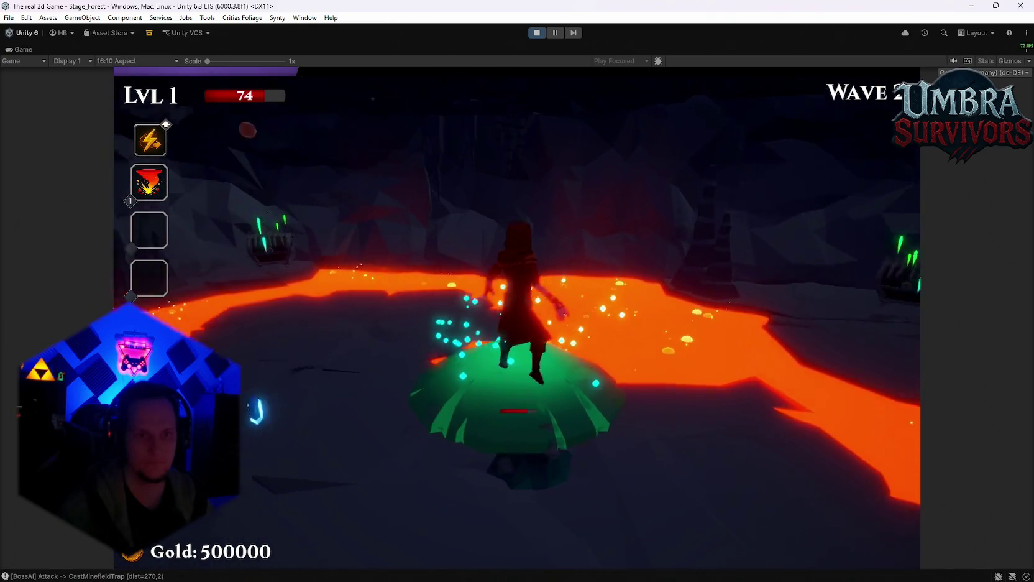
{"action": "key", "text": "s"}
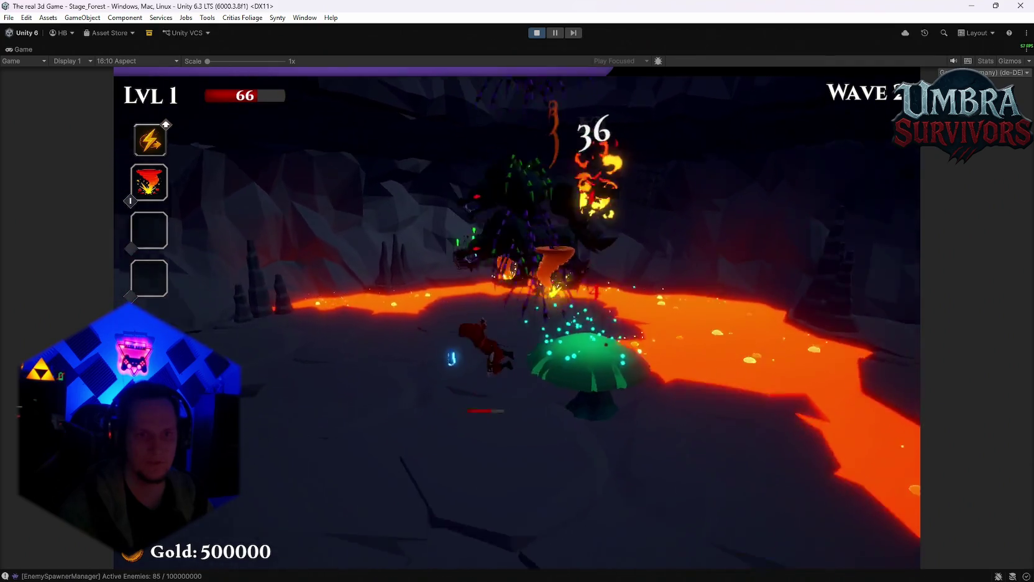
{"action": "key", "text": "w"}
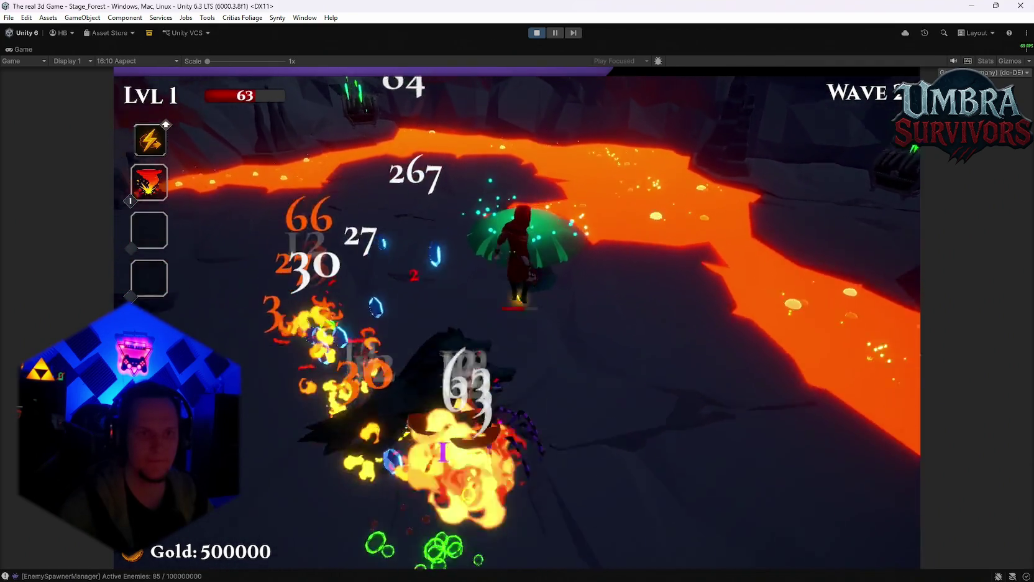
Take the Frost Core upgrade at level 2, pause, and restore the full editor layout.
{"action": "key", "text": "d"}
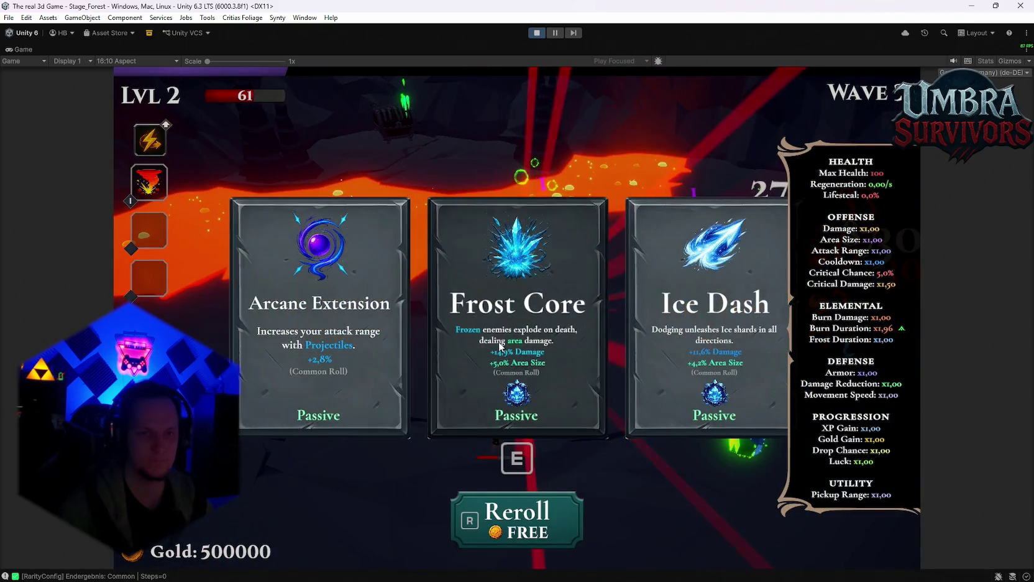
{"action": "key", "text": "e"}
{"action": "key", "text": "Escape"}
{"action": "double_click", "coordinate": [23, 49]}
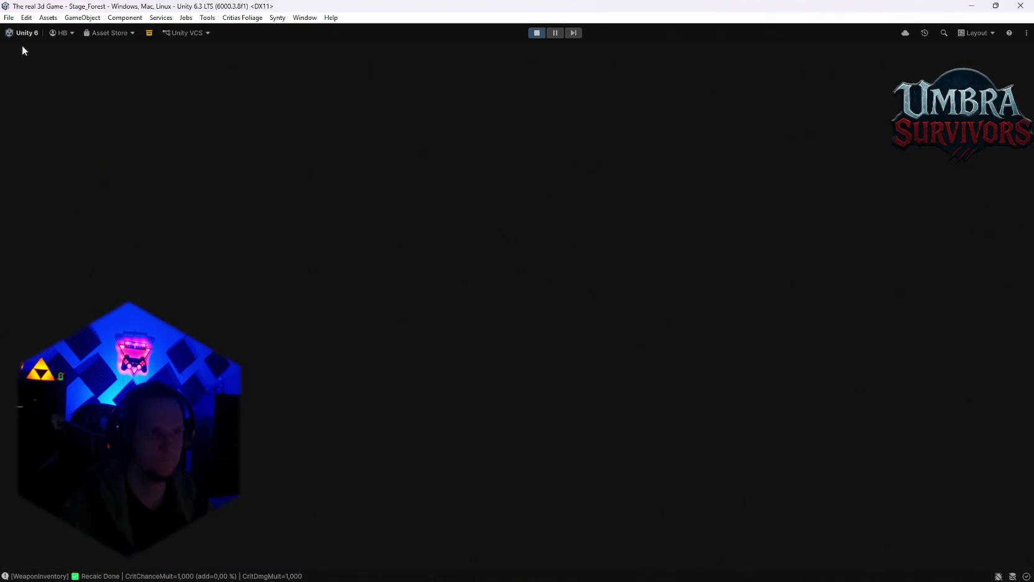
Orbit the Scene view and select the Jump Shroom mushroom.
{"action": "left_click", "coordinate": [348, 49]}
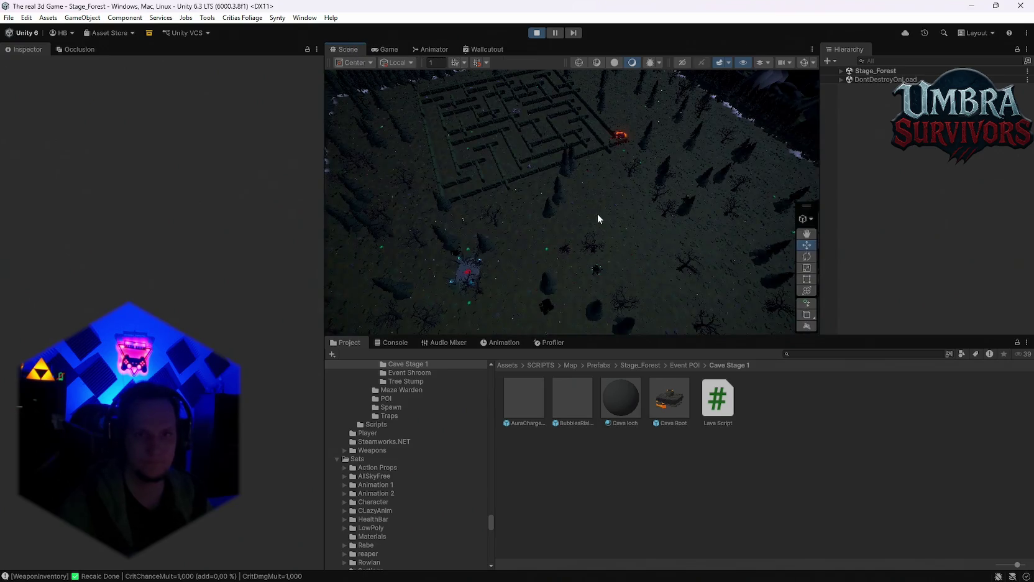
{"action": "mouse_move", "coordinate": [807, 115]}
{"action": "left_mouse_down"}
{"action": "mouse_move", "coordinate": [586, 222]}
{"action": "mouse_move", "coordinate": [623, 214]}
{"action": "mouse_move", "coordinate": [662, 253]}
{"action": "mouse_move", "coordinate": [567, 286]}
{"action": "mouse_move", "coordinate": [481, 246]}
{"action": "left_mouse_up"}
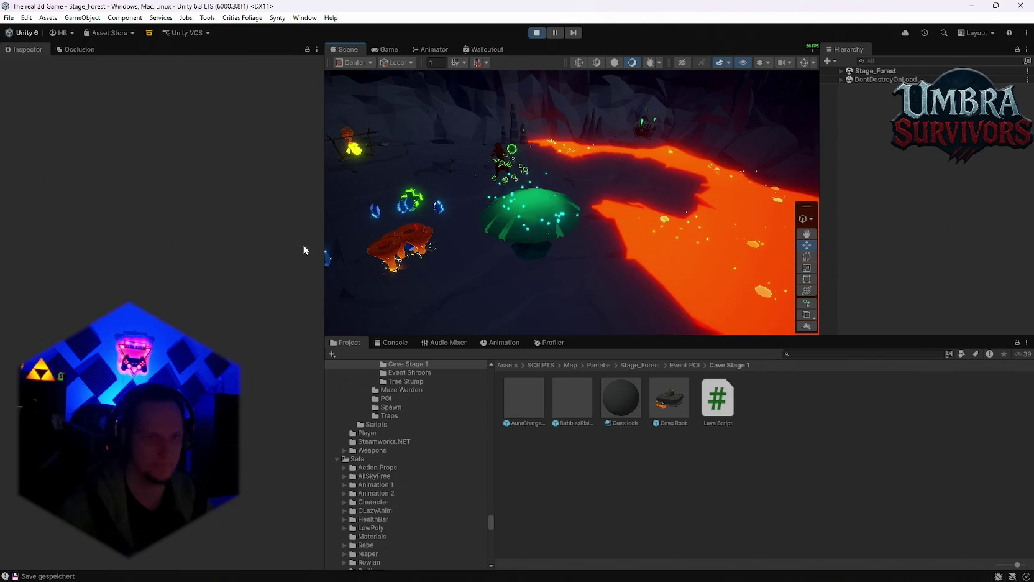
{"action": "left_click", "coordinate": [499, 194]}
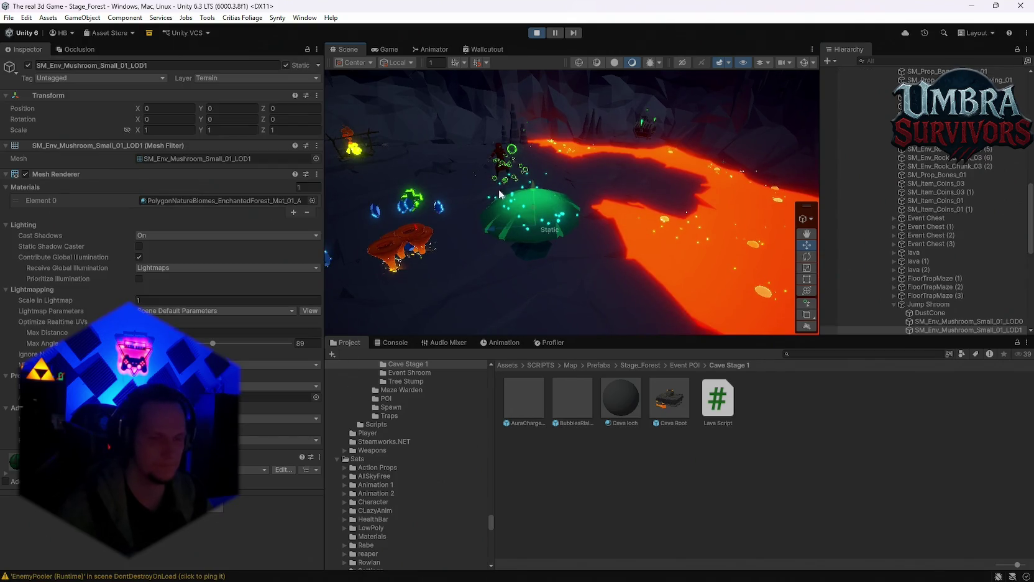
{"action": "left_click", "coordinate": [929, 304]}
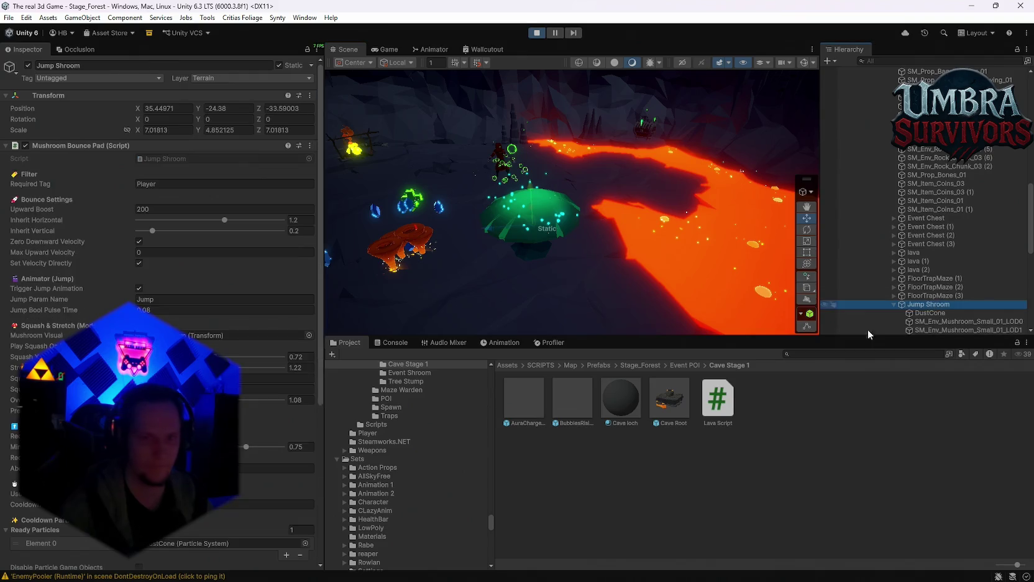
Set the Jump Shroom's layer mask to Nothing and return to the paused Game view.
{"action": "scroll", "coordinate": [162, 249], "scroll_direction": "down", "scroll_amount": 10}
{"action": "scroll", "coordinate": [161, 311], "scroll_direction": "down", "scroll_amount": 5}
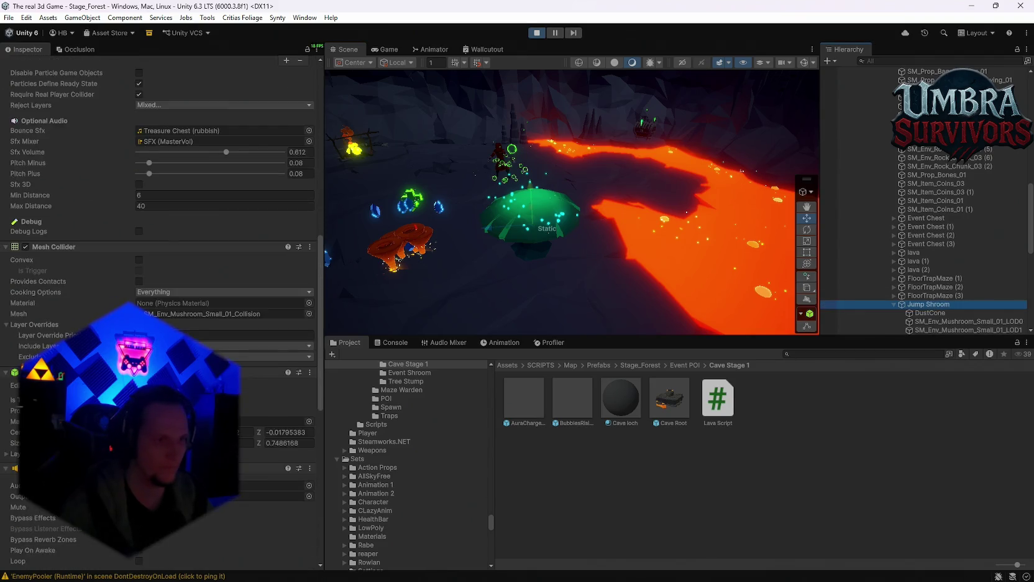
{"action": "scroll", "coordinate": [161, 311], "scroll_direction": "up", "scroll_amount": 5}
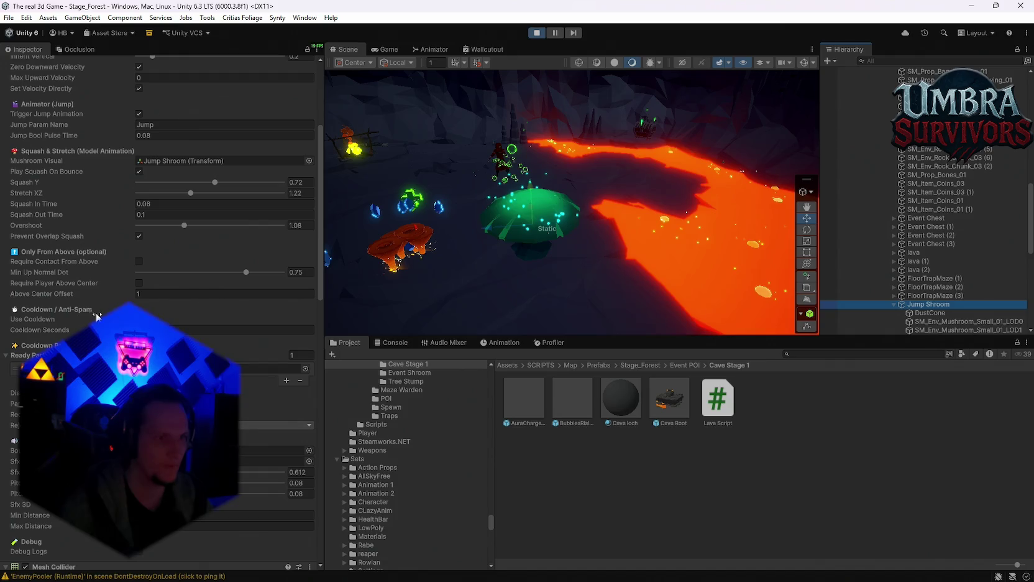
{"action": "scroll", "coordinate": [35, 322], "scroll_direction": "up", "scroll_amount": 3}
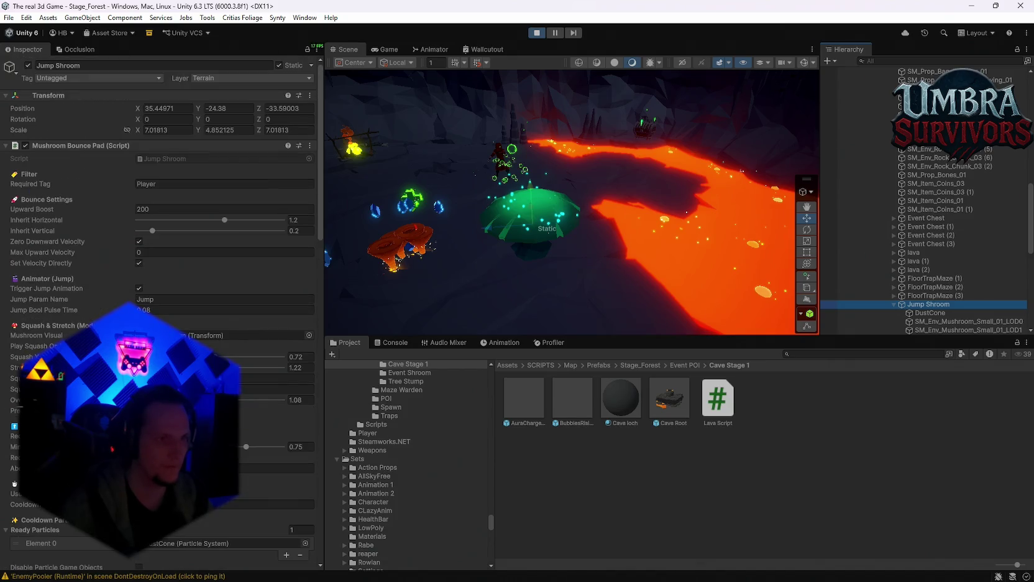
{"action": "scroll", "coordinate": [161, 311], "scroll_direction": "down", "scroll_amount": 3}
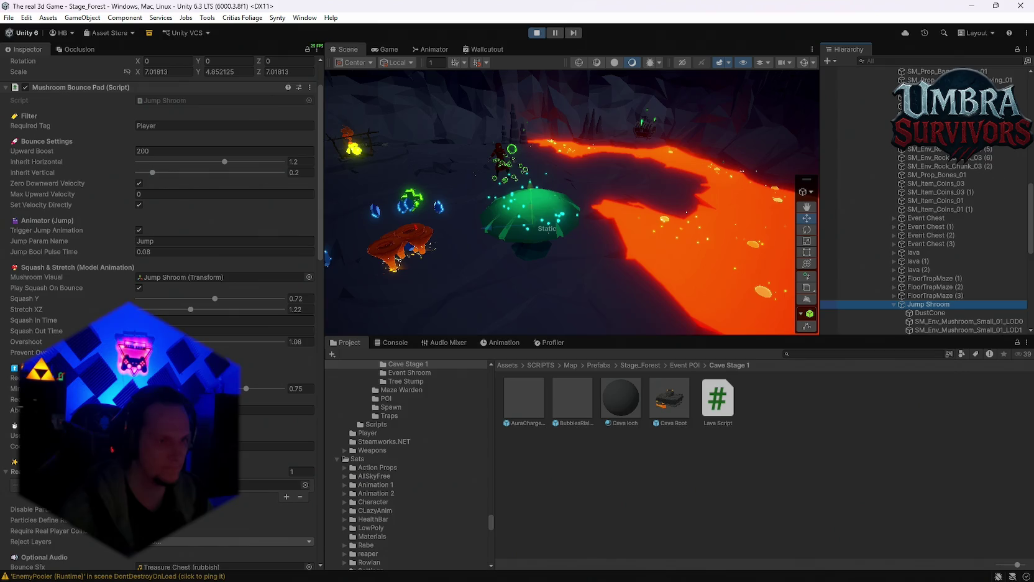
{"action": "scroll", "coordinate": [162, 311], "scroll_direction": "down", "scroll_amount": 3}
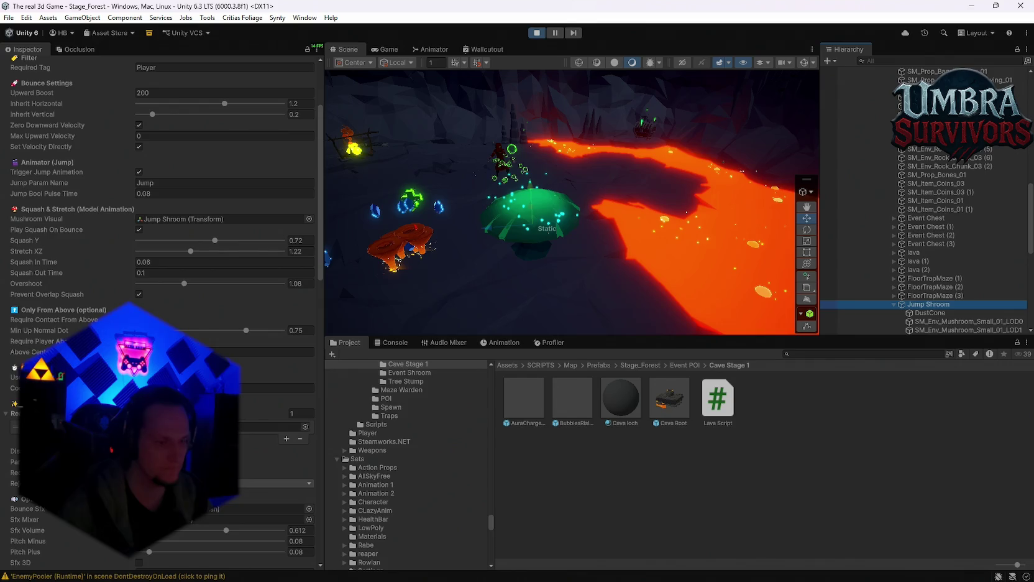
{"action": "left_click", "coordinate": [187, 377]}
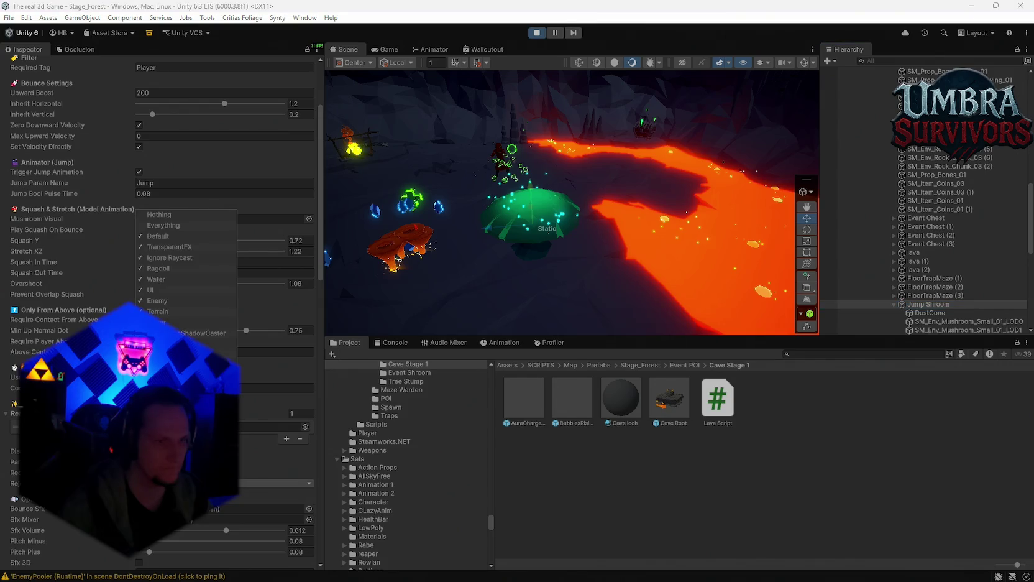
{"action": "left_click", "coordinate": [170, 215]}
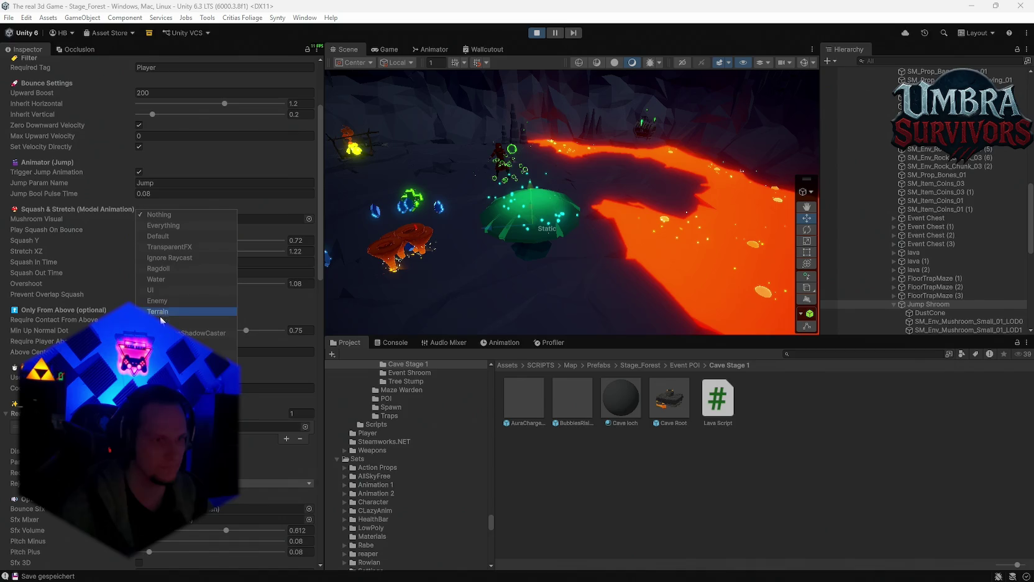
{"action": "left_click", "coordinate": [386, 51]}
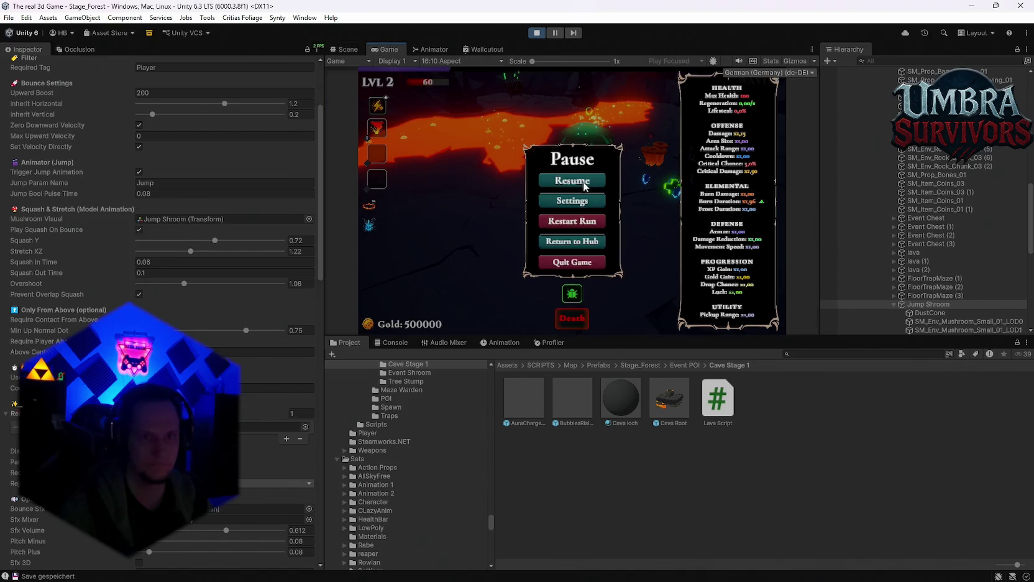
Resume play and take upgrades including Poison Trail, Fire Cobra and Spectral Fire through level 8.
{"action": "left_click", "coordinate": [584, 183]}
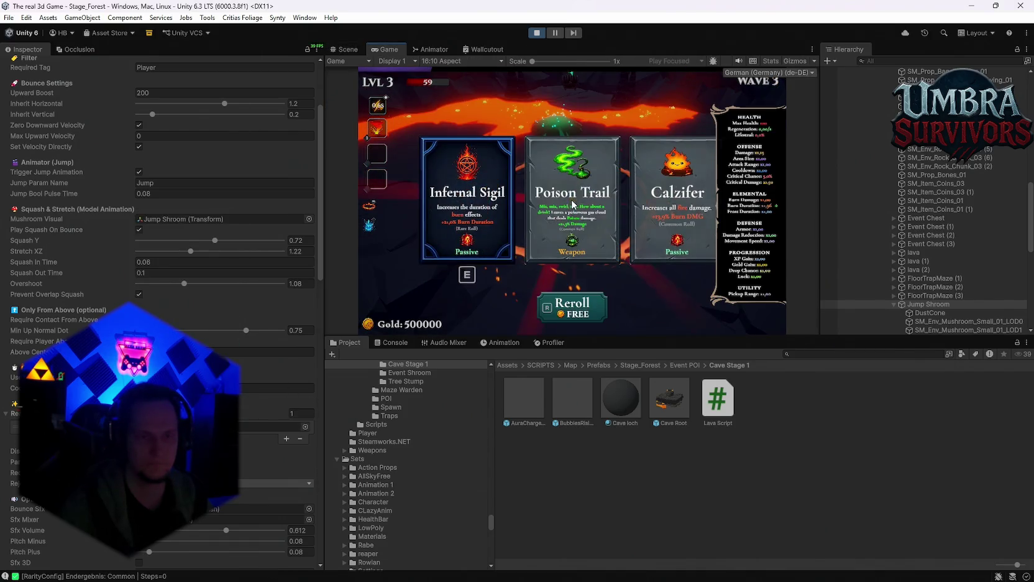
{"action": "left_click", "coordinate": [572, 204]}
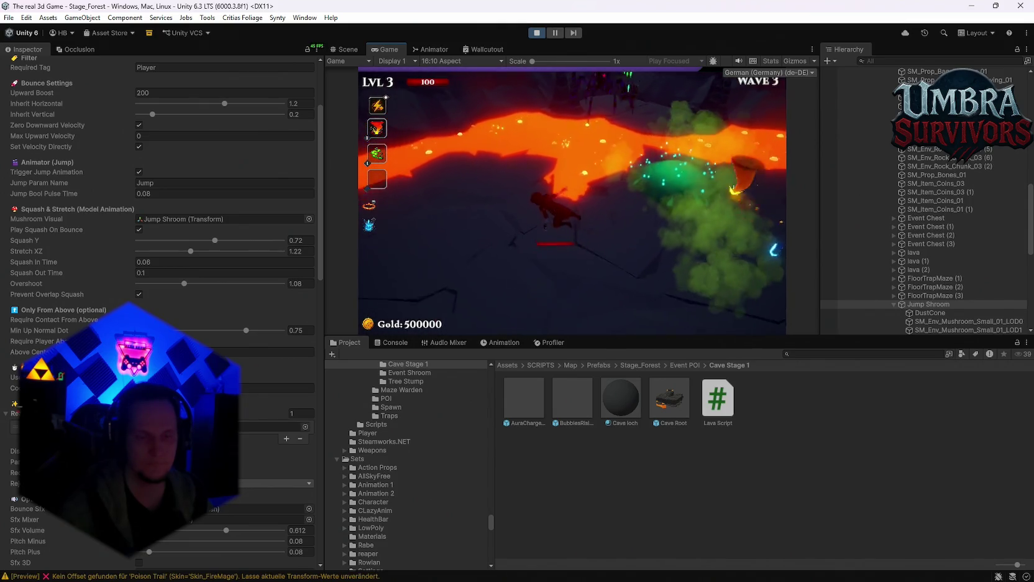
{"action": "left_click", "coordinate": [572, 226]}
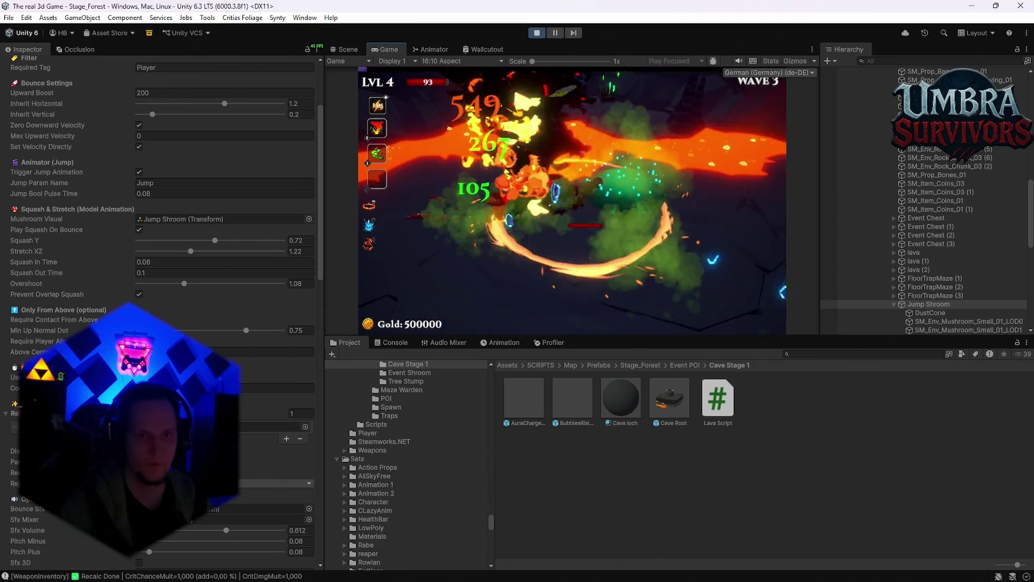
{"action": "left_click", "coordinate": [569, 207]}
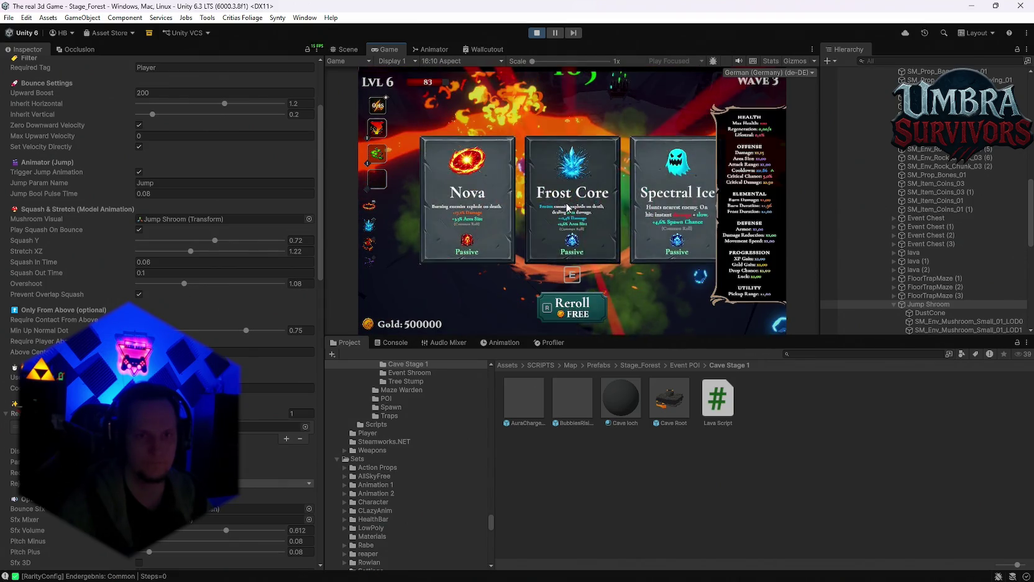
{"action": "left_click", "coordinate": [569, 206]}
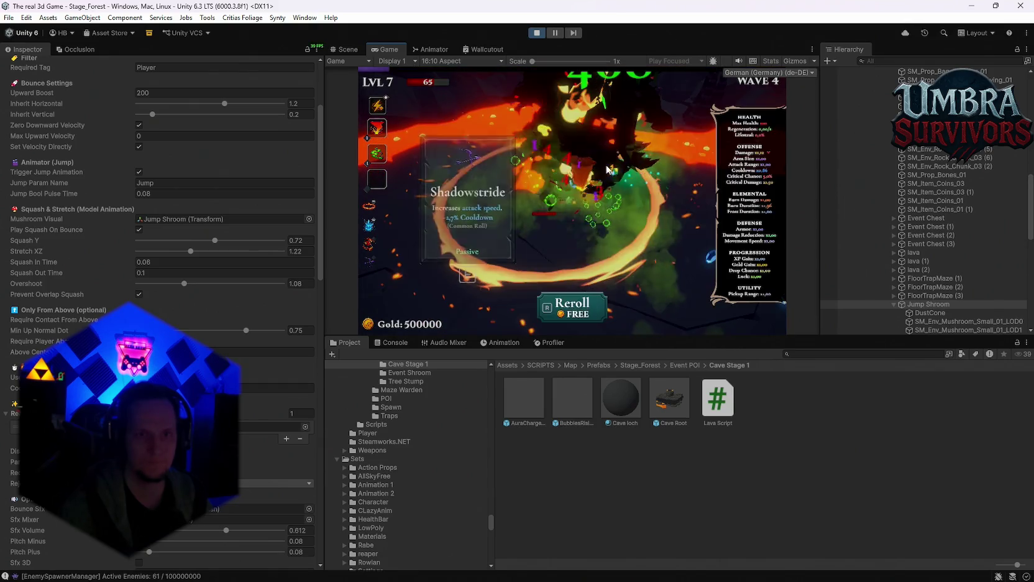
{"action": "left_click", "coordinate": [588, 217]}
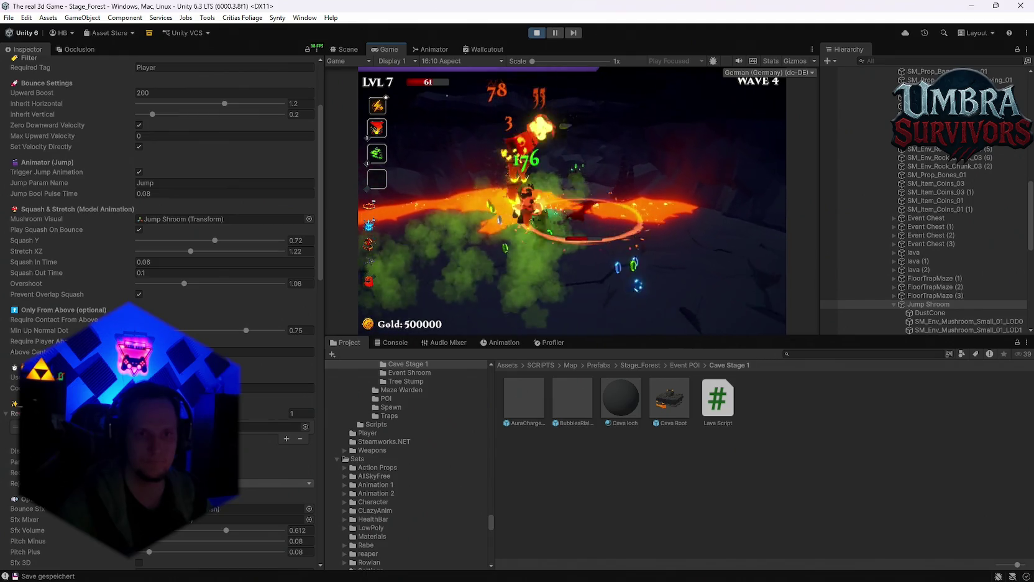
{"action": "left_click", "coordinate": [571, 221]}
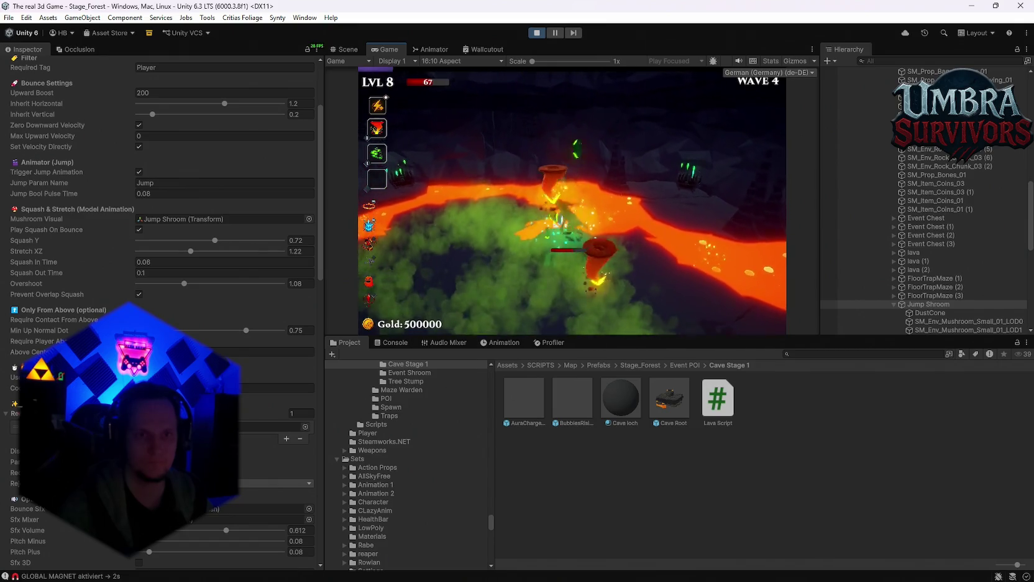
Pause, scroll the Inspector to Cooldown Particles, resume, then pause again.
{"action": "key", "text": "Escape"}
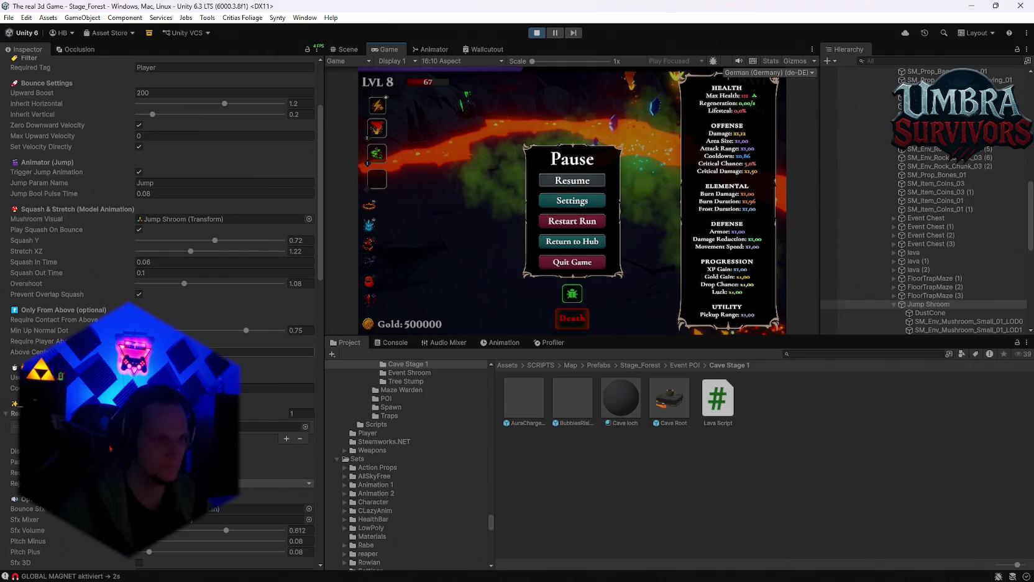
{"action": "scroll", "coordinate": [161, 280], "scroll_direction": "down", "scroll_amount": 6}
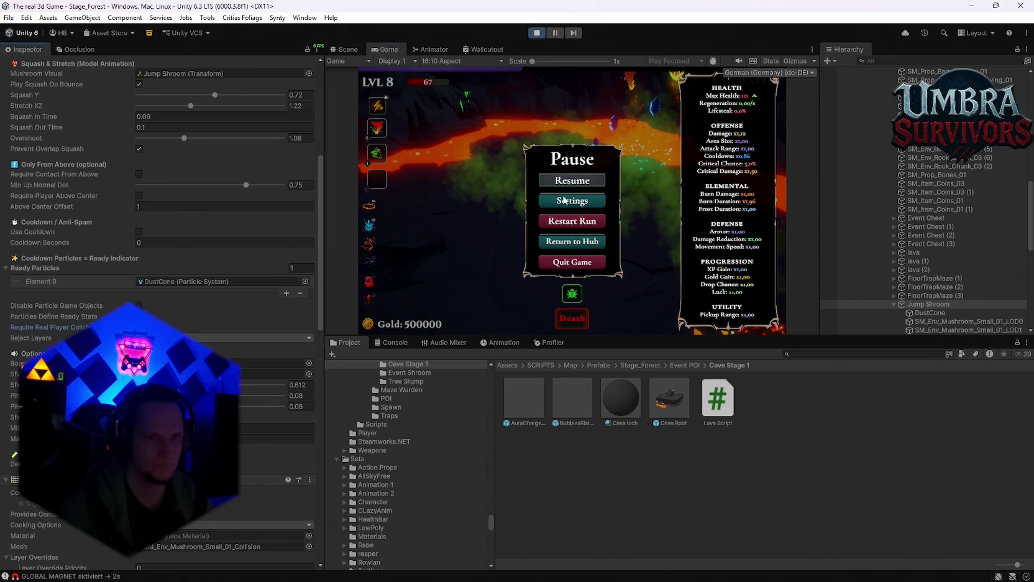
{"action": "key", "text": "Escape"}
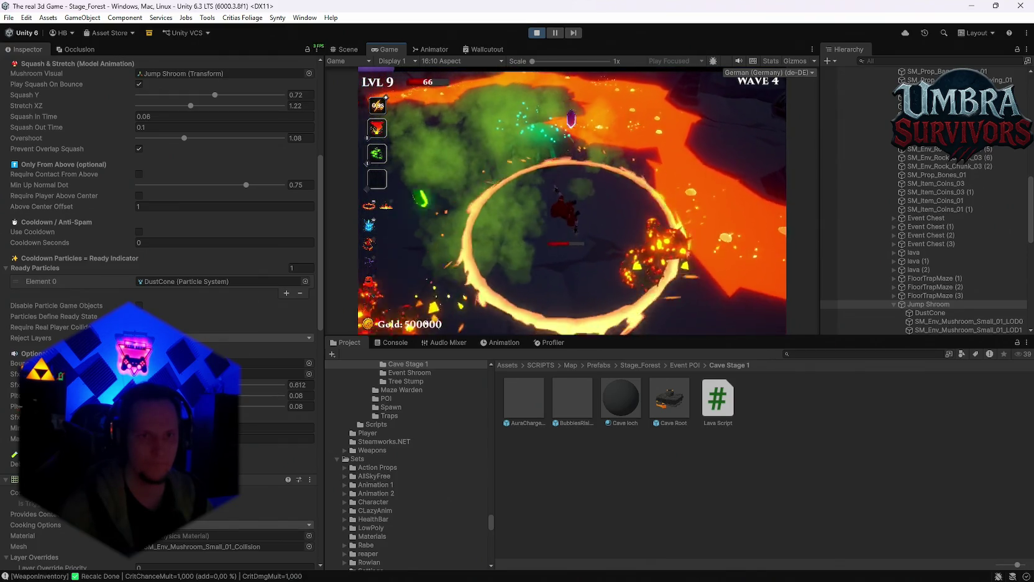
{"action": "key", "text": "Escape"}
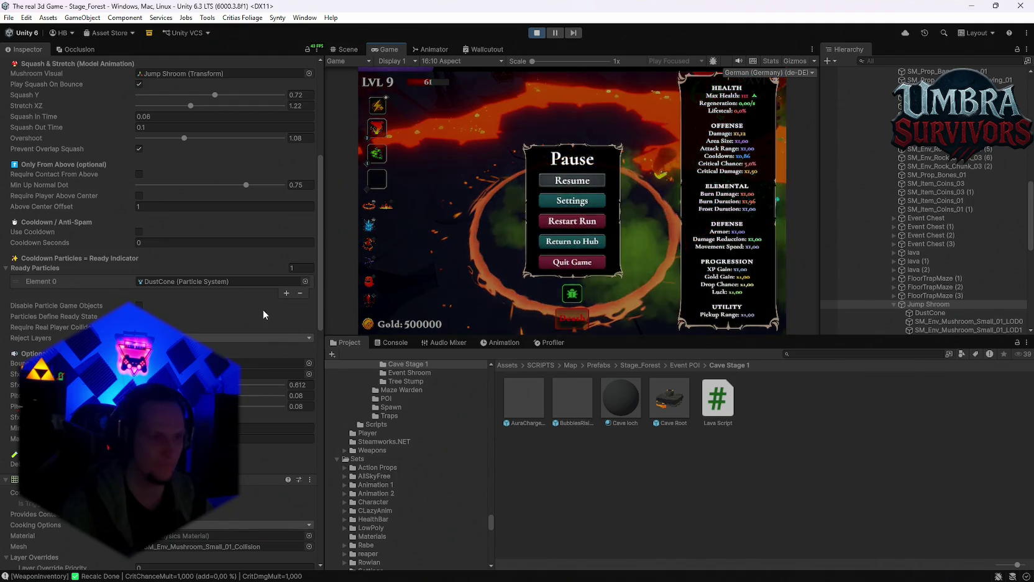
Set the Jump Shroom's Reject Layers to Everything, resume play, then pause again.
{"action": "left_click", "coordinate": [267, 338]}
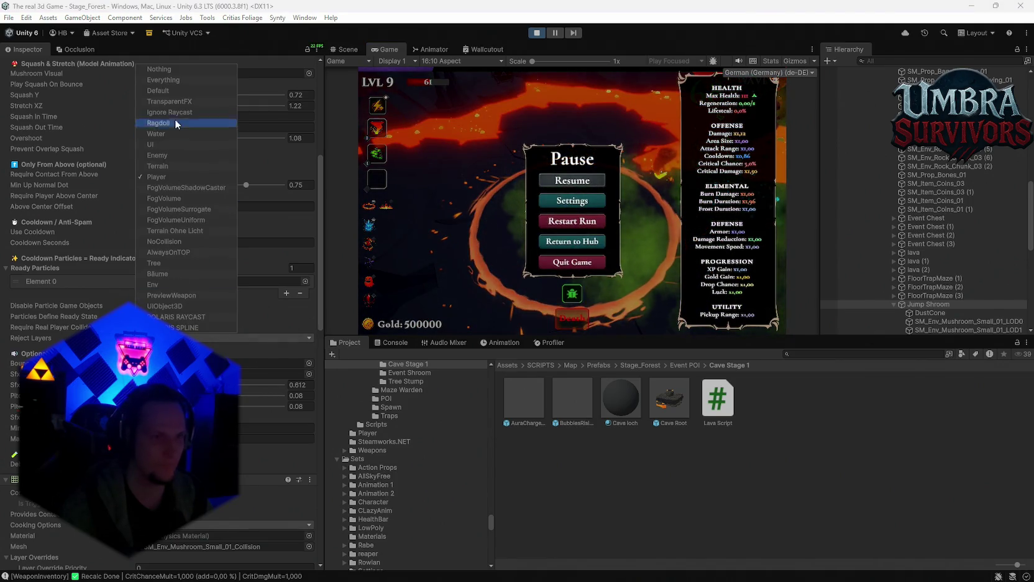
{"action": "left_click", "coordinate": [163, 79]}
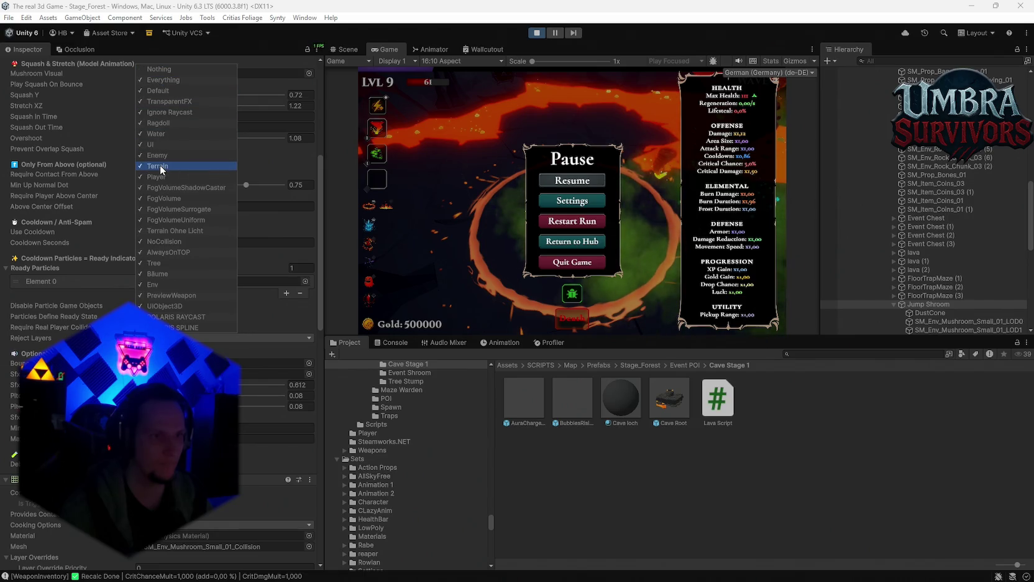
{"action": "left_click", "coordinate": [572, 180]}
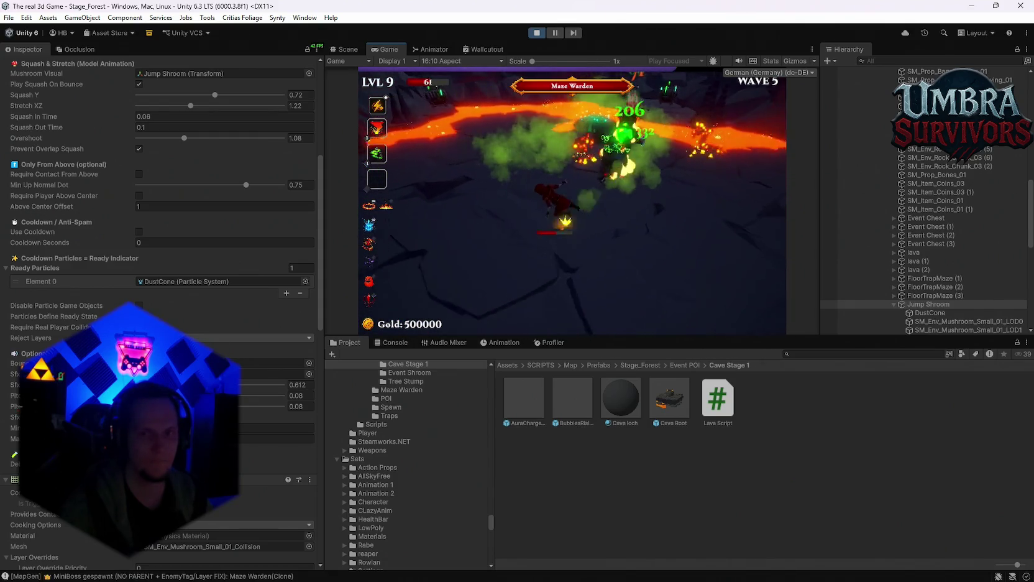
{"action": "key", "text": "Escape"}
{"action": "scroll", "coordinate": [911, 311], "scroll_direction": "up", "scroll_amount": 5}
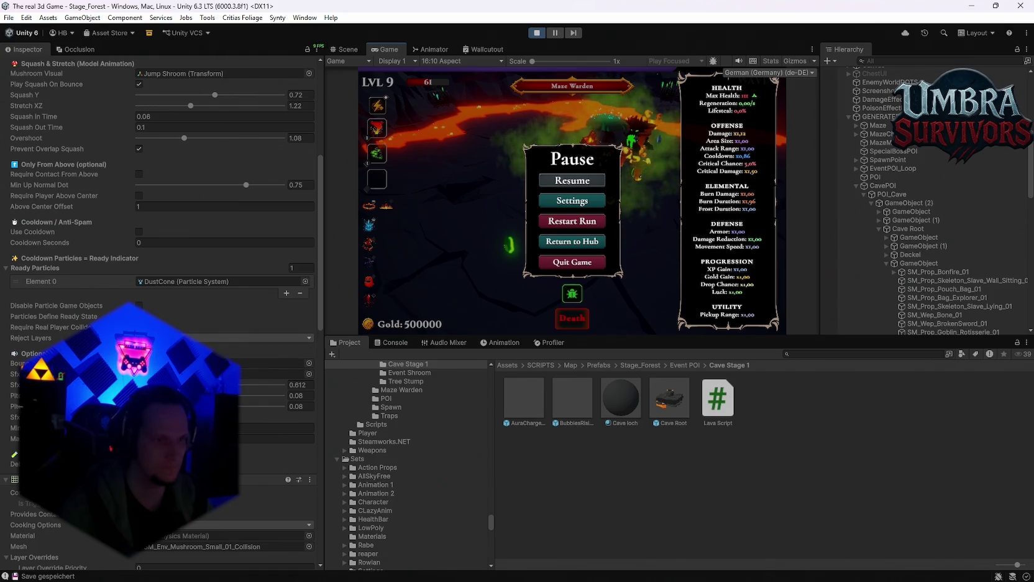
Set the Jump Shroom's Reject Layers to Nothing, resume briefly, and pause.
{"action": "left_click", "coordinate": [187, 337]}
{"action": "left_click", "coordinate": [491, 228]}
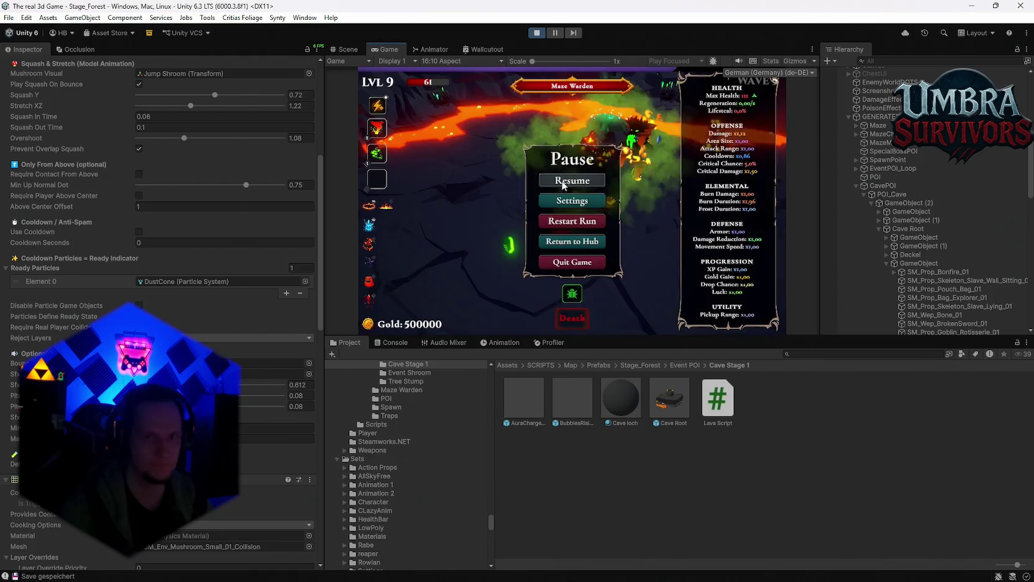
{"action": "key", "text": "Escape"}
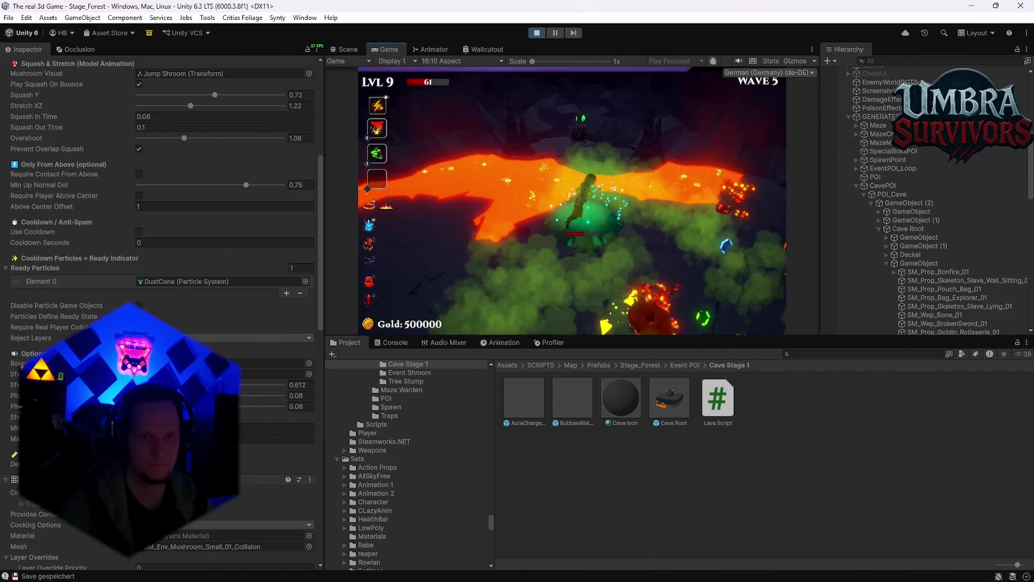
{"action": "key", "text": "Escape"}
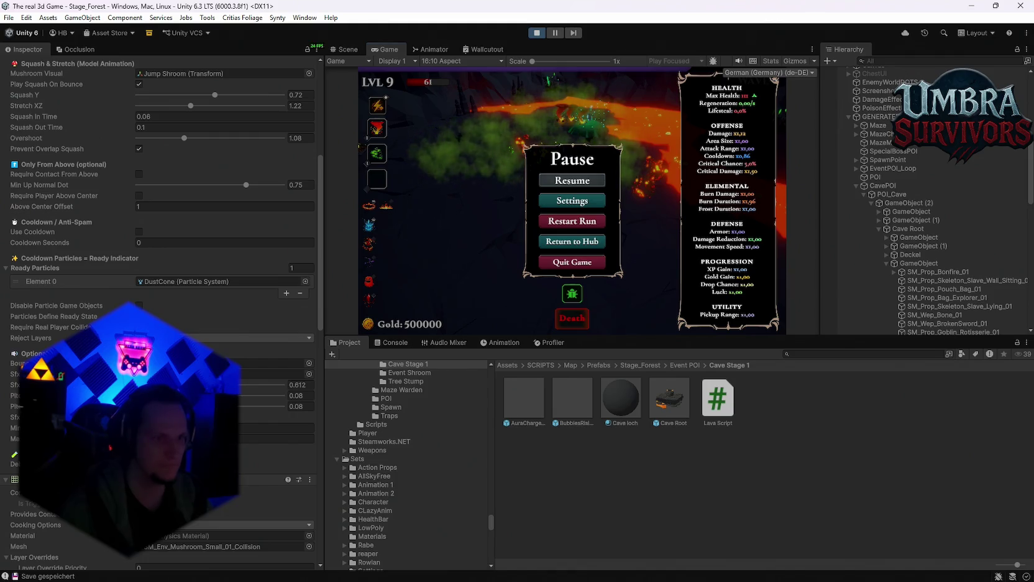
Resume play, pause again, and review the Jump Shroom's Inspector settings.
{"action": "left_click", "coordinate": [565, 182]}
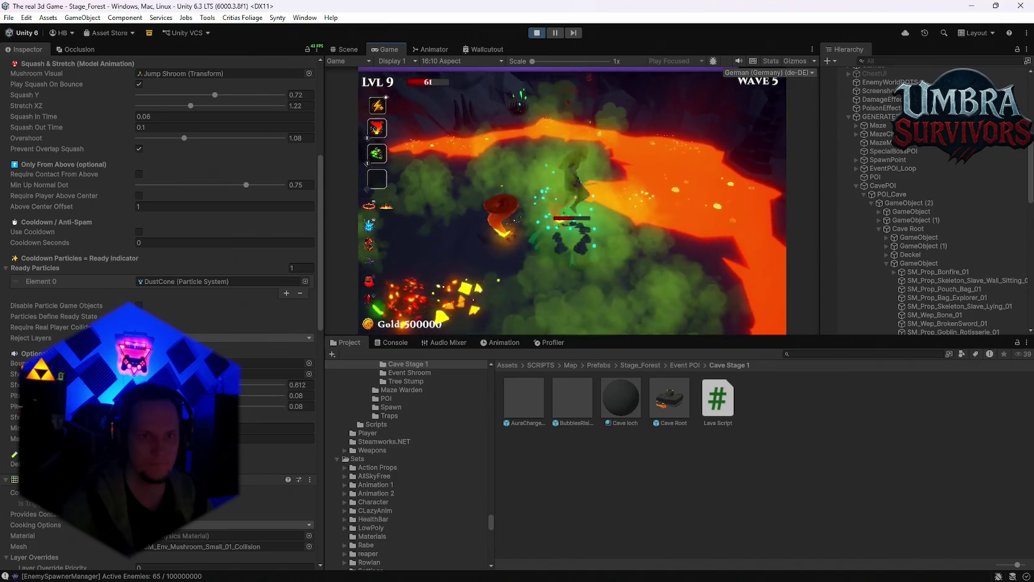
{"action": "key", "text": "Escape"}
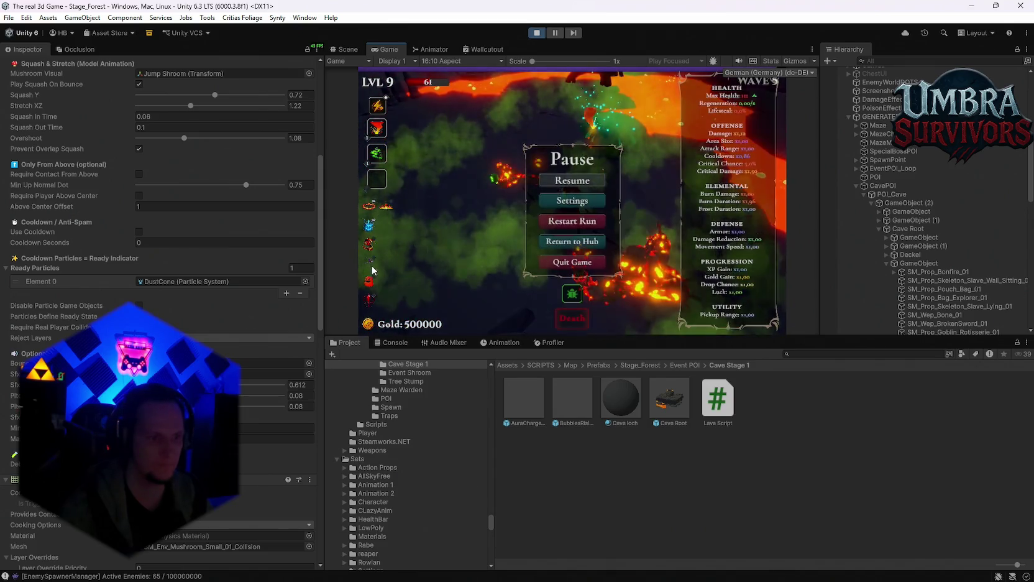
{"action": "scroll", "coordinate": [225, 355], "scroll_direction": "down", "scroll_amount": 3}
{"action": "scroll", "coordinate": [225, 355], "scroll_direction": "down", "scroll_amount": 4}
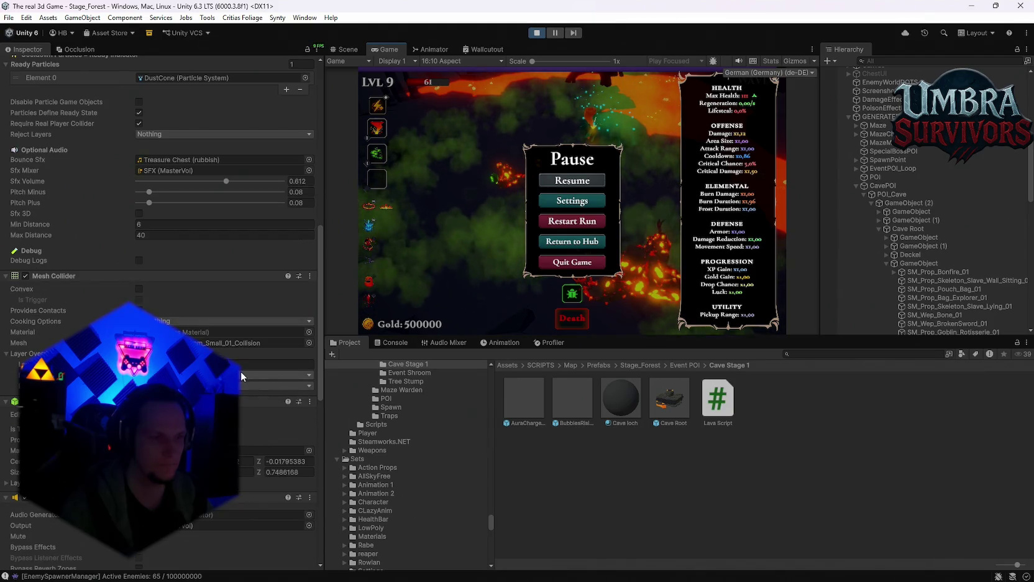
{"action": "scroll", "coordinate": [245, 383], "scroll_direction": "down", "scroll_amount": 2}
{"action": "scroll", "coordinate": [241, 402], "scroll_direction": "up", "scroll_amount": 3}
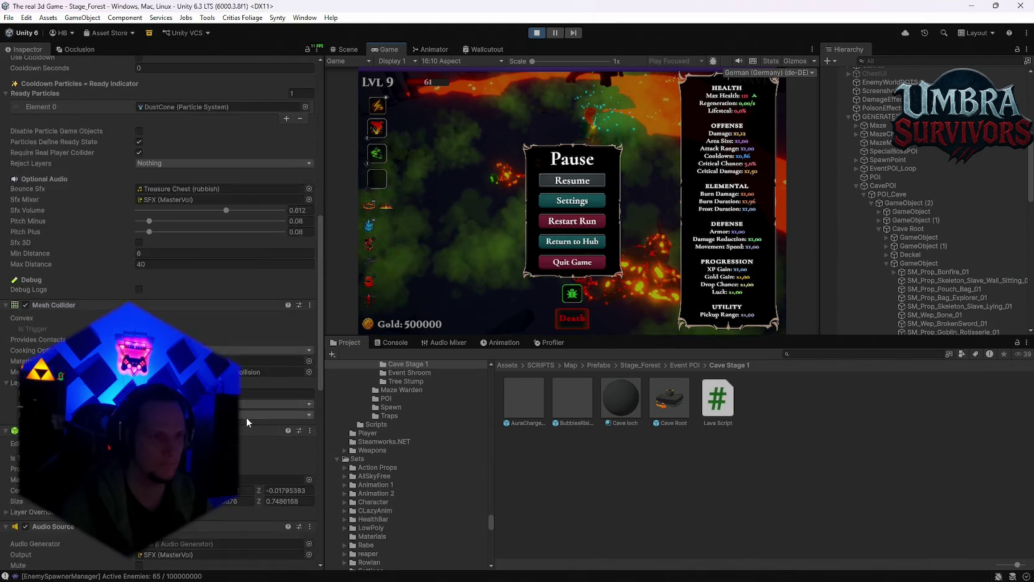
{"action": "scroll", "coordinate": [246, 417], "scroll_direction": "up", "scroll_amount": 8}
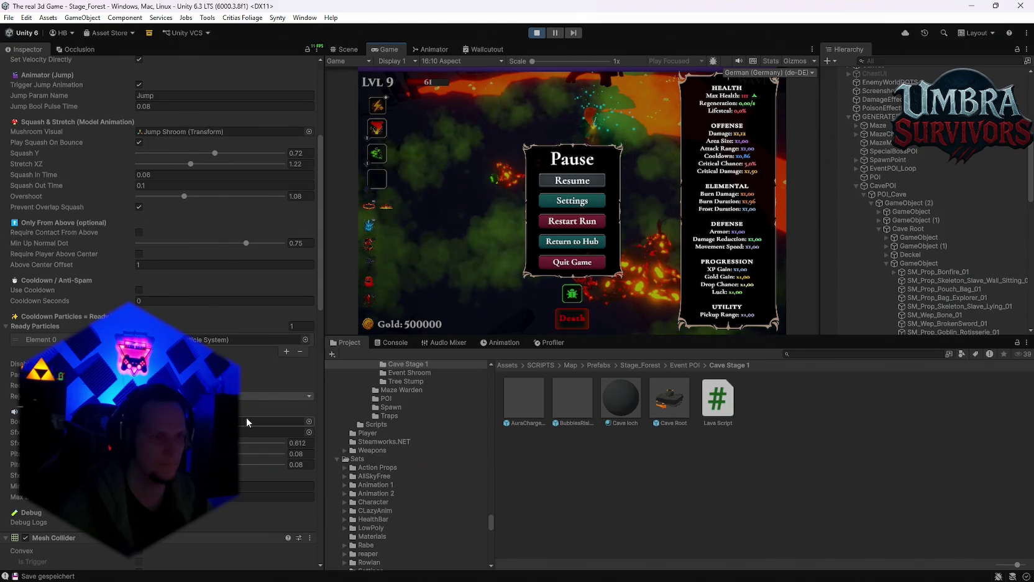
{"action": "scroll", "coordinate": [246, 417], "scroll_direction": "up", "scroll_amount": 4}
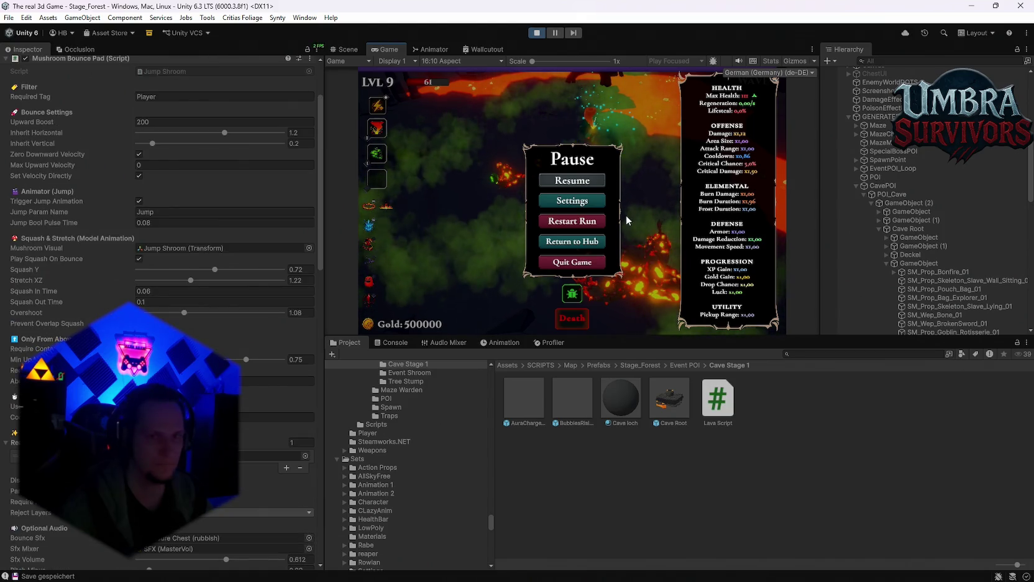
Resume, pick the third level-up card and the chest reward, then stop play mode.
{"action": "left_click", "coordinate": [572, 184]}
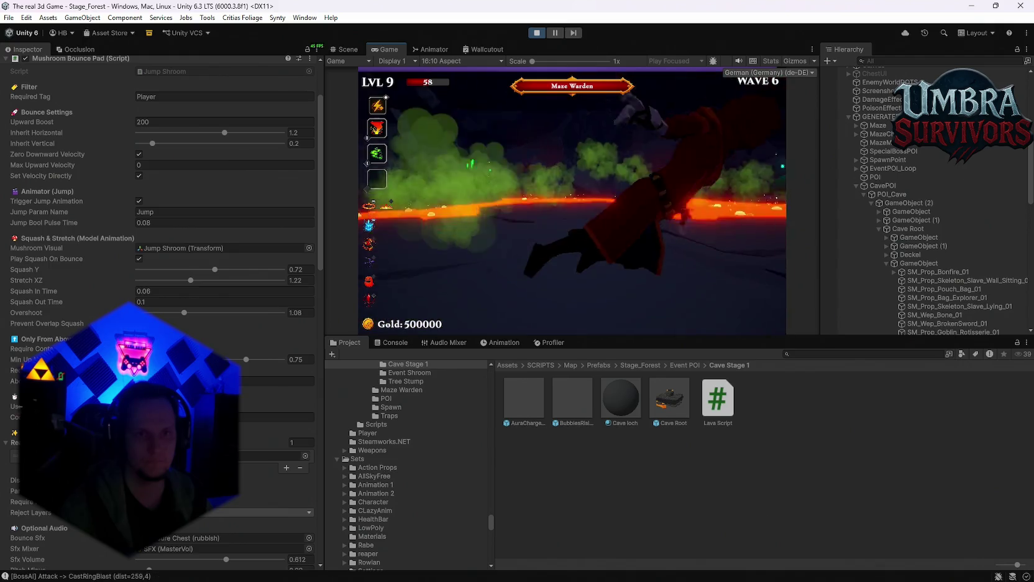
{"action": "key", "text": "3"}
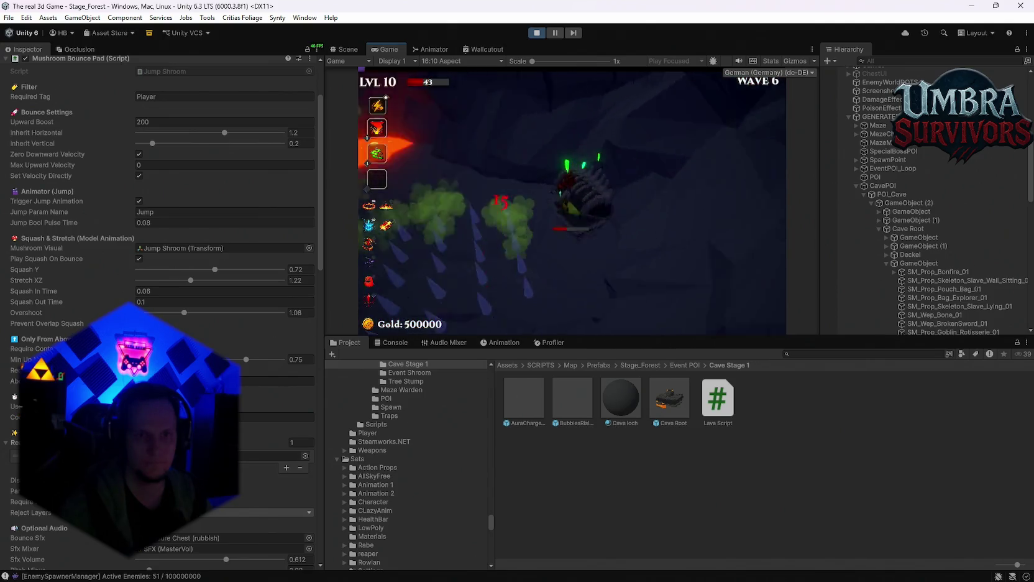
{"action": "left_click", "coordinate": [540, 261]}
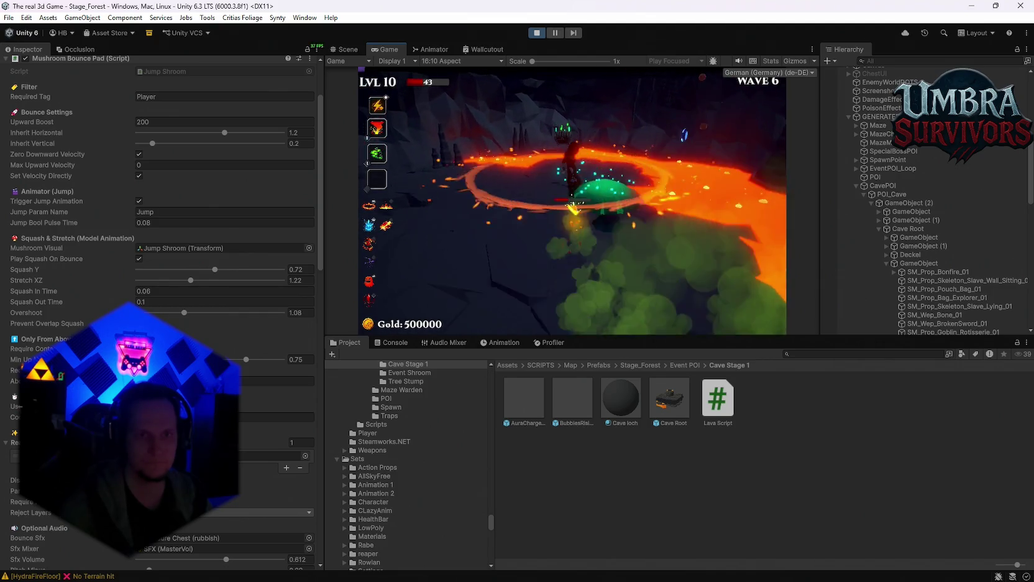
{"action": "key", "text": "Escape"}
{"action": "left_click", "coordinate": [530, 33]}
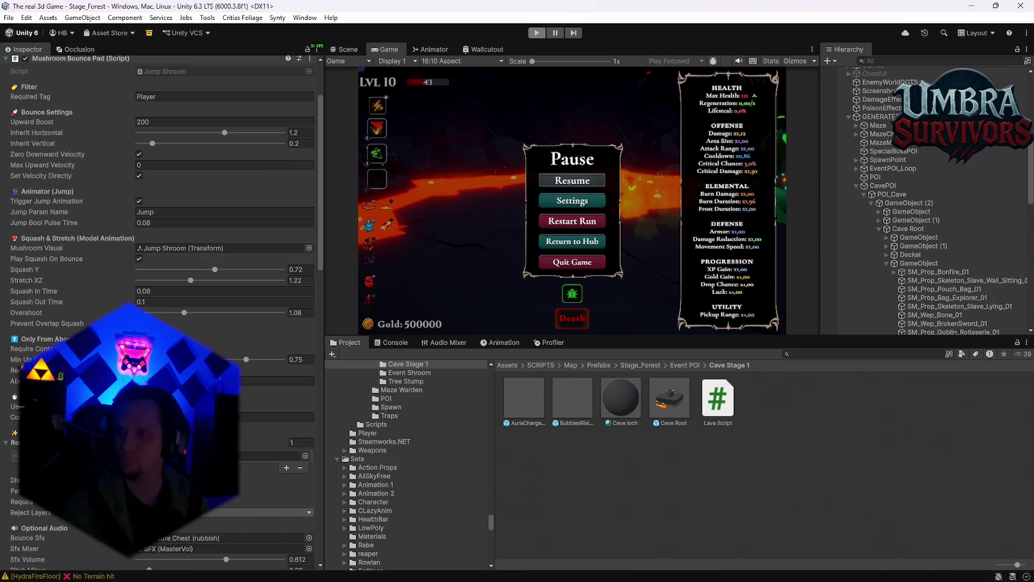
Exit play mode, deselect Cave Root, check the Console, and return to the Cave Stage 1 folder.
{"action": "key", "text": "ctrl+p"}
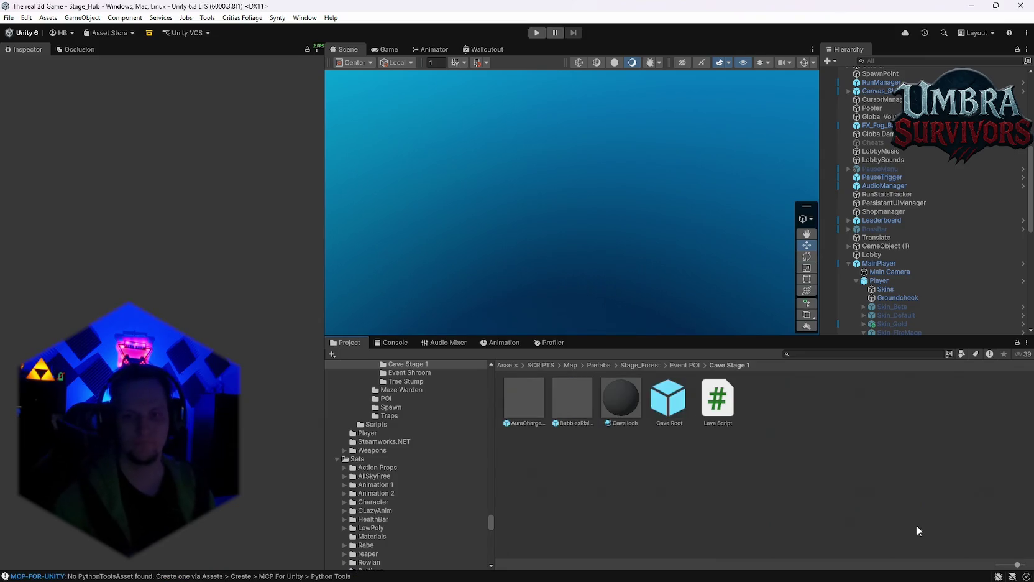
{"action": "left_click", "coordinate": [654, 472]}
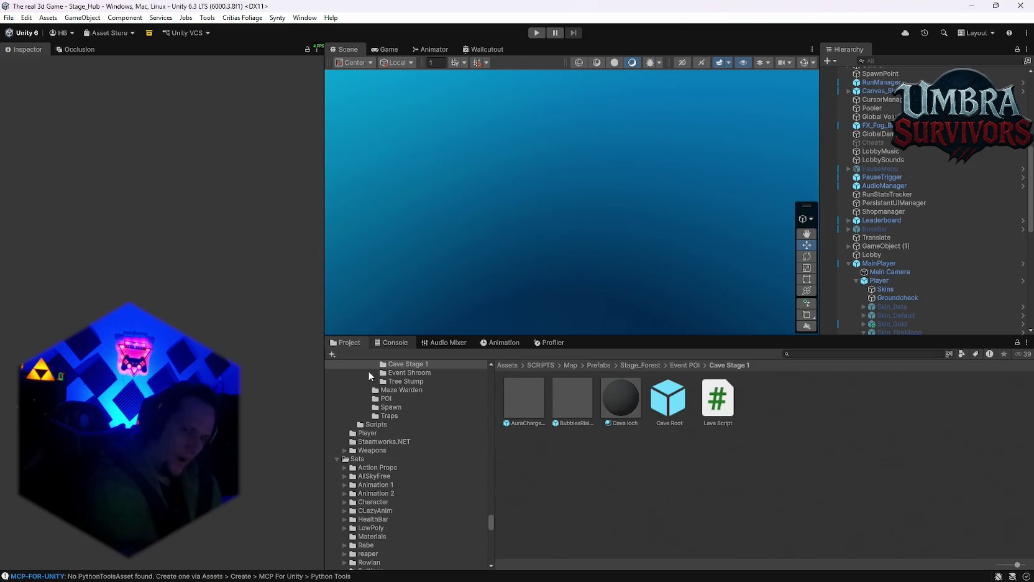
{"action": "key", "text": "ctrl+shift+c"}
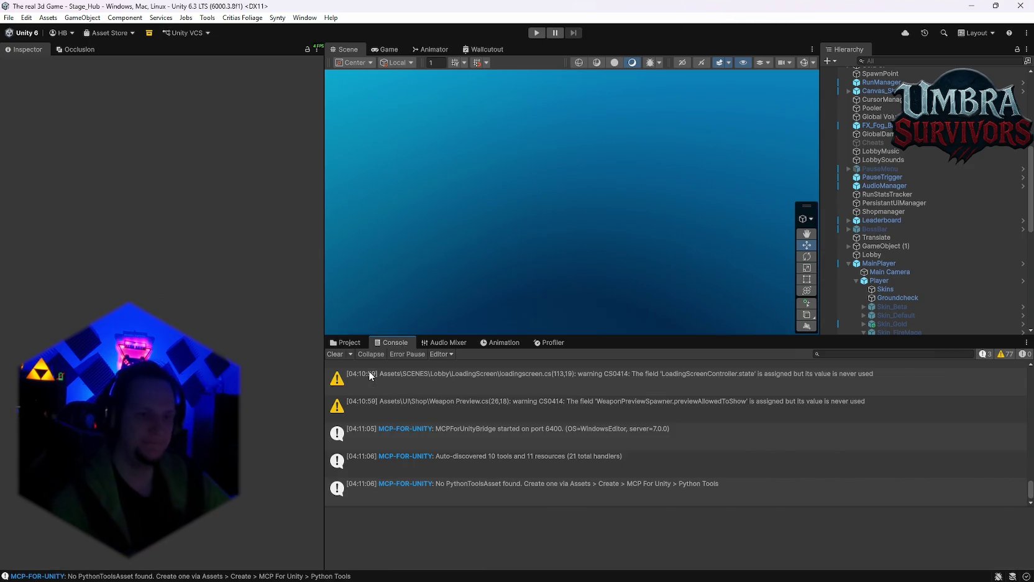
{"action": "left_click", "coordinate": [357, 343]}
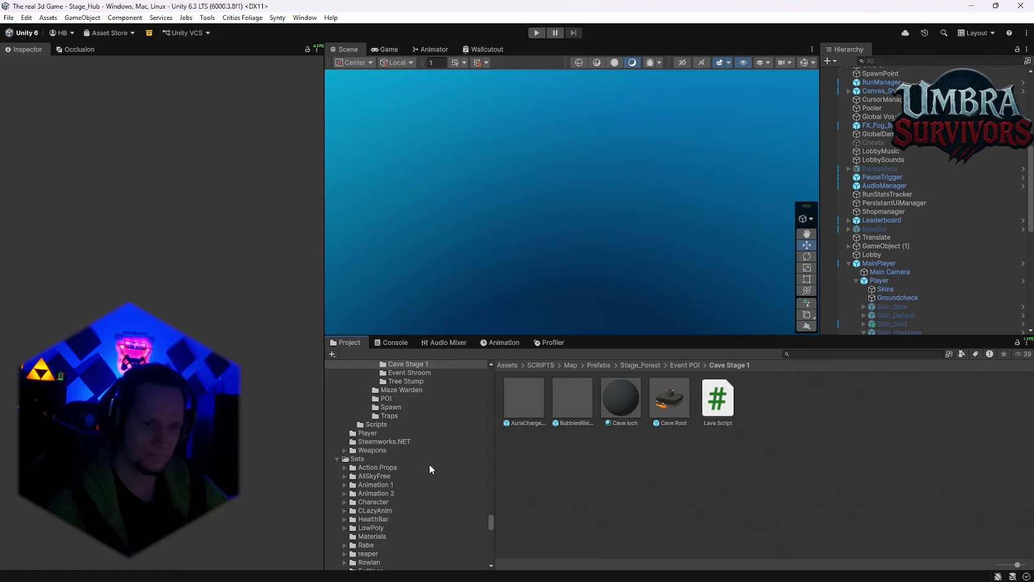
{"action": "scroll", "coordinate": [430, 466], "scroll_direction": "up", "scroll_amount": 1}
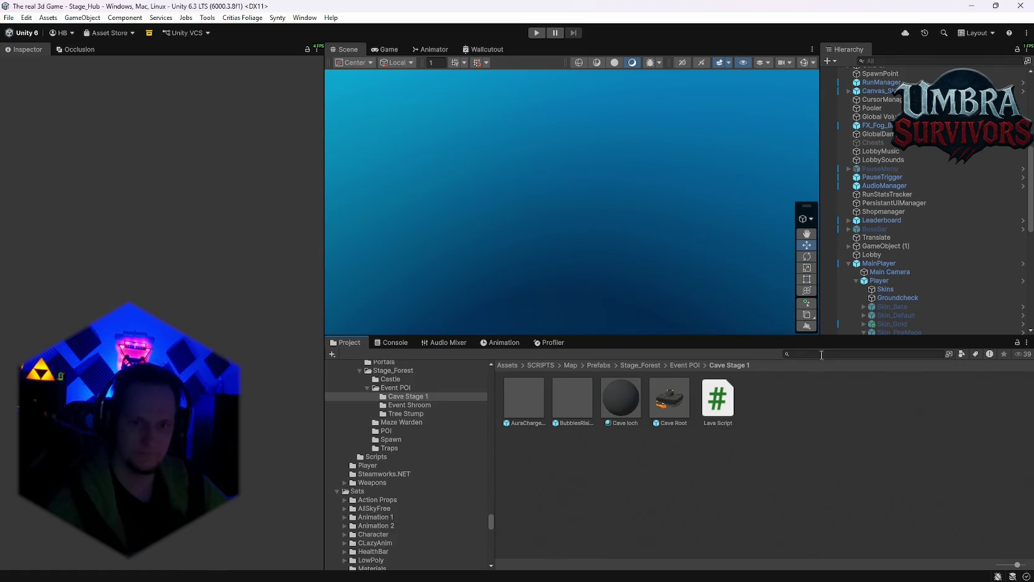
Open Cave Root, select the cave background mesh, and apply its overrides to the prefab.
{"action": "double_click", "coordinate": [674, 410]}
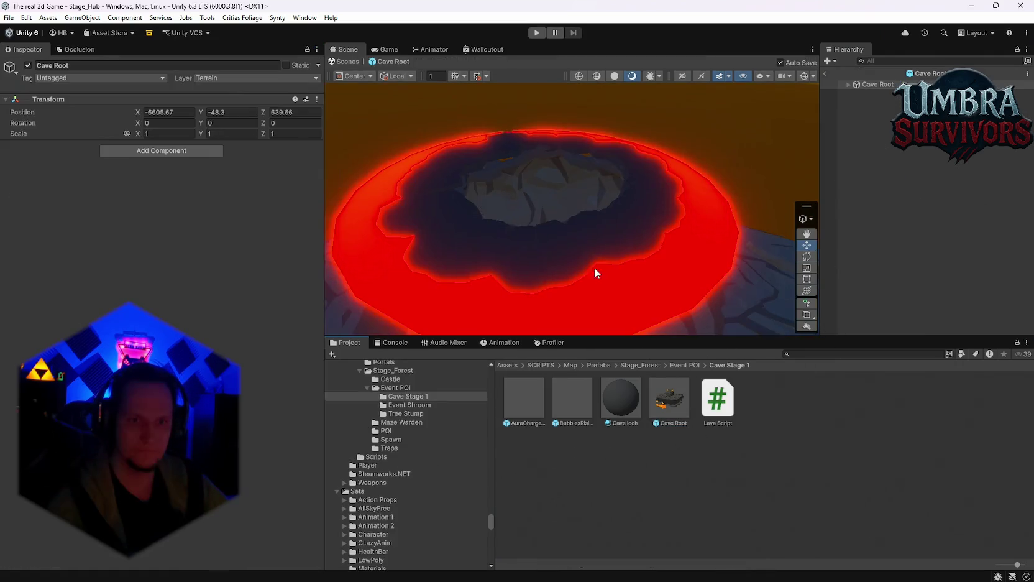
{"action": "scroll", "coordinate": [595, 267], "scroll_direction": "down", "scroll_amount": 5}
{"action": "key", "text": "w"}
{"action": "left_click", "coordinate": [583, 209]}
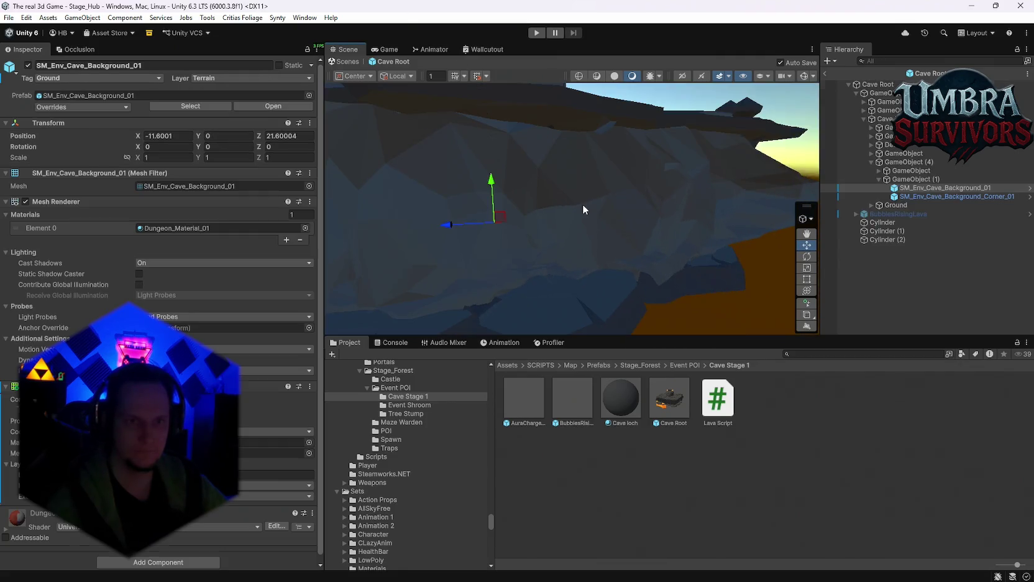
{"action": "mouse_move", "coordinate": [436, 239]}
{"action": "left_mouse_down"}
{"action": "mouse_move", "coordinate": [491, 237]}
{"action": "mouse_move", "coordinate": [577, 211]}
{"action": "mouse_move", "coordinate": [560, 205]}
{"action": "mouse_move", "coordinate": [631, 235]}
{"action": "mouse_move", "coordinate": [639, 216]}
{"action": "left_mouse_up"}
{"action": "left_click_drag", "start_coordinate": [585, 245], "coordinate": [325, 202]}
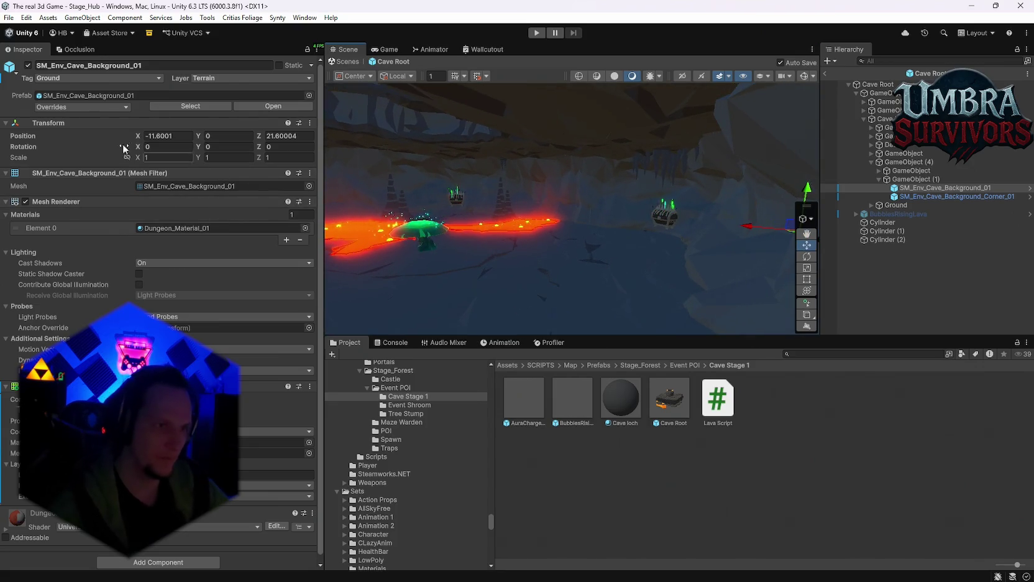
{"action": "left_click", "coordinate": [95, 107]}
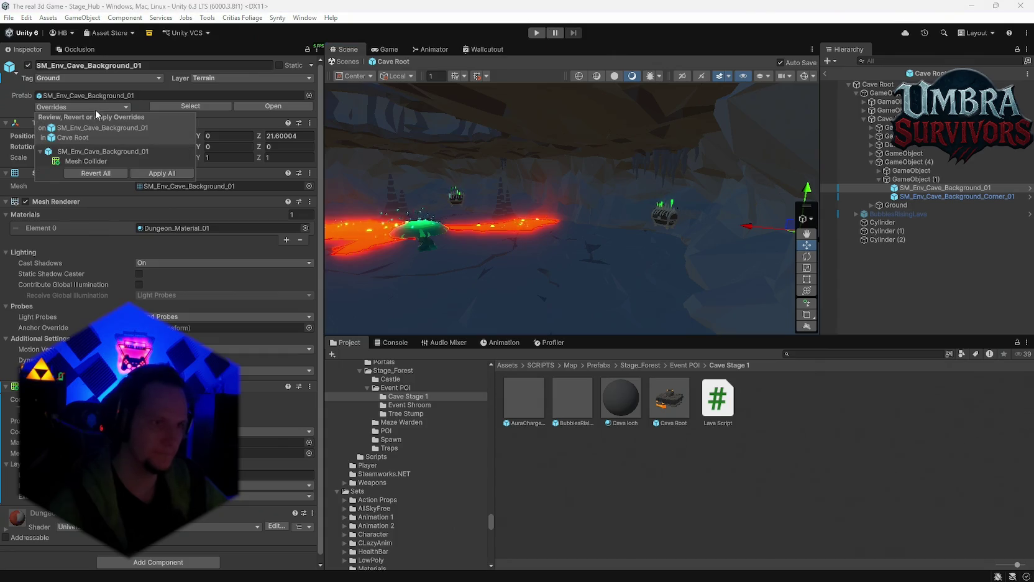
{"action": "left_click", "coordinate": [153, 177]}
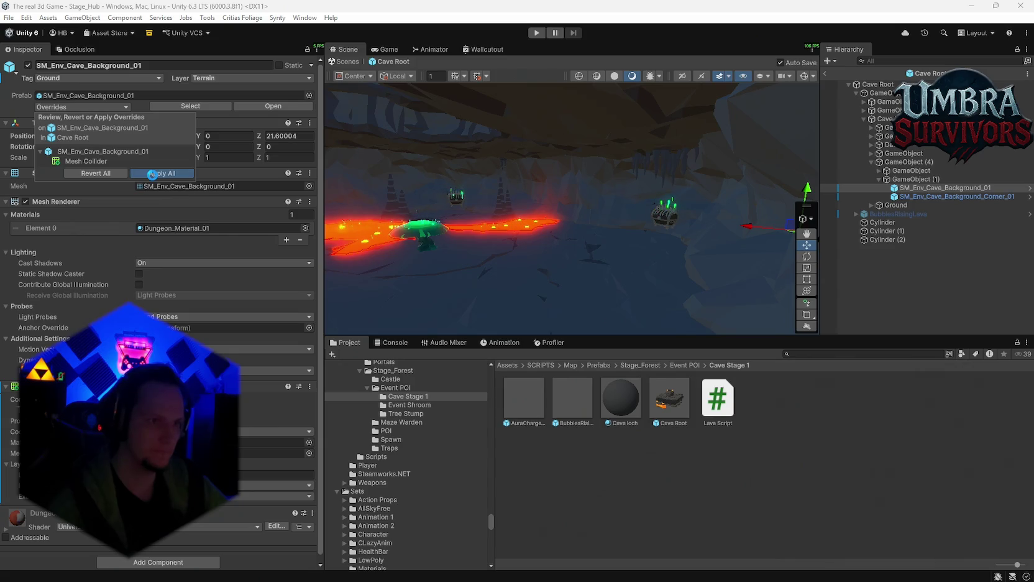
Apply All overrides on both SM_Env_Cave_Background_01 wall pieces into Cave Root.
{"action": "key", "text": "f"}
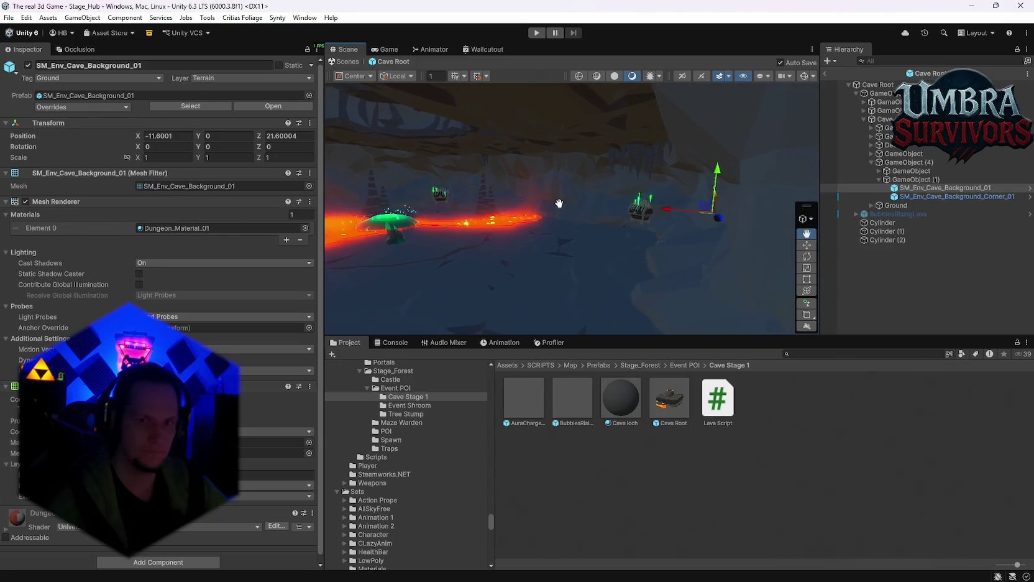
{"action": "left_click", "coordinate": [85, 108]}
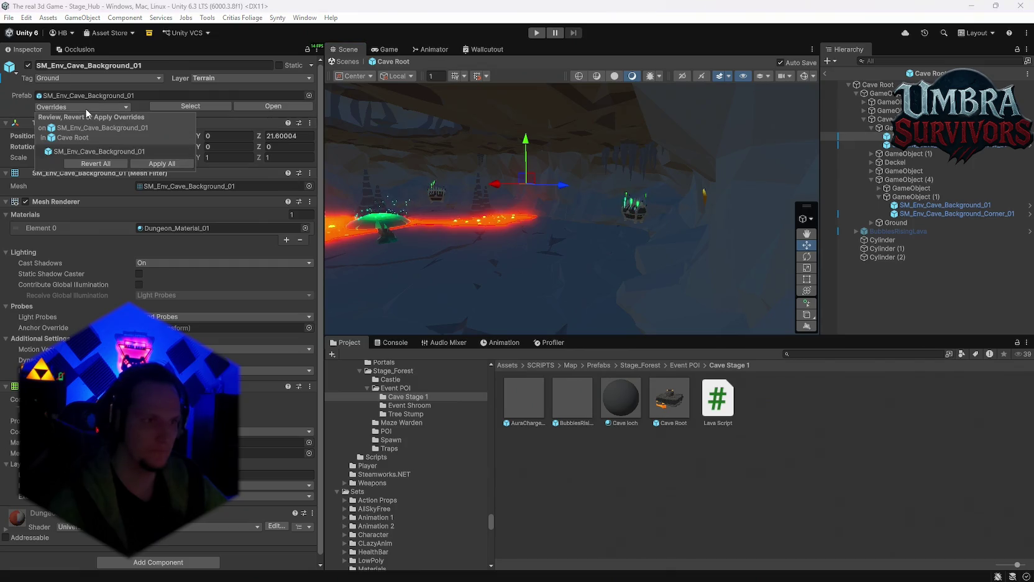
{"action": "left_click", "coordinate": [160, 164]}
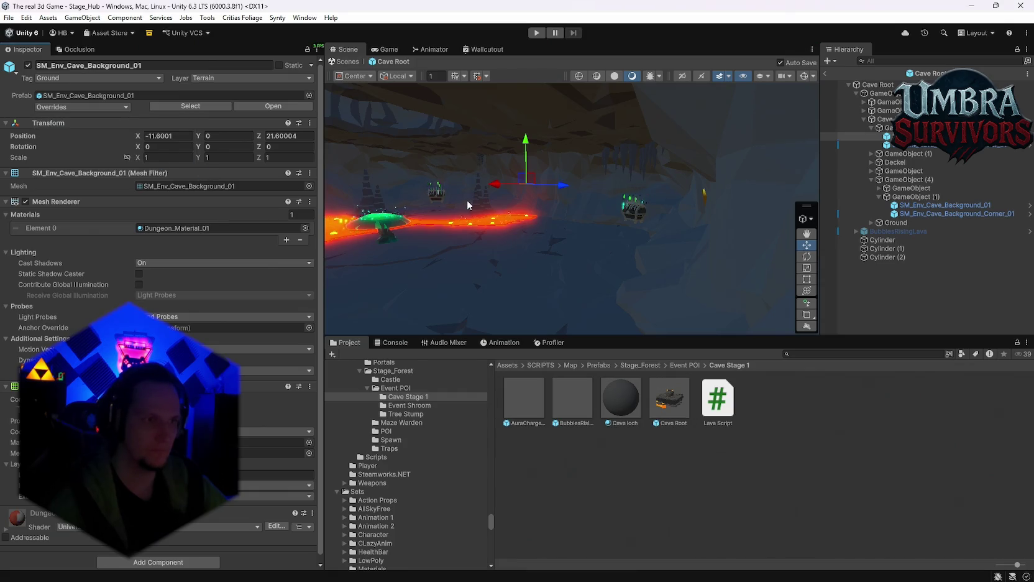
{"action": "left_click", "coordinate": [393, 184]}
{"action": "left_click", "coordinate": [110, 109]}
{"action": "left_click", "coordinate": [160, 166]}
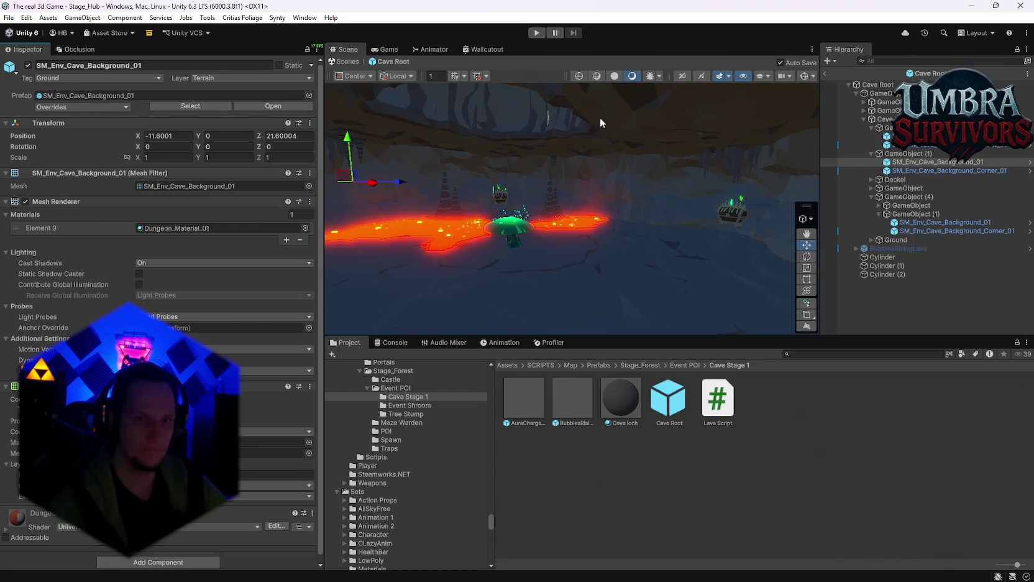
Apply the floor rock's overrides under Ground, then select the Cave Root root.
{"action": "left_click", "coordinate": [578, 268]}
{"action": "left_click", "coordinate": [110, 107]}
{"action": "left_click", "coordinate": [160, 166]}
{"action": "left_click", "coordinate": [878, 85]}
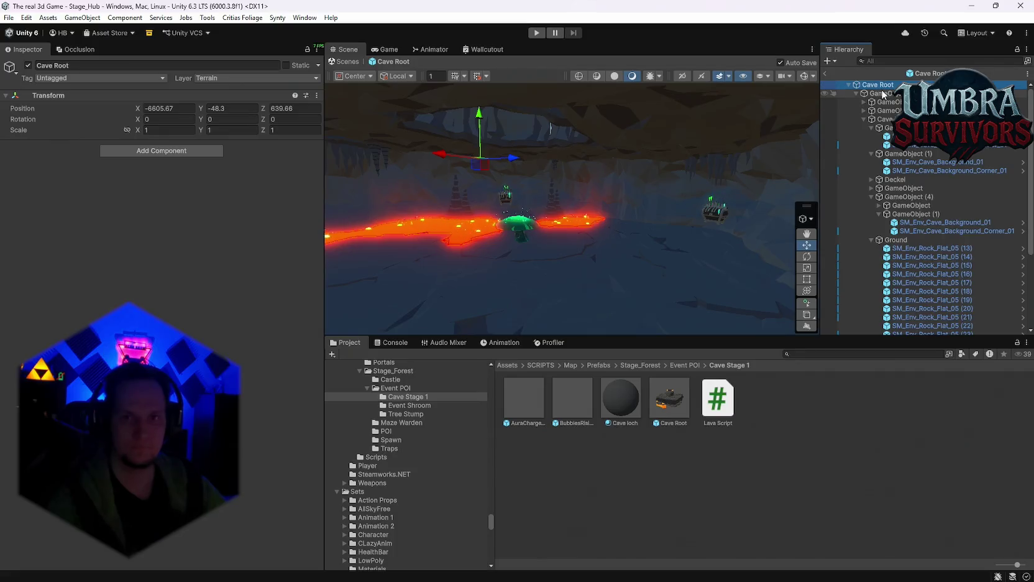
Select the SM_Env_Cave_Background_01 wall pieces and view them toward the lava river.
{"action": "scroll", "coordinate": [929, 261], "scroll_direction": "down", "scroll_amount": 3}
{"action": "scroll", "coordinate": [931, 263], "scroll_direction": "up", "scroll_amount": 5}
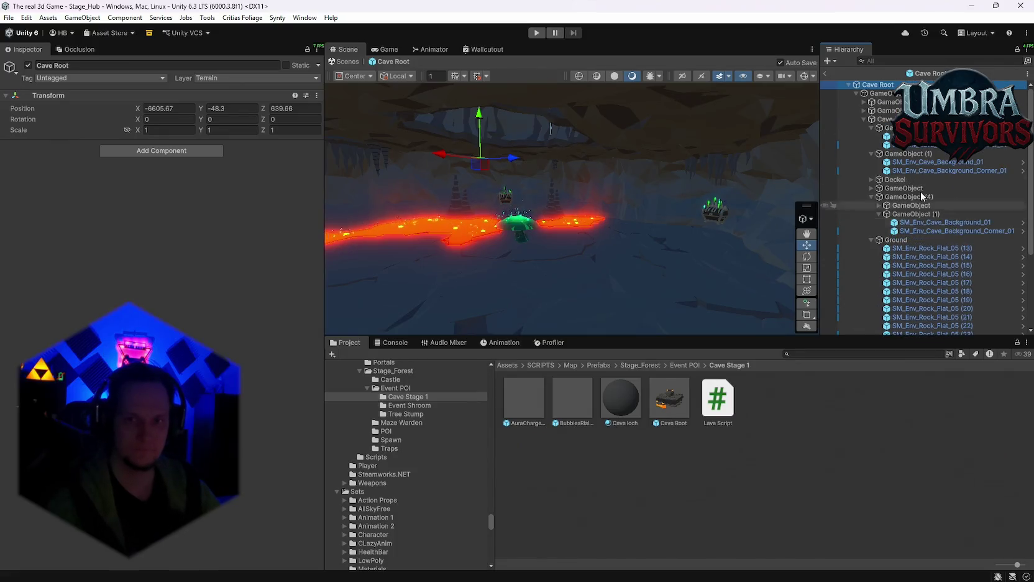
{"action": "left_click", "coordinate": [948, 162]}
{"action": "mouse_move", "coordinate": [587, 179]}
{"action": "left_mouse_down"}
{"action": "mouse_move", "coordinate": [512, 161]}
{"action": "mouse_move", "coordinate": [487, 139]}
{"action": "mouse_move", "coordinate": [529, 185]}
{"action": "mouse_move", "coordinate": [582, 167]}
{"action": "mouse_move", "coordinate": [508, 175]}
{"action": "mouse_move", "coordinate": [573, 215]}
{"action": "mouse_move", "coordinate": [621, 230]}
{"action": "mouse_move", "coordinate": [675, 220]}
{"action": "mouse_move", "coordinate": [523, 205]}
{"action": "mouse_move", "coordinate": [634, 215]}
{"action": "mouse_move", "coordinate": [496, 237]}
{"action": "mouse_move", "coordinate": [510, 205]}
{"action": "mouse_move", "coordinate": [534, 208]}
{"action": "left_mouse_up"}
{"action": "left_click", "coordinate": [576, 218]}
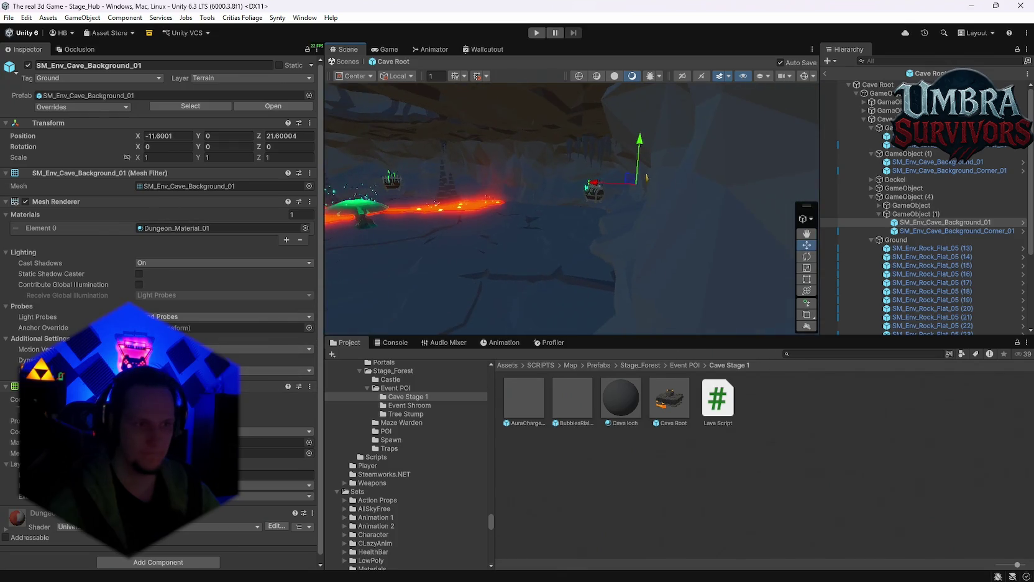
{"action": "left_click_drag", "start_coordinate": [355, 271], "coordinate": [394, 272]}
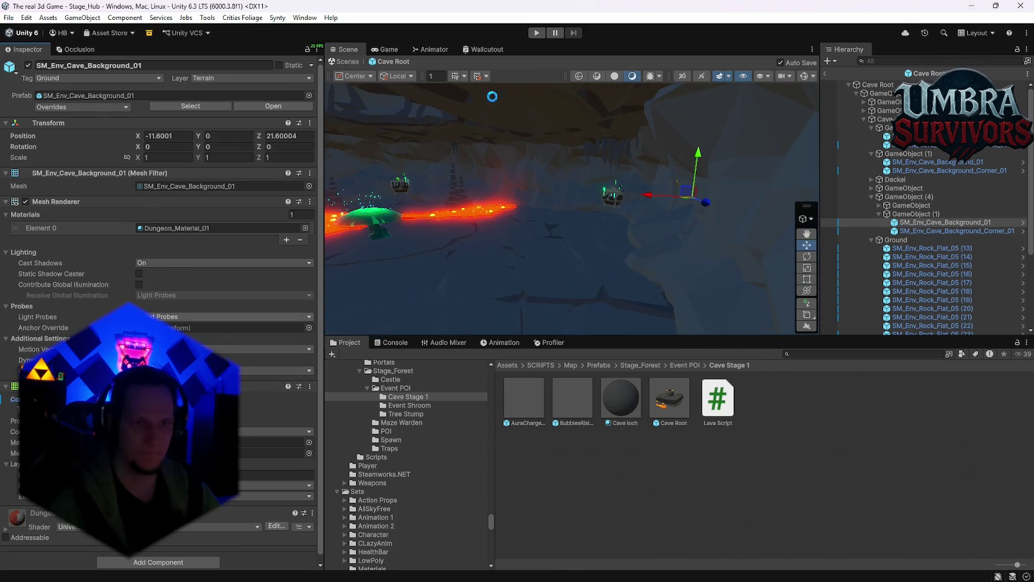
Show collider wireframes, inspect the cave colliders, and start filtering the hierarchy for 'back'.
{"action": "left_click", "coordinate": [804, 77]}
{"action": "mouse_move", "coordinate": [597, 224]}
{"action": "left_mouse_down"}
{"action": "mouse_move", "coordinate": [579, 224]}
{"action": "mouse_move", "coordinate": [650, 226]}
{"action": "mouse_move", "coordinate": [622, 242]}
{"action": "mouse_move", "coordinate": [599, 239]}
{"action": "left_mouse_up"}
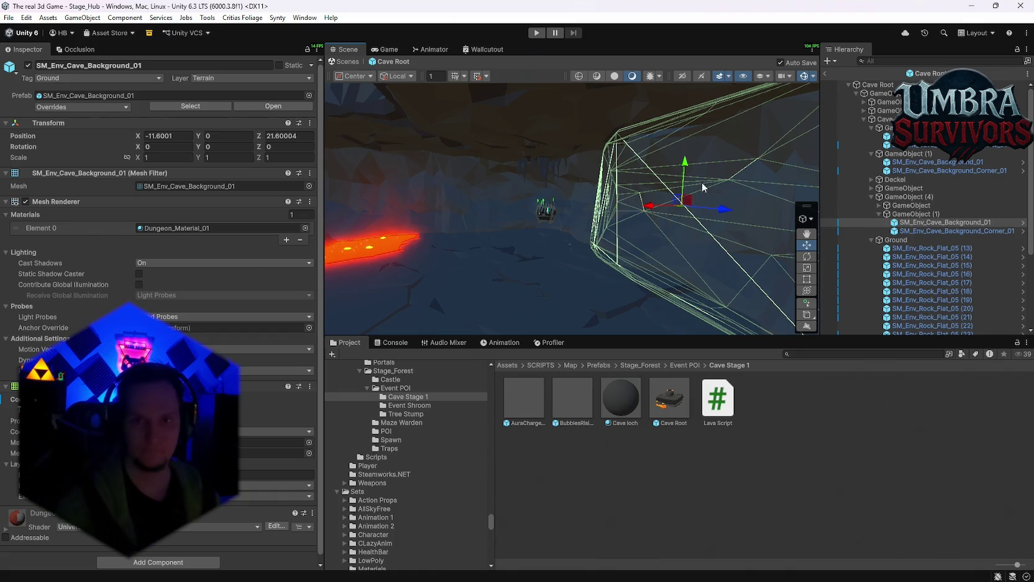
{"action": "left_click", "coordinate": [891, 63]}
{"action": "type", "text": "backgr"}
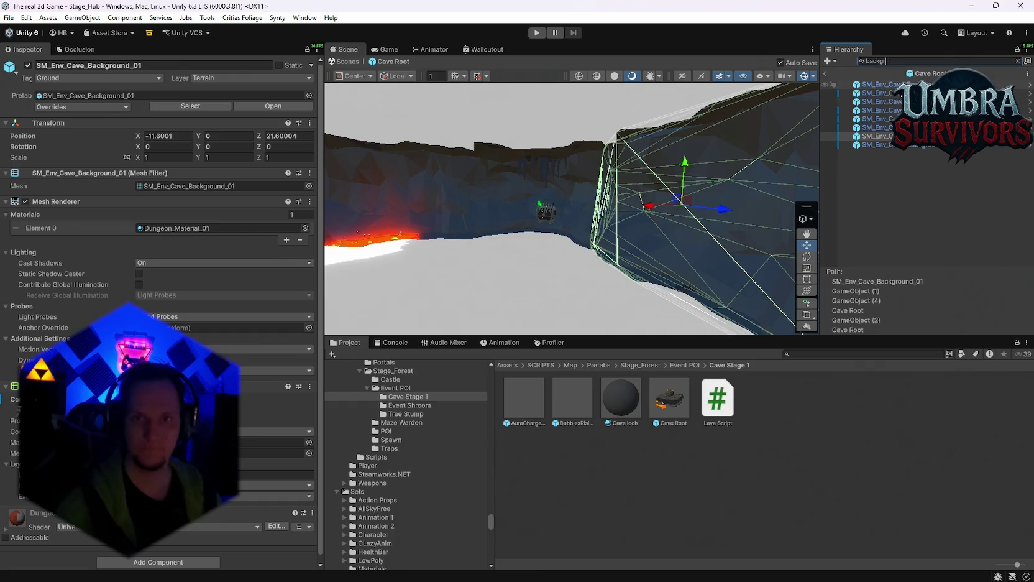
Add a collider component to all eight SM_Env_Cave_Background wall pieces.
{"action": "left_click", "coordinate": [889, 84]}
{"action": "left_click", "coordinate": [889, 144], "text": "shift"}
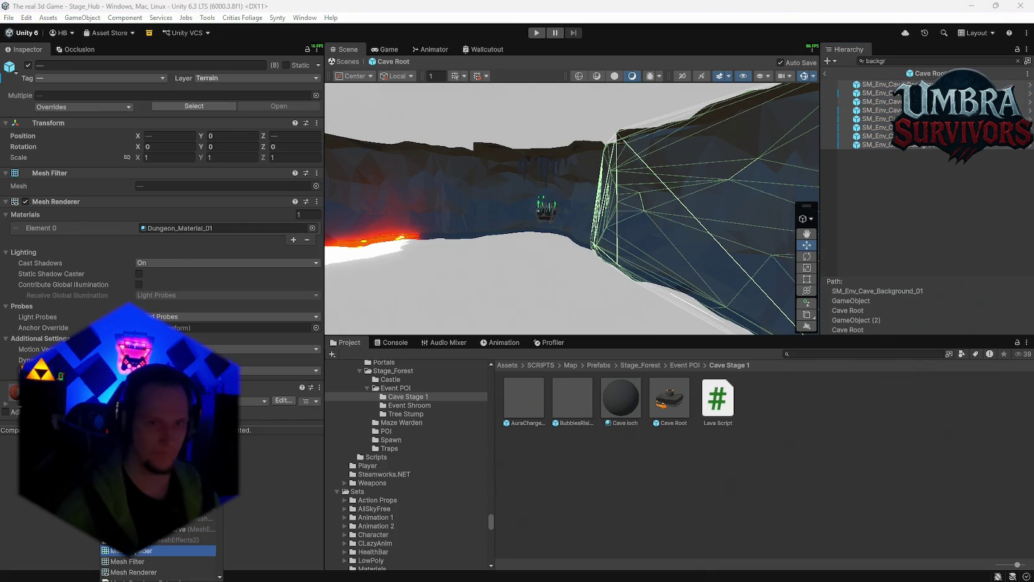
{"action": "mouse_move", "coordinate": [529, 278]}
{"action": "left_mouse_down"}
{"action": "mouse_move", "coordinate": [487, 268]}
{"action": "mouse_move", "coordinate": [640, 261]}
{"action": "mouse_move", "coordinate": [427, 247]}
{"action": "mouse_move", "coordinate": [530, 218]}
{"action": "mouse_move", "coordinate": [506, 251]}
{"action": "left_mouse_up"}
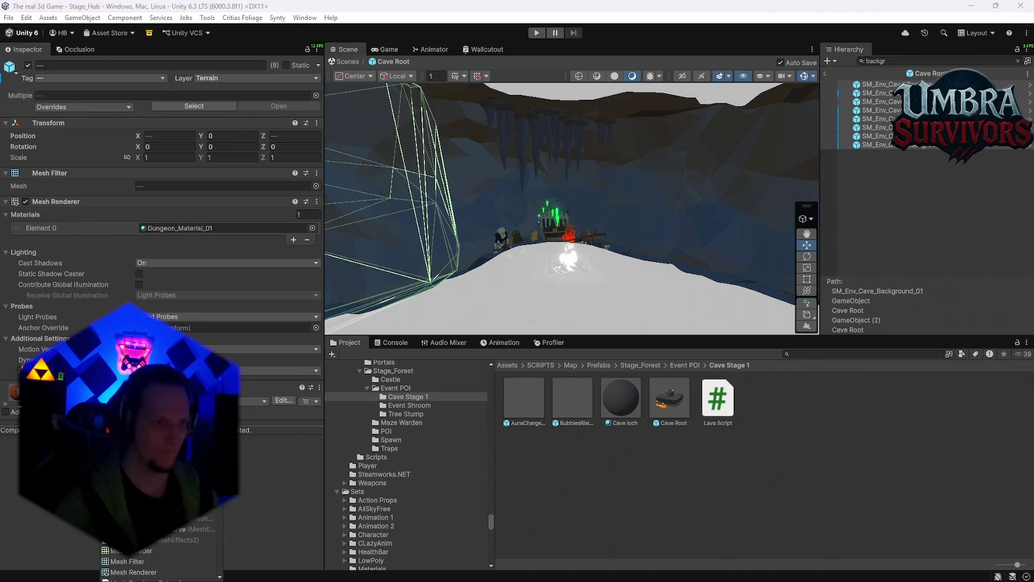
{"action": "left_click", "coordinate": [162, 451]}
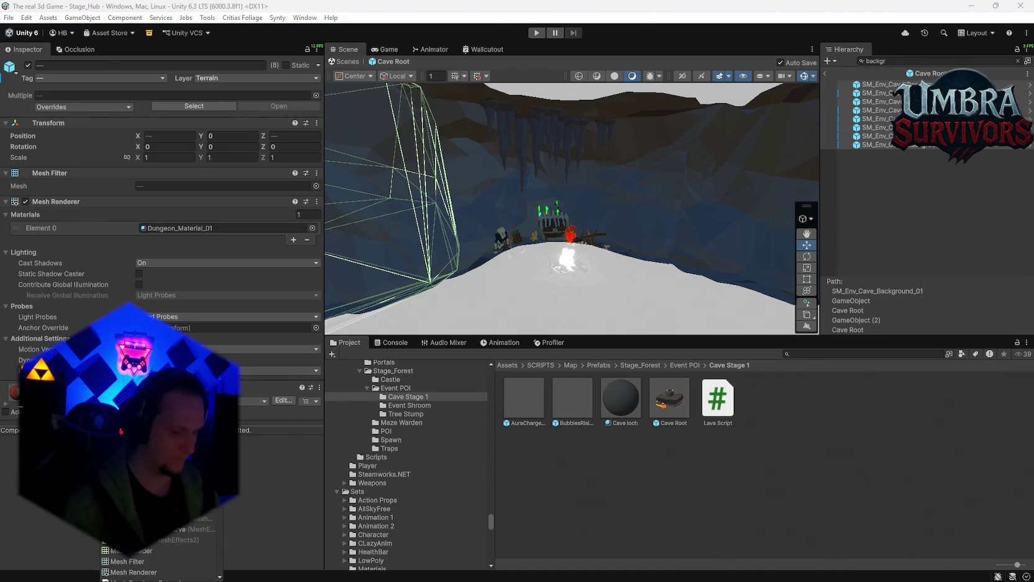
{"action": "left_click", "coordinate": [149, 570]}
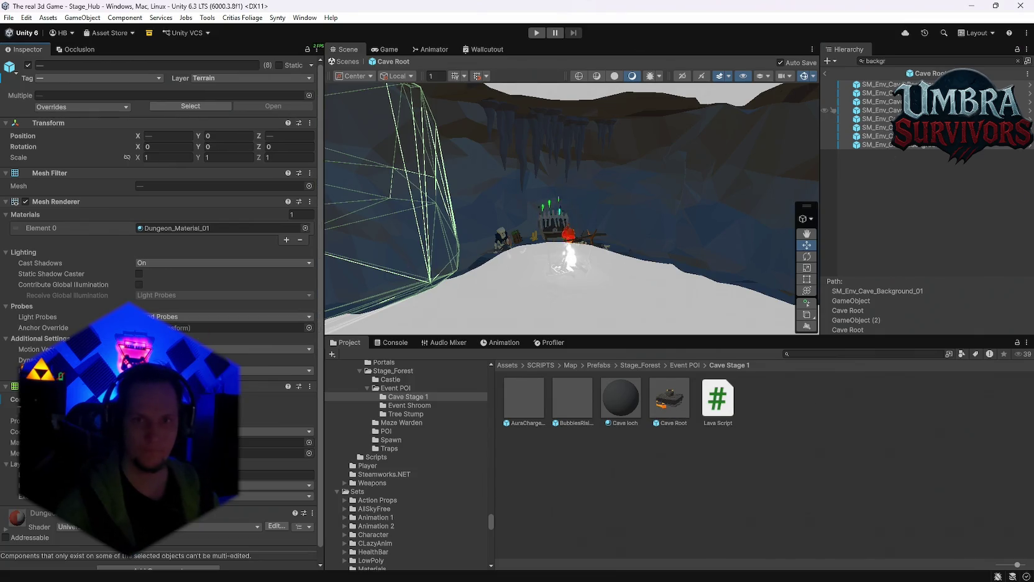
Check the colliders on individual background wall pieces, then reselect all eight.
{"action": "left_click", "coordinate": [882, 101]}
{"action": "left_click", "coordinate": [888, 110]}
{"action": "left_click", "coordinate": [885, 92]}
{"action": "left_click", "coordinate": [889, 119]}
{"action": "scroll", "coordinate": [225, 343], "scroll_direction": "down", "scroll_amount": 4}
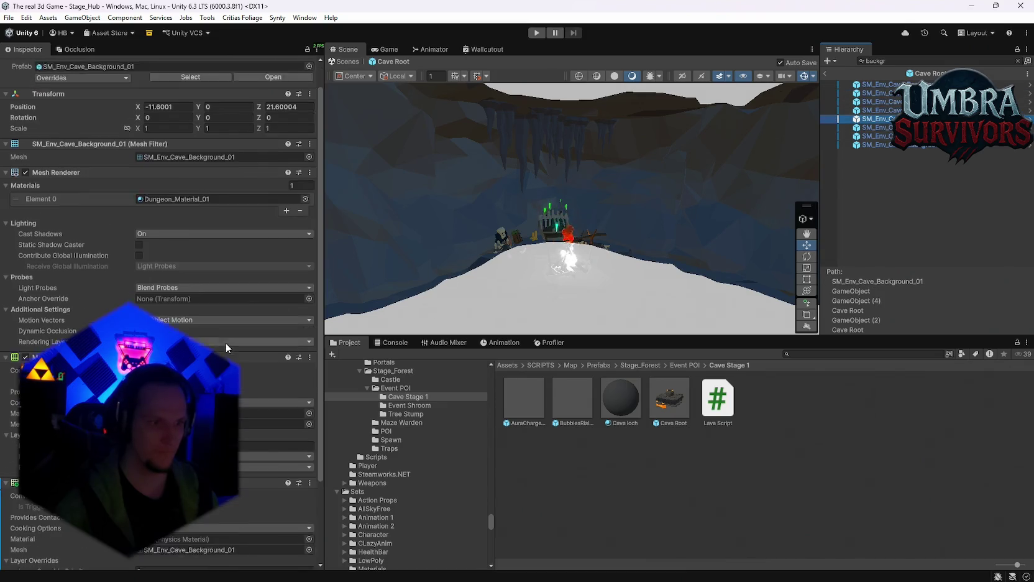
{"action": "left_click", "coordinate": [899, 145]}
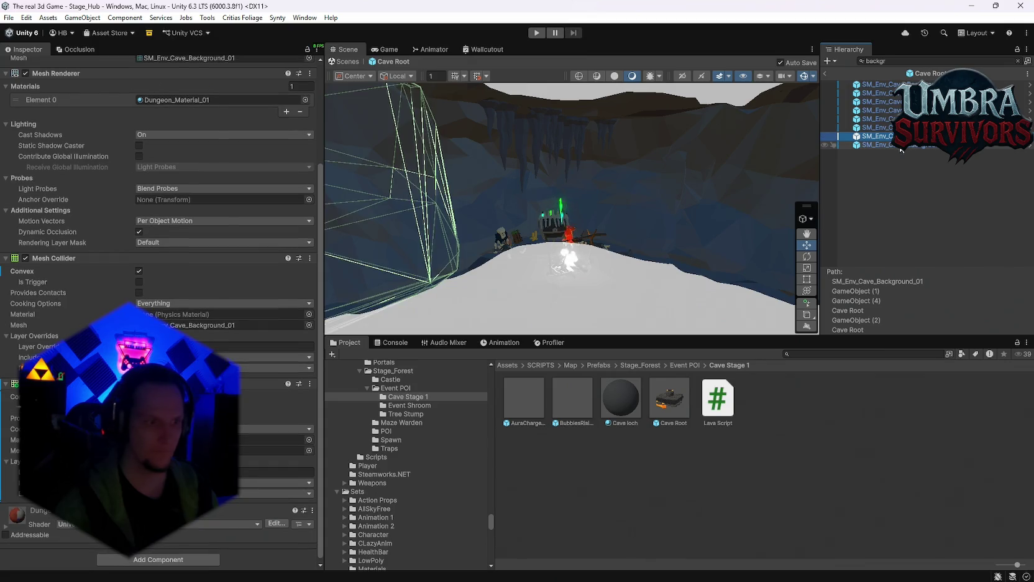
{"action": "left_click", "coordinate": [889, 85]}
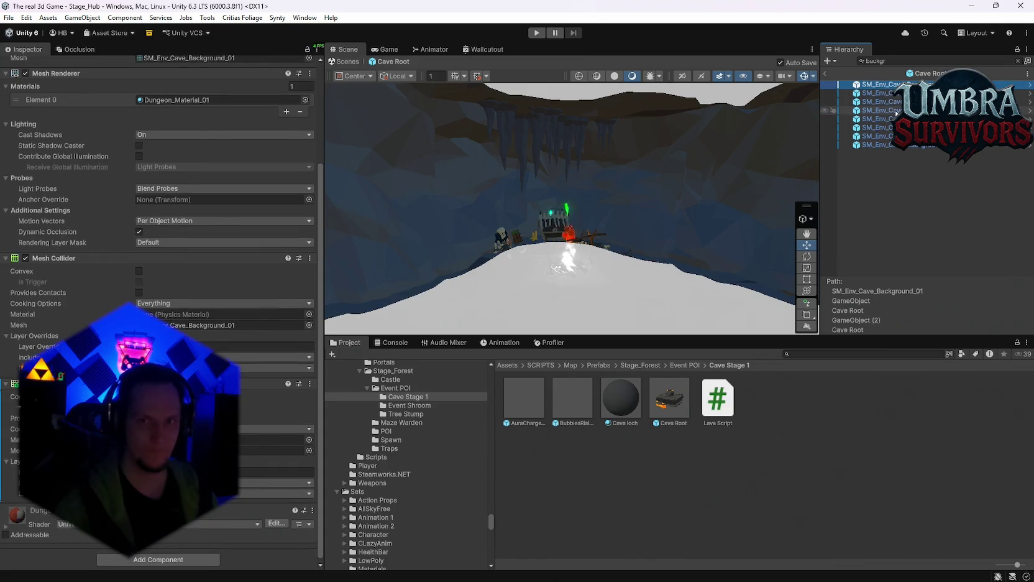
{"action": "left_click", "coordinate": [880, 145], "text": "shift"}
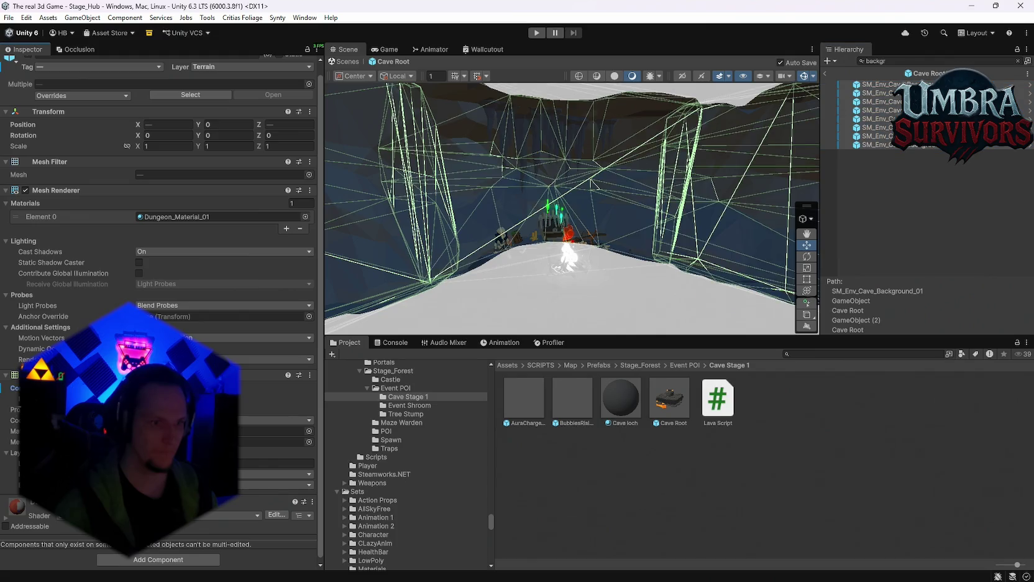
{"action": "mouse_move", "coordinate": [645, 162]}
{"action": "left_mouse_down"}
{"action": "mouse_move", "coordinate": [406, 261]}
{"action": "mouse_move", "coordinate": [353, 210]}
{"action": "mouse_move", "coordinate": [435, 183]}
{"action": "mouse_move", "coordinate": [565, 224]}
{"action": "left_mouse_up"}
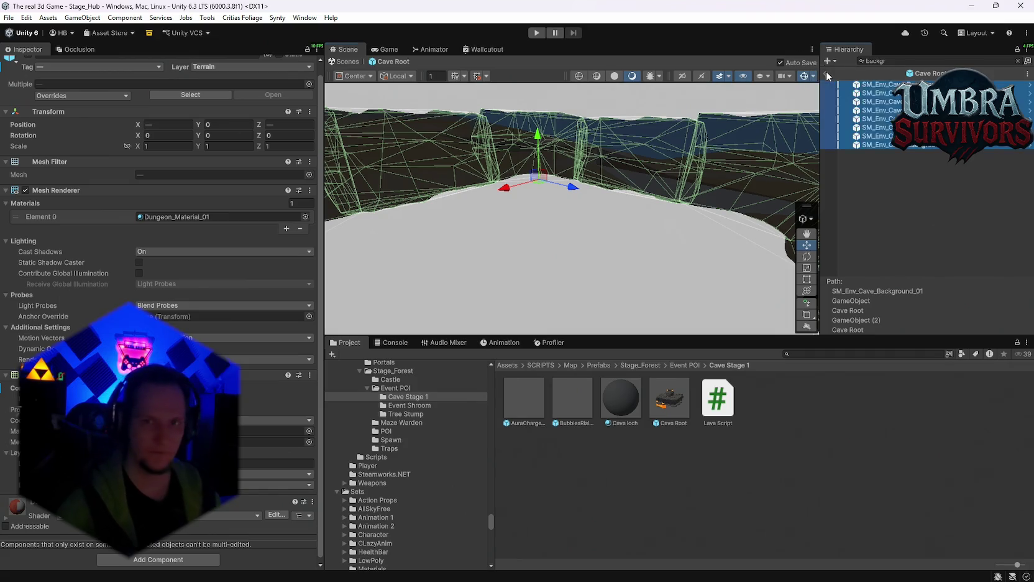
Leave the Cave Root prefab, save the project and start a playtest.
{"action": "left_click", "coordinate": [827, 72]}
{"action": "left_click", "coordinate": [7, 17]}
{"action": "left_click", "coordinate": [7, 18]}
{"action": "left_click", "coordinate": [28, 132]}
{"action": "left_click", "coordinate": [535, 35]}
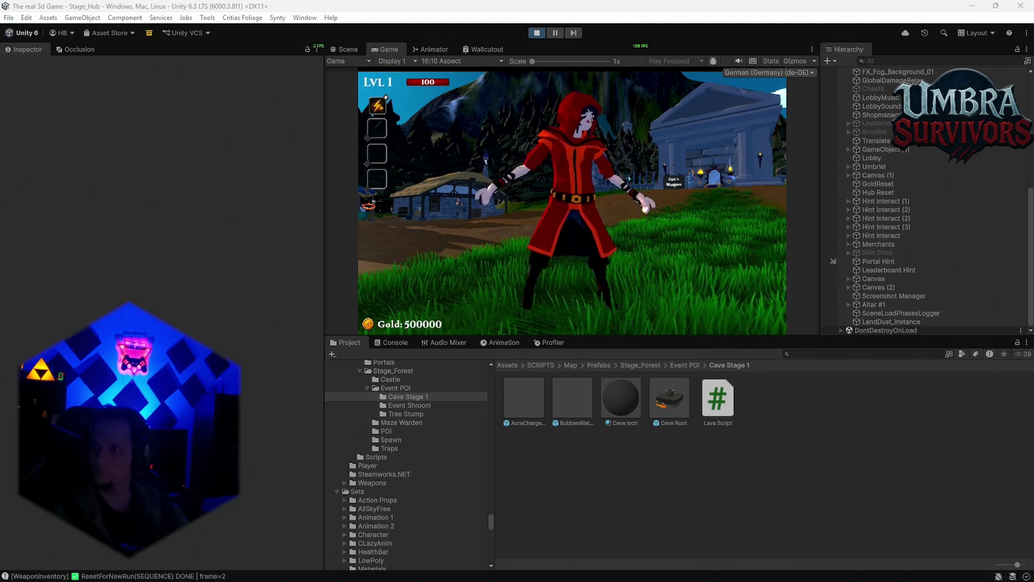
Equip the Fire Staff from the weapon book at the altar.
{"action": "key", "text": "w"}
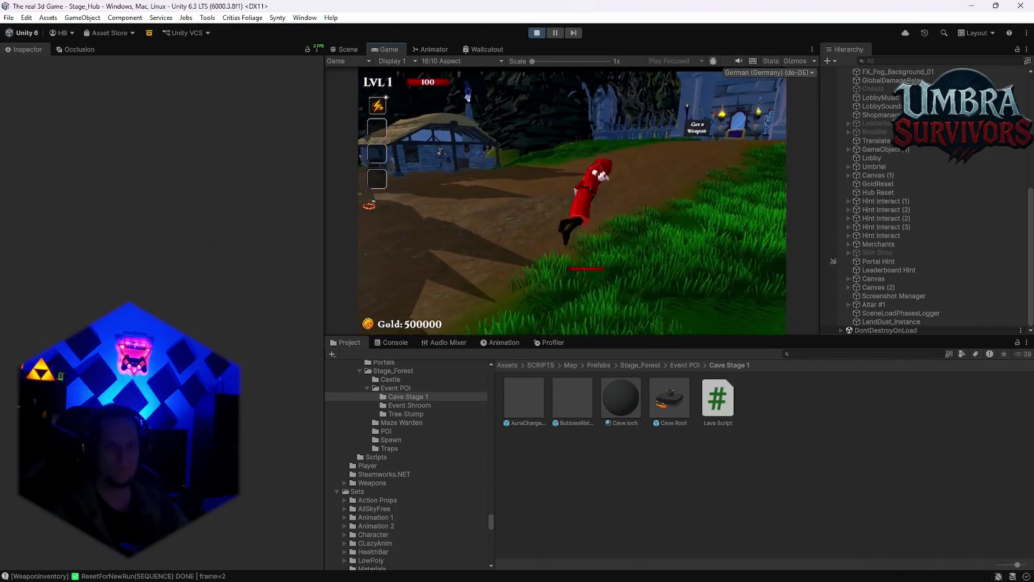
{"action": "key", "text": "w"}
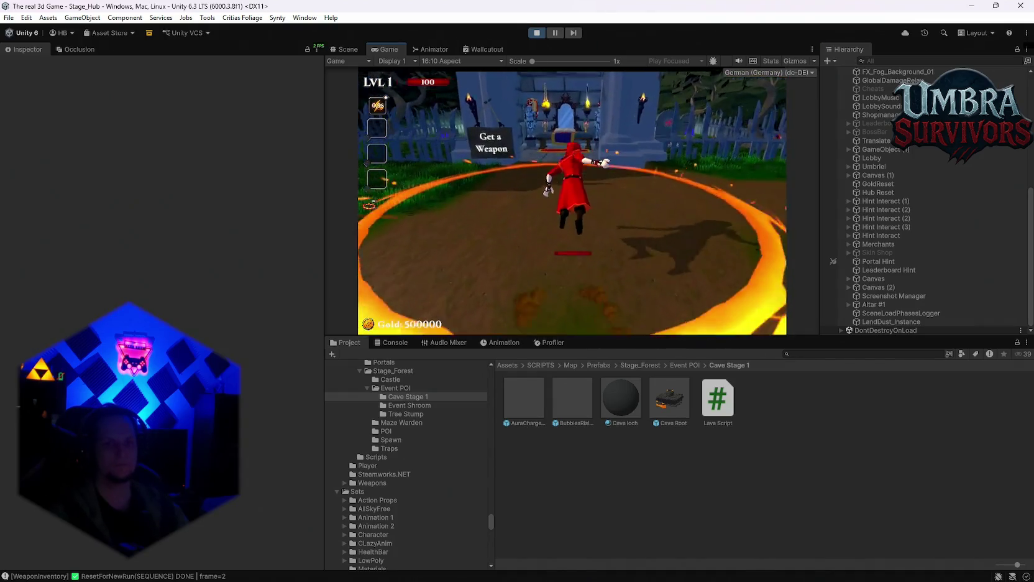
{"action": "key", "text": "e"}
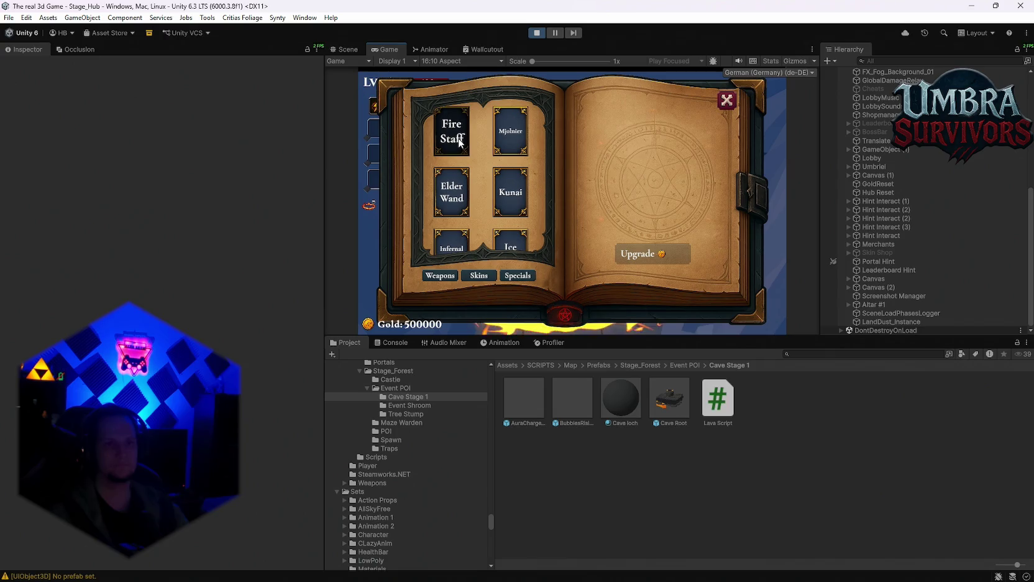
{"action": "left_click", "coordinate": [460, 143]}
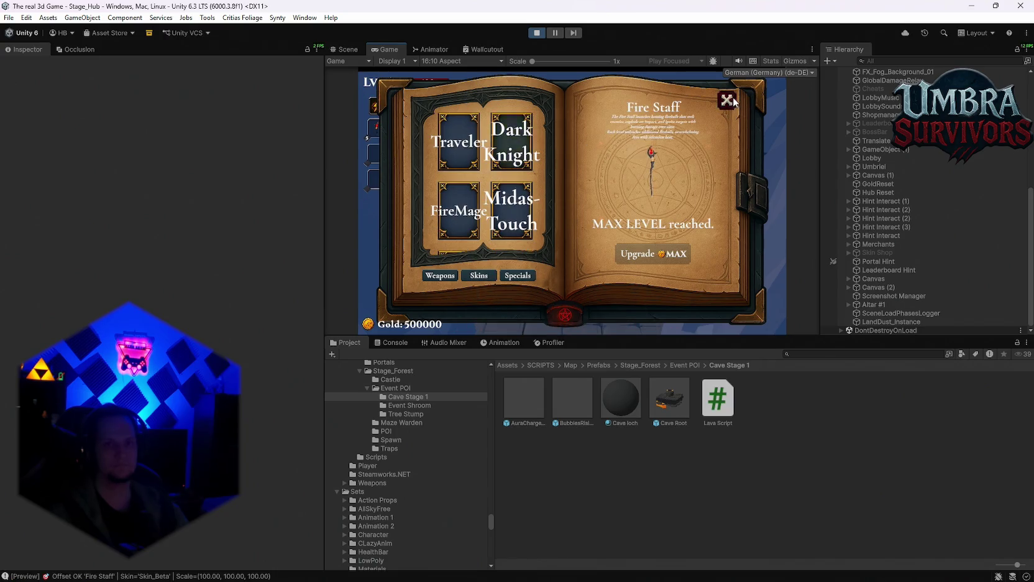
{"action": "left_click", "coordinate": [733, 100]}
Run to the Start Run sign and begin the forest stage.
{"action": "key", "text": "w"}
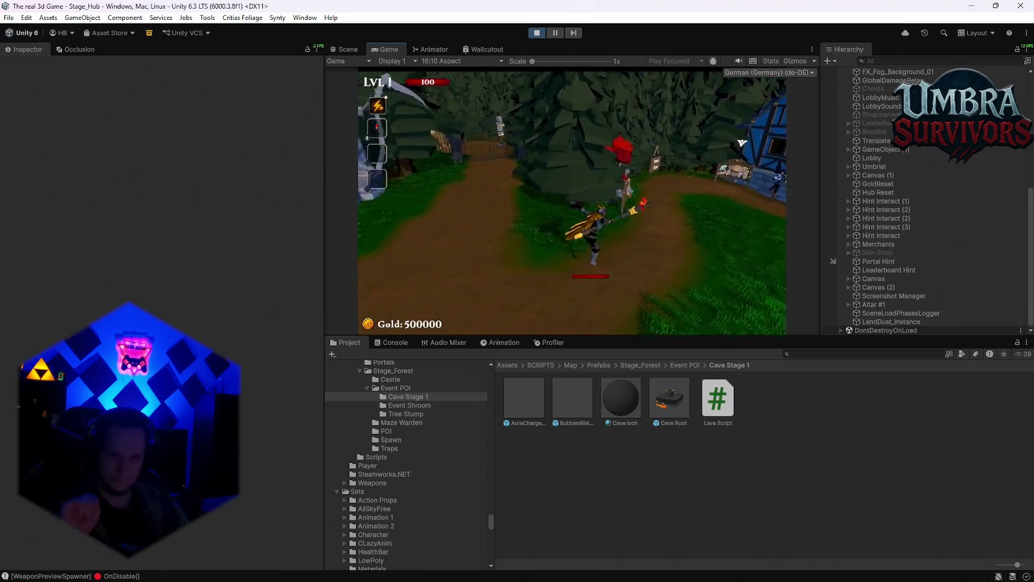
{"action": "key", "text": "w"}
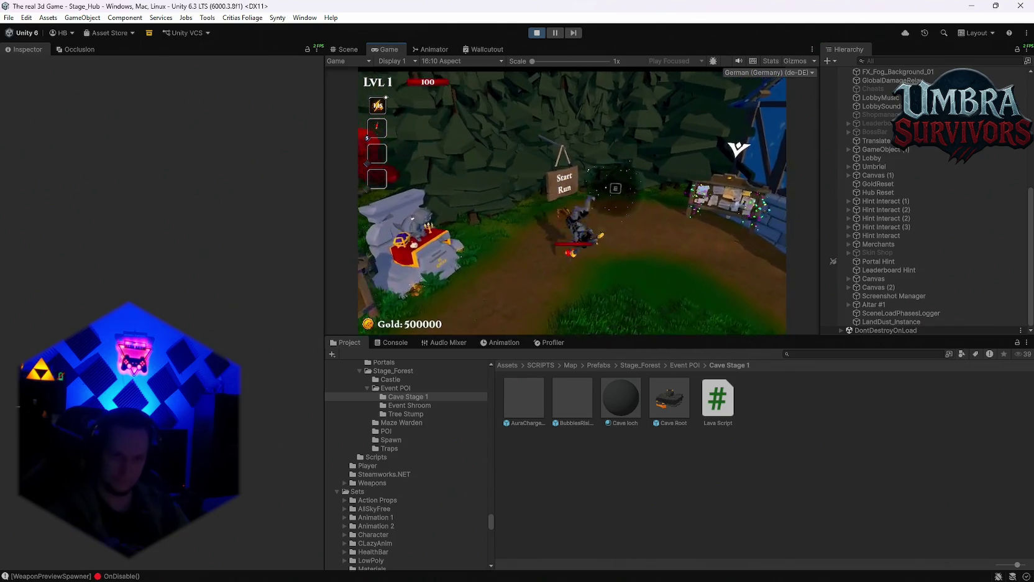
{"action": "key", "text": "e"}
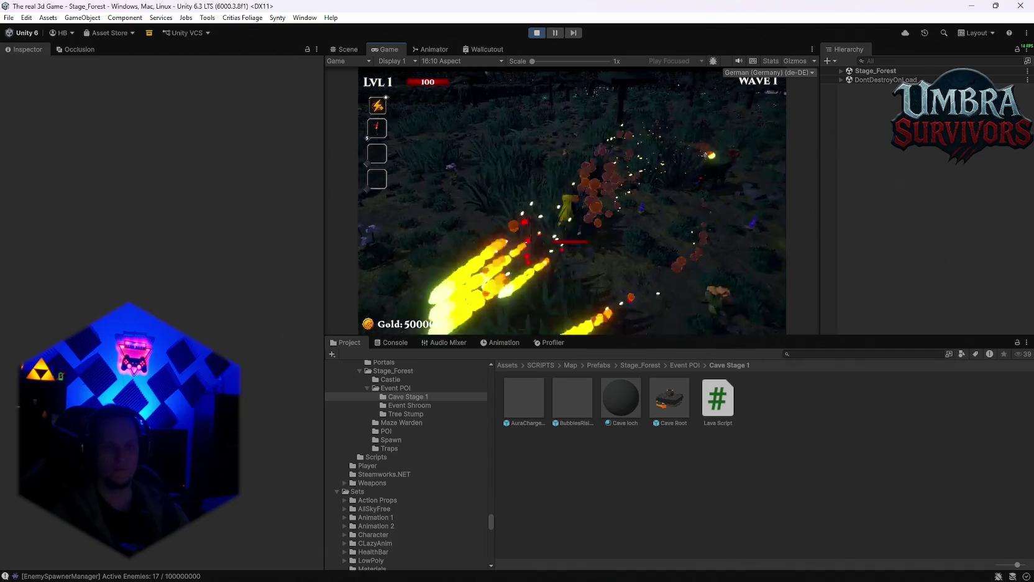
Pause to inspect the character in the Scene view, resume, then stop the playtest.
{"action": "key", "text": "Escape"}
{"action": "left_click", "coordinate": [344, 49]}
{"action": "mouse_move", "coordinate": [591, 176]}
{"action": "left_mouse_down"}
{"action": "mouse_move", "coordinate": [596, 157]}
{"action": "mouse_move", "coordinate": [607, 162]}
{"action": "mouse_move", "coordinate": [446, 203]}
{"action": "mouse_move", "coordinate": [564, 273]}
{"action": "mouse_move", "coordinate": [677, 182]}
{"action": "mouse_move", "coordinate": [659, 187]}
{"action": "left_mouse_up"}
{"action": "left_click", "coordinate": [391, 48]}
{"action": "left_click", "coordinate": [555, 179]}
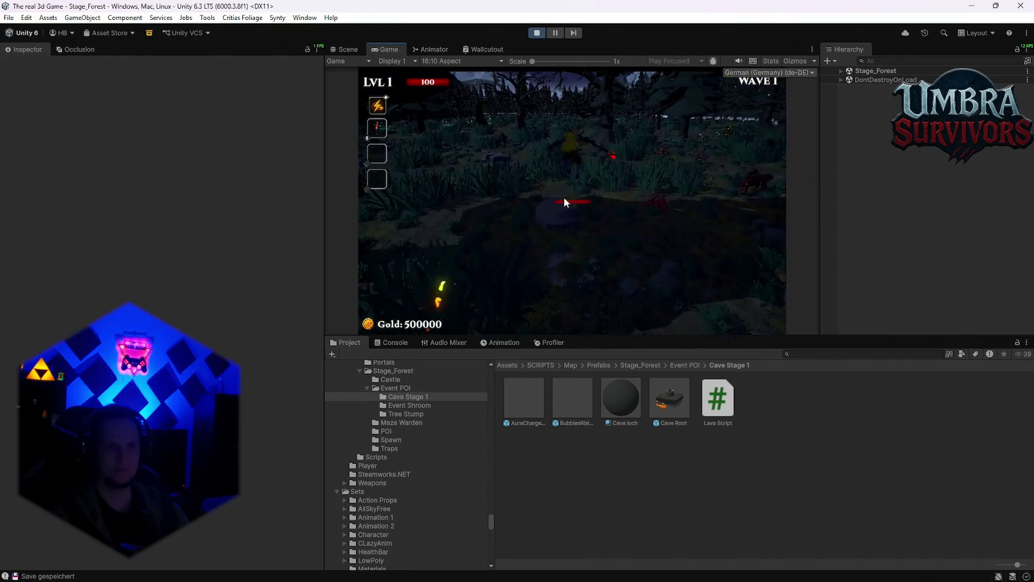
{"action": "key", "text": "Escape"}
{"action": "key", "text": "Escape"}
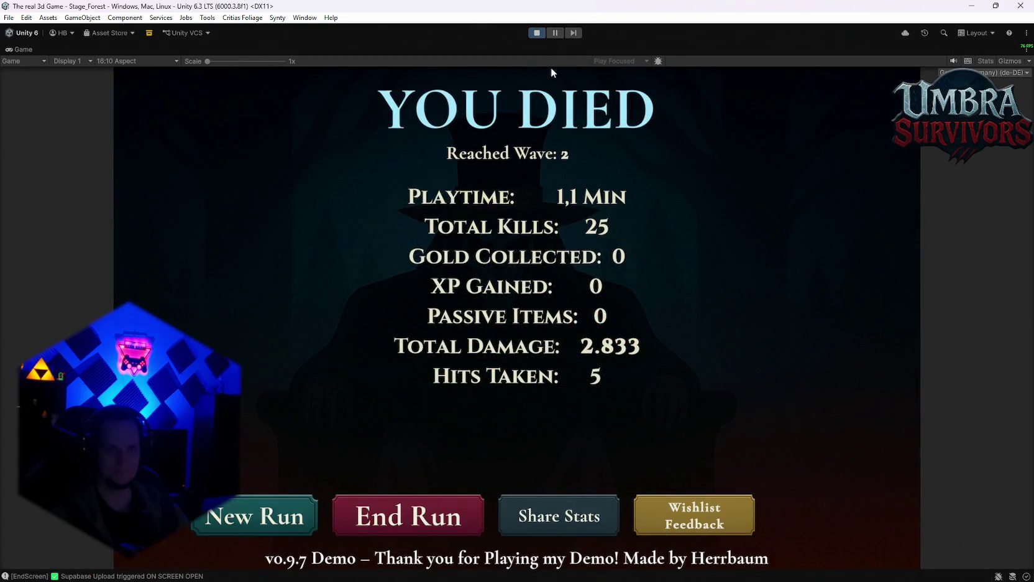
{"action": "left_click", "coordinate": [537, 33]}
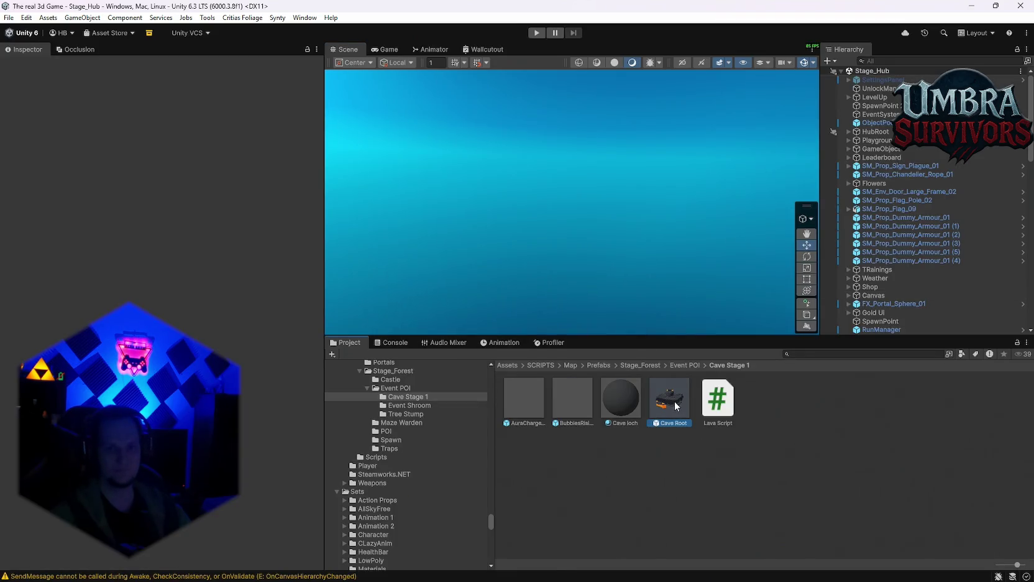
Open the Cave Root prefab and frame its first Cylinder lava ring and the whole cave.
{"action": "double_click", "coordinate": [670, 401]}
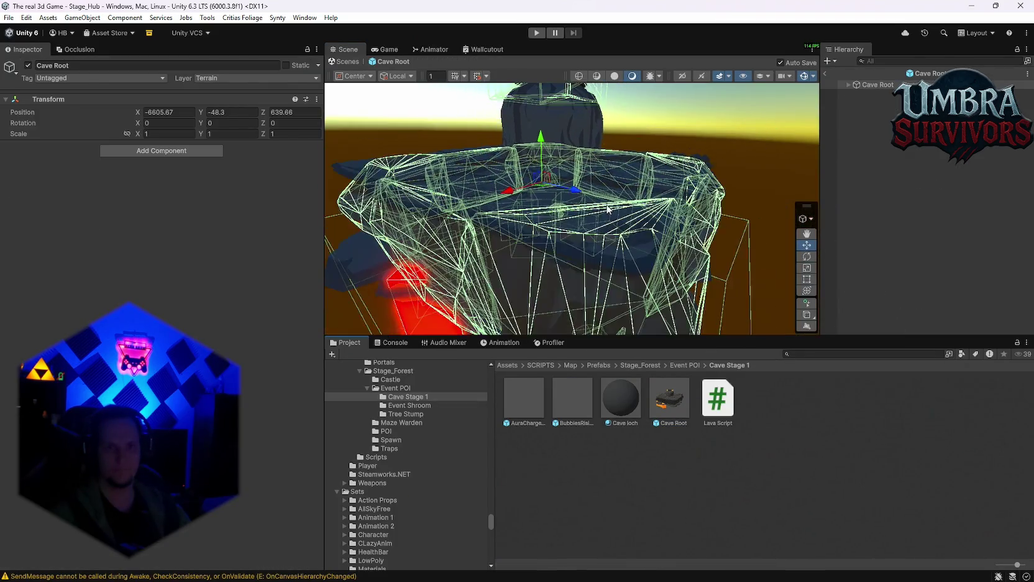
{"action": "left_click", "coordinate": [850, 85]}
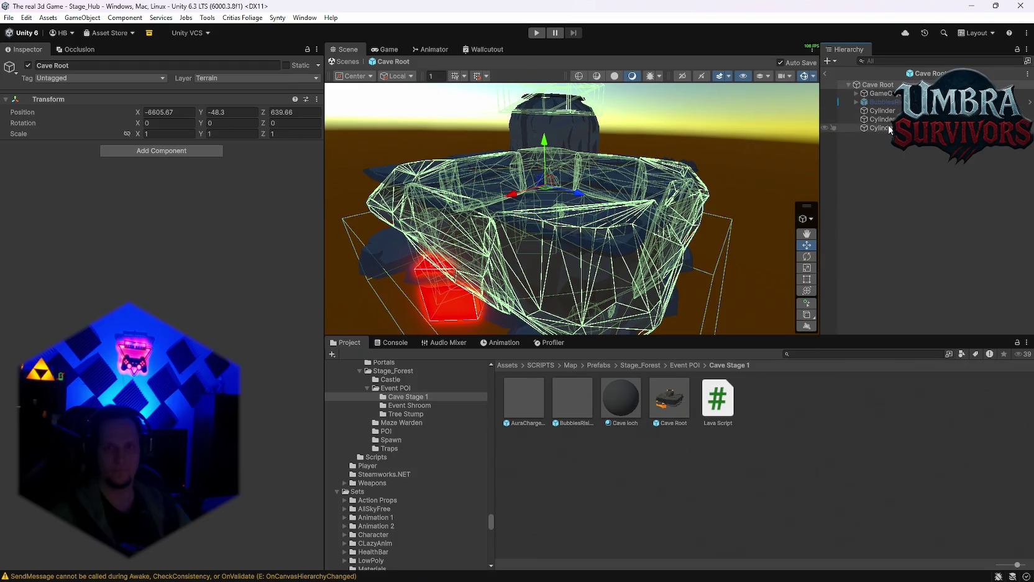
{"action": "left_click", "coordinate": [880, 110]}
{"action": "key", "text": "f"}
{"action": "scroll", "coordinate": [587, 245], "scroll_direction": "up", "scroll_amount": 4}
{"action": "mouse_move", "coordinate": [606, 199]}
{"action": "left_mouse_down"}
{"action": "mouse_move", "coordinate": [658, 178]}
{"action": "mouse_move", "coordinate": [678, 205]}
{"action": "mouse_move", "coordinate": [667, 245]}
{"action": "mouse_move", "coordinate": [674, 261]}
{"action": "mouse_move", "coordinate": [665, 99]}
{"action": "left_mouse_up"}
{"action": "left_click", "coordinate": [695, 198]}
{"action": "key", "text": "f"}
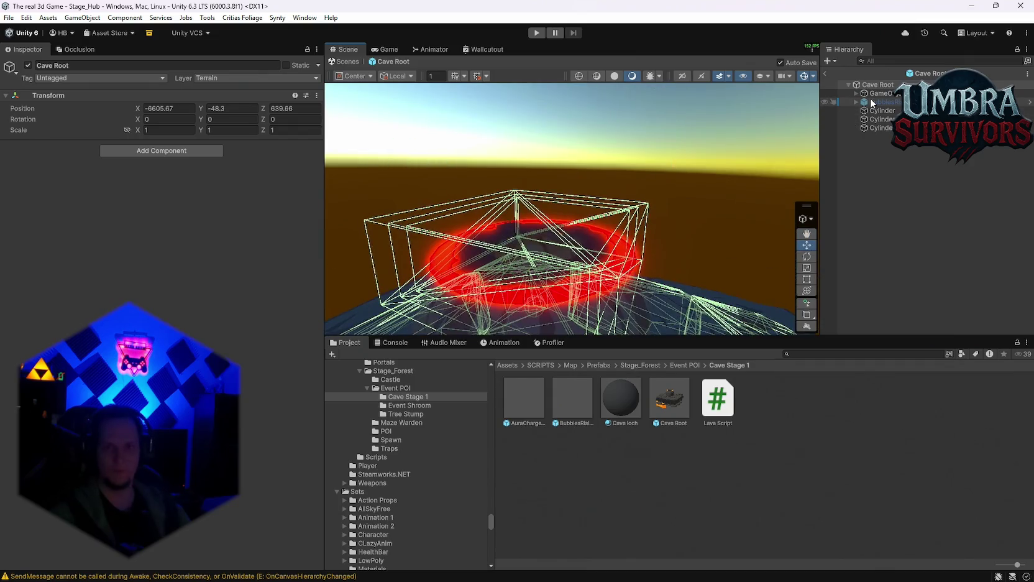
Untick Convex on the three Cylinder rings' Mesh Colliders and locate the FX_Ring_Mesh asset.
{"action": "left_click", "coordinate": [874, 127], "text": "shift"}
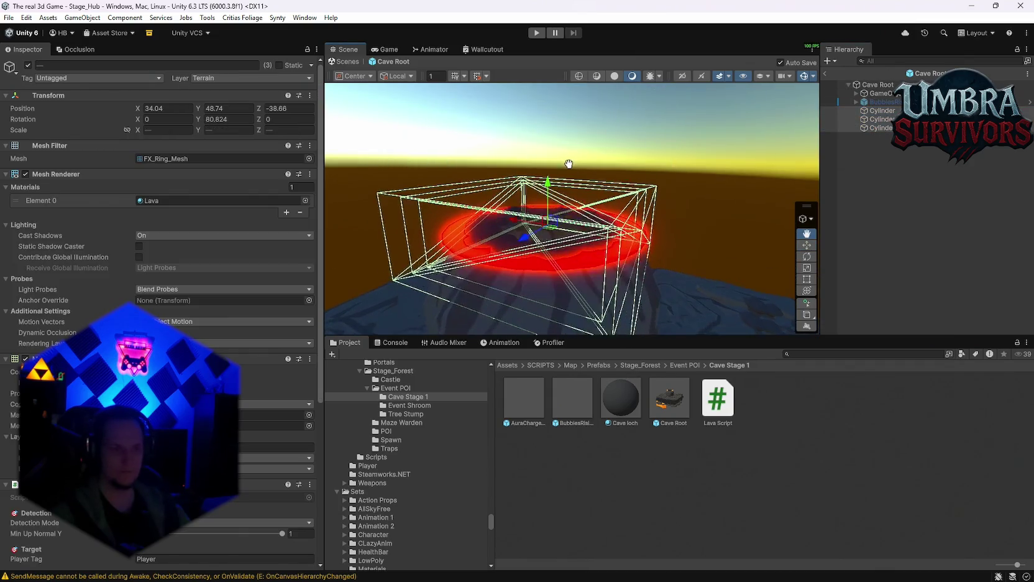
{"action": "scroll", "coordinate": [162, 249], "scroll_direction": "down", "scroll_amount": 2}
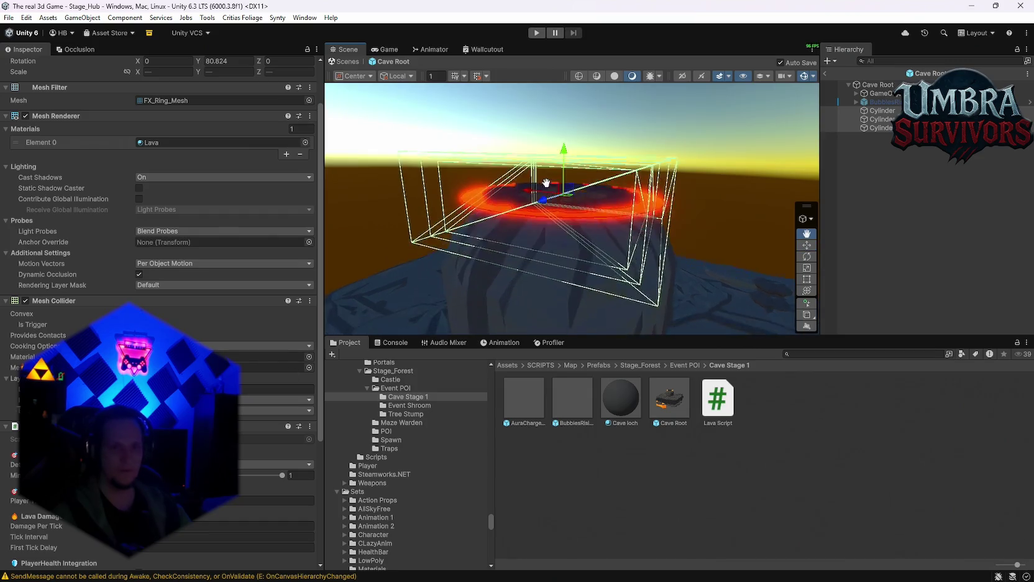
{"action": "left_click", "coordinate": [139, 313]}
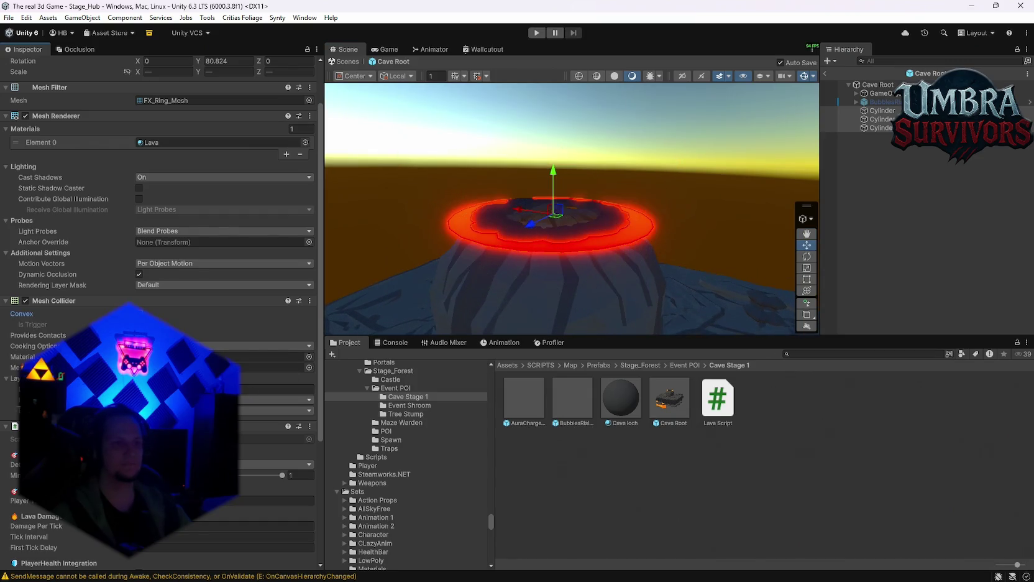
{"action": "mouse_move", "coordinate": [601, 282]}
{"action": "left_mouse_down"}
{"action": "mouse_move", "coordinate": [558, 313]}
{"action": "mouse_move", "coordinate": [617, 299]}
{"action": "mouse_move", "coordinate": [670, 226]}
{"action": "mouse_move", "coordinate": [628, 348]}
{"action": "left_mouse_up"}
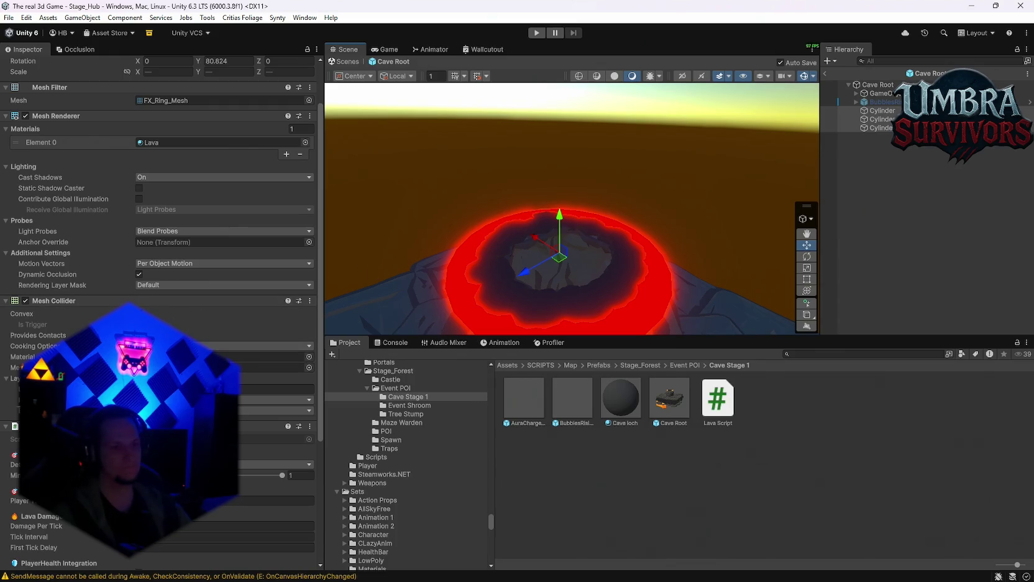
{"action": "left_click", "coordinate": [186, 368]}
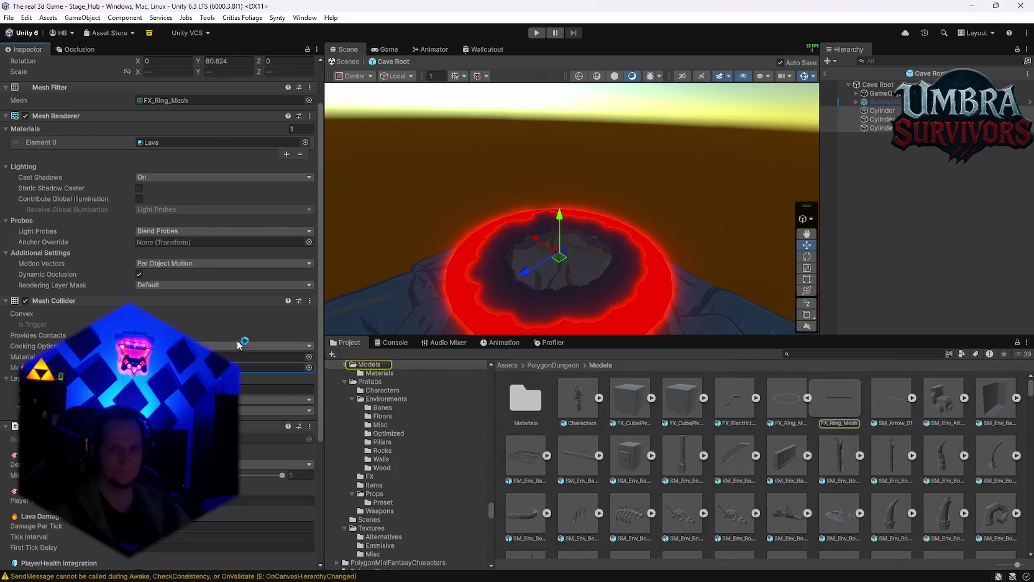
{"action": "left_click", "coordinate": [148, 312]}
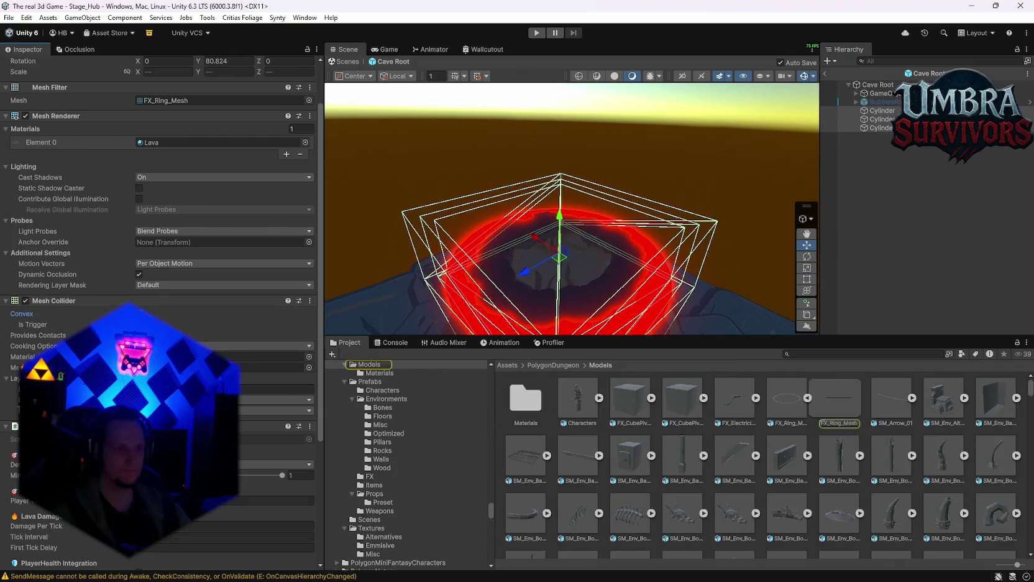
{"action": "left_click", "coordinate": [148, 314]}
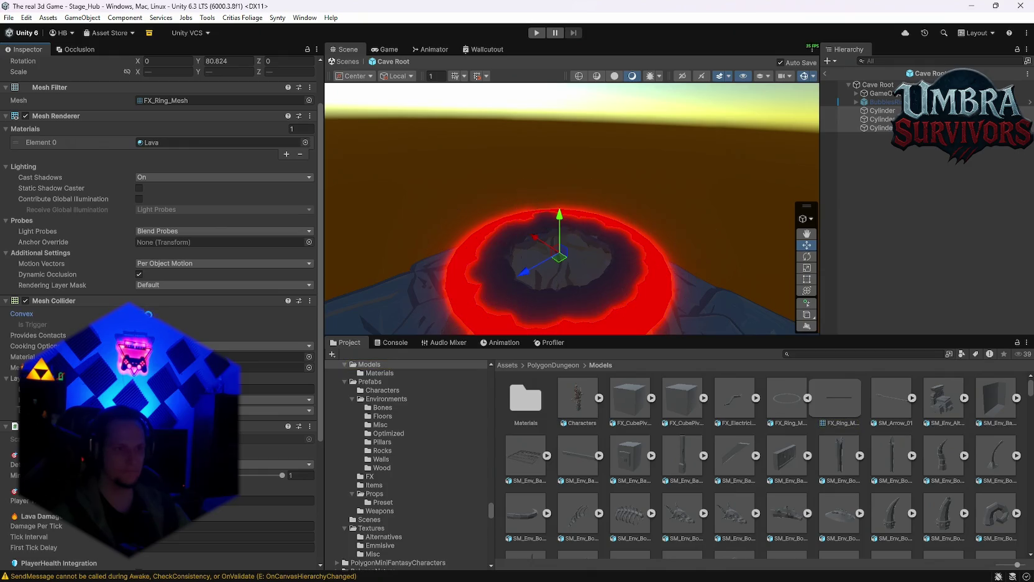
Disable the rings' Mesh Collider and try removing it, dismissing the can't-remove warning.
{"action": "scroll", "coordinate": [219, 322], "scroll_direction": "down", "scroll_amount": 3}
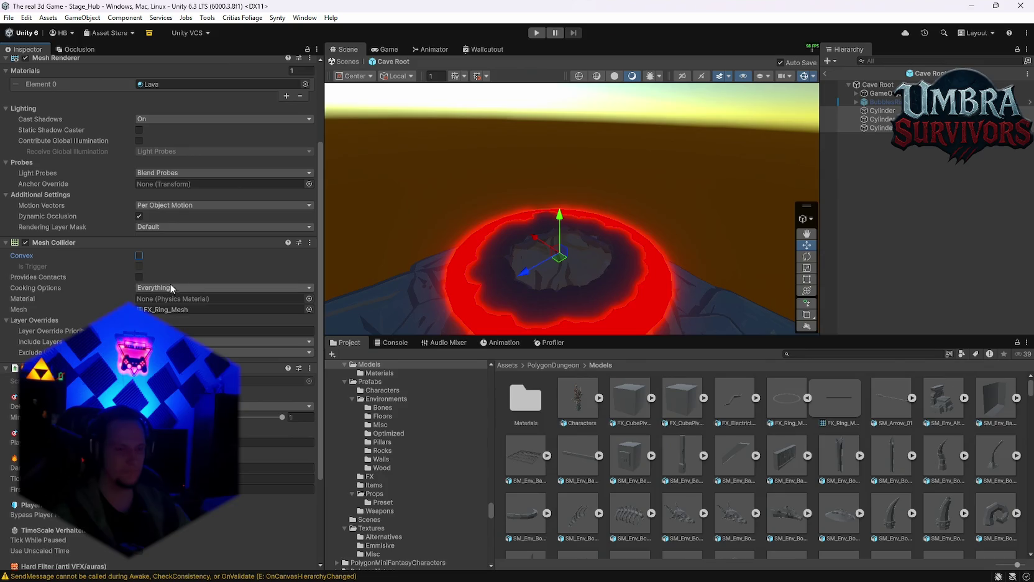
{"action": "left_click", "coordinate": [26, 242]}
{"action": "right_click", "coordinate": [59, 246]}
{"action": "left_click", "coordinate": [102, 292]}
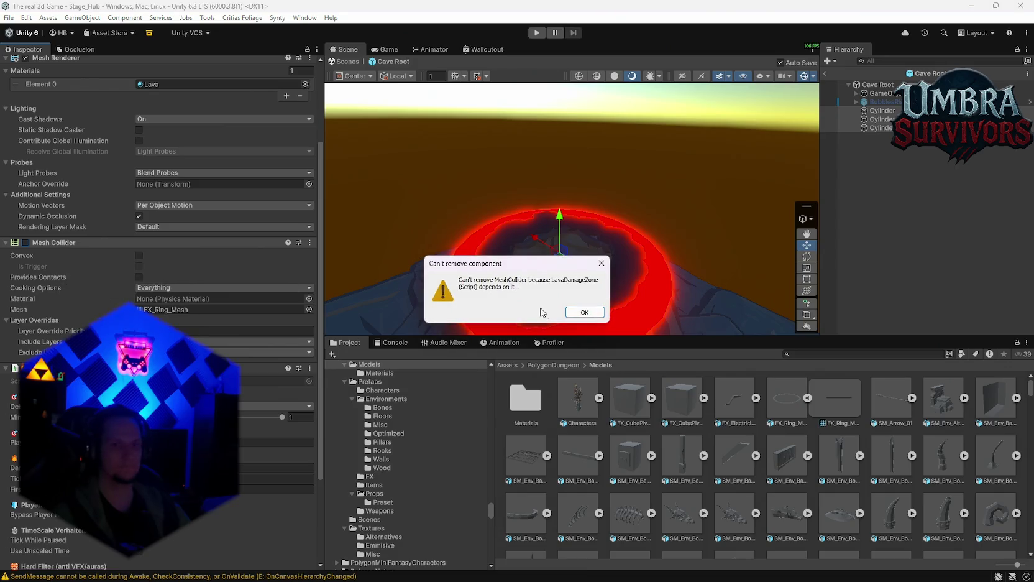
{"action": "left_click", "coordinate": [583, 312]}
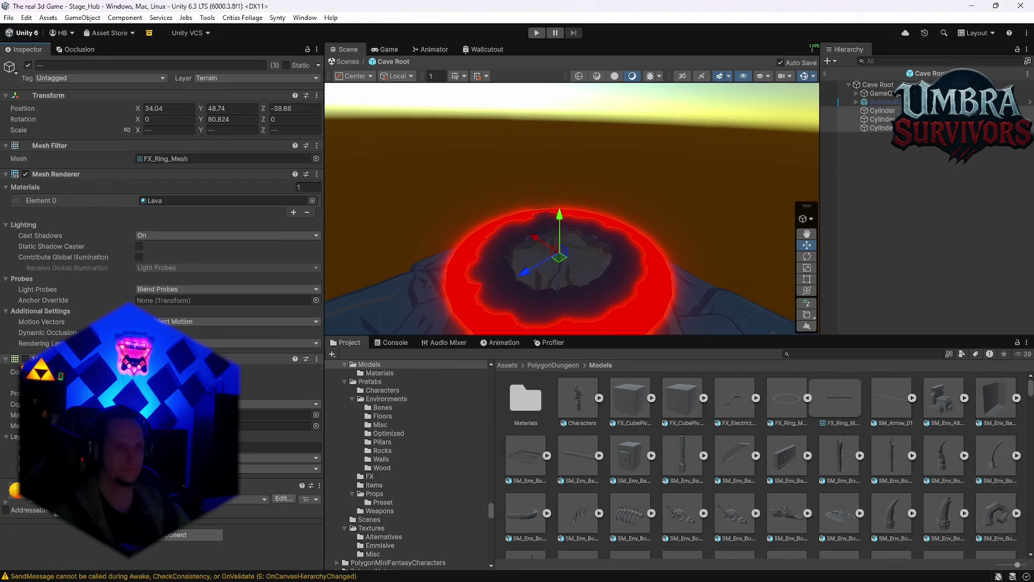
{"action": "mouse_move", "coordinate": [494, 228]}
{"action": "left_mouse_down"}
{"action": "mouse_move", "coordinate": [557, 254]}
{"action": "mouse_move", "coordinate": [585, 194]}
{"action": "mouse_move", "coordinate": [466, 304]}
{"action": "mouse_move", "coordinate": [595, 125]}
{"action": "mouse_move", "coordinate": [604, 186]}
{"action": "mouse_move", "coordinate": [663, 176]}
{"action": "mouse_move", "coordinate": [694, 255]}
{"action": "mouse_move", "coordinate": [679, 234]}
{"action": "mouse_move", "coordinate": [579, 243]}
{"action": "mouse_move", "coordinate": [633, 281]}
{"action": "mouse_move", "coordinate": [659, 268]}
{"action": "mouse_move", "coordinate": [696, 299]}
{"action": "left_mouse_up"}
{"action": "scroll", "coordinate": [680, 234], "scroll_direction": "down", "scroll_amount": 2}
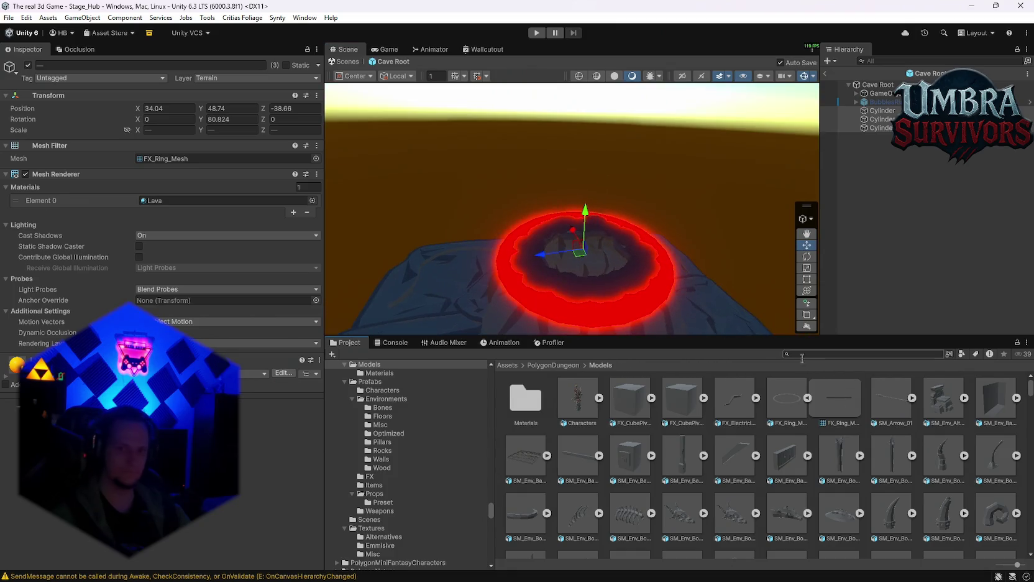
Search 'fairy', place CFX4 Fairy Dust and FX_Fairy_01 in the prefab, then delete both.
{"action": "type", "text": "fairy"}
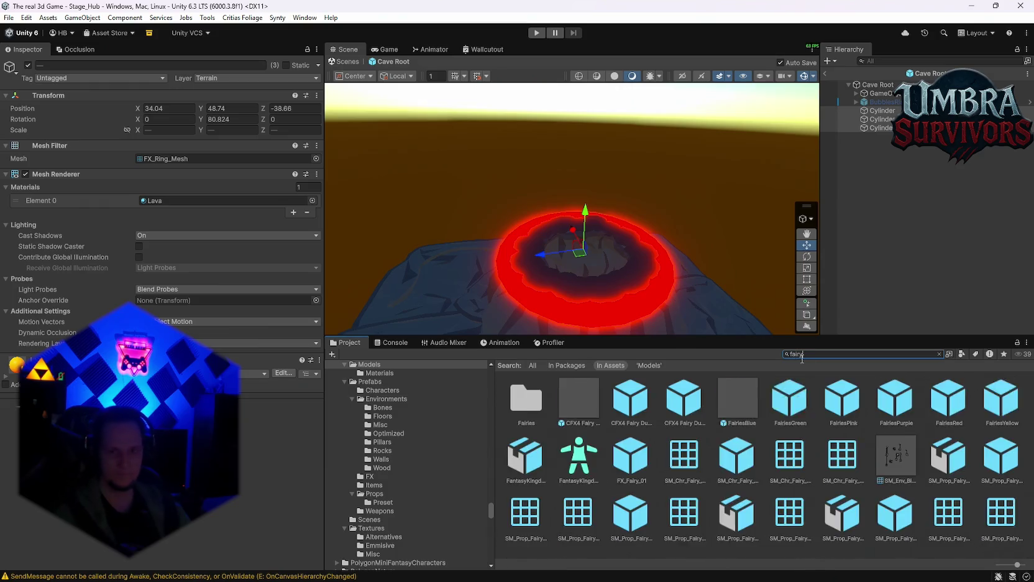
{"action": "mouse_move", "coordinate": [531, 404]}
{"action": "left_mouse_down"}
{"action": "mouse_move", "coordinate": [631, 266]}
{"action": "mouse_move", "coordinate": [650, 273]}
{"action": "left_mouse_up"}
{"action": "scroll", "coordinate": [627, 255], "scroll_direction": "up", "scroll_amount": 5}
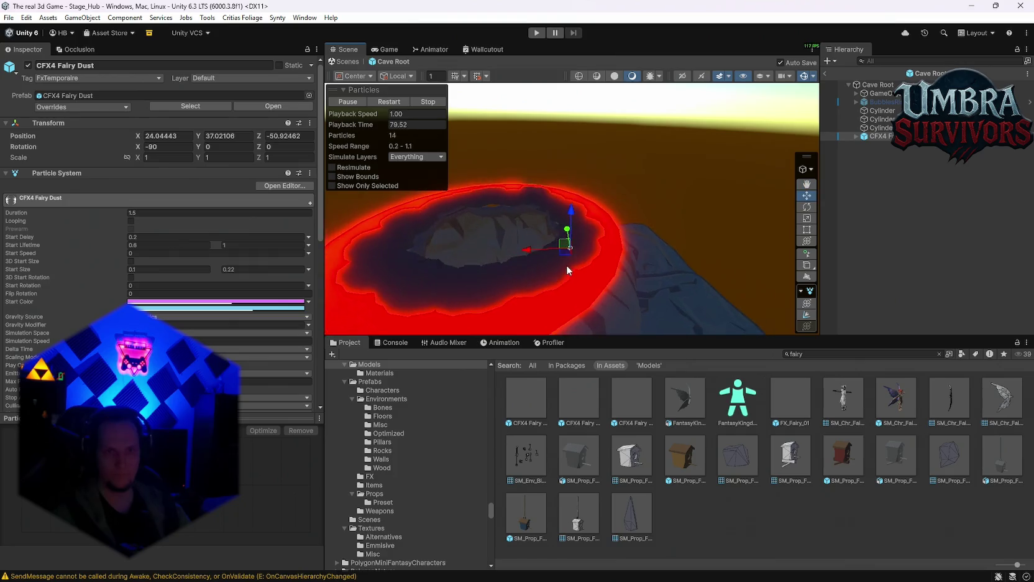
{"action": "key", "text": "f"}
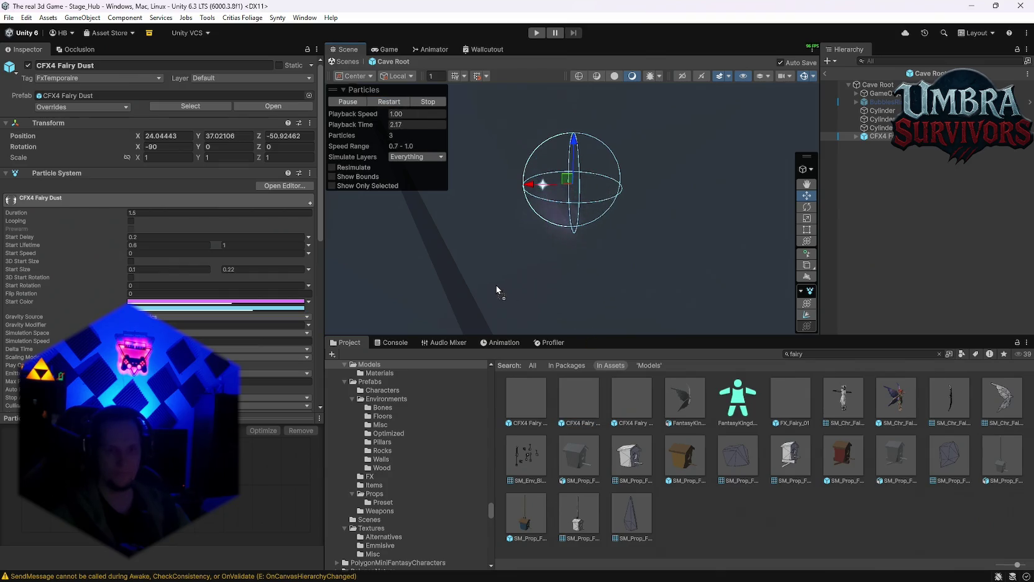
{"action": "mouse_move", "coordinate": [799, 404]}
{"action": "left_mouse_down"}
{"action": "mouse_move", "coordinate": [446, 270]}
{"action": "mouse_move", "coordinate": [578, 288]}
{"action": "left_mouse_up"}
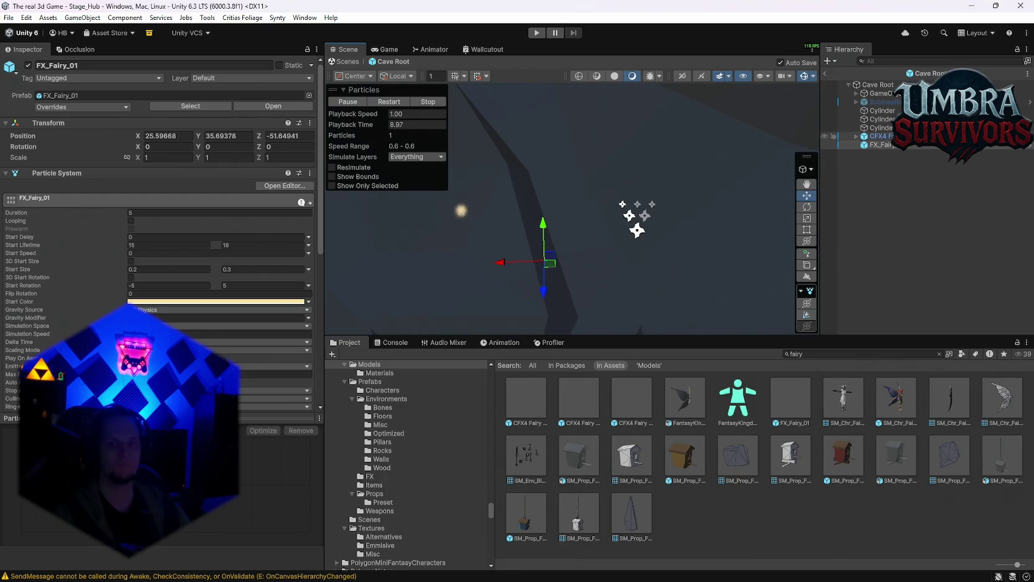
{"action": "left_click", "coordinate": [880, 136]}
{"action": "left_click", "coordinate": [888, 145], "text": "shift"}
{"action": "key", "text": "Delete"}
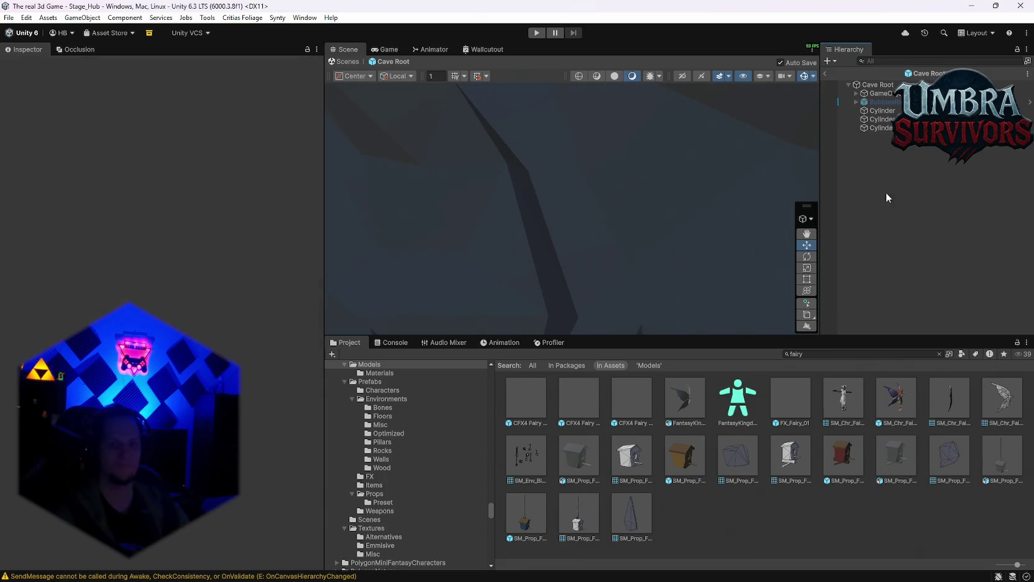
Place FX_Fairy_01 in the prefab once more and delete it.
{"action": "left_click_drag", "start_coordinate": [797, 399], "coordinate": [602, 262]}
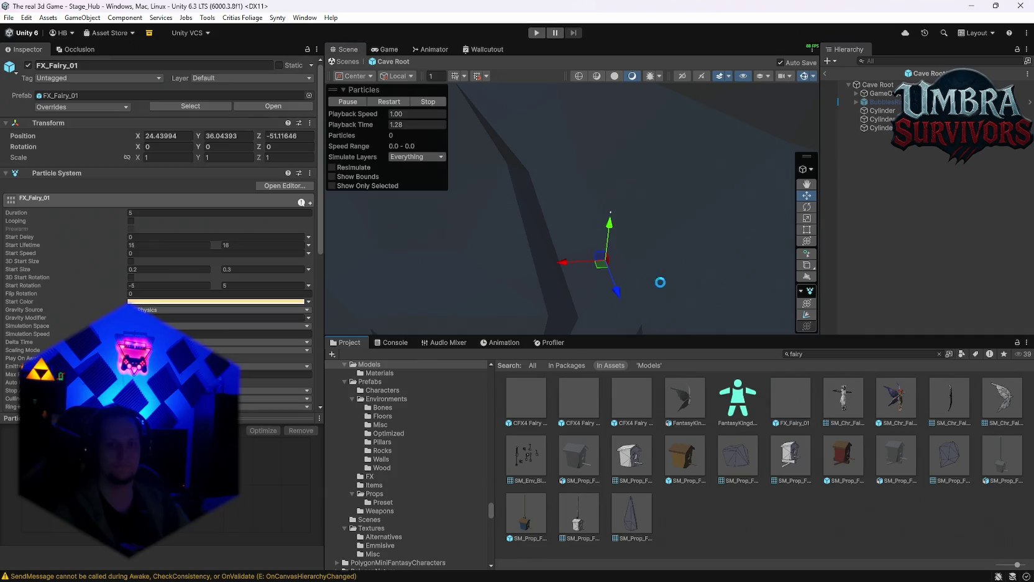
{"action": "key", "text": "Delete"}
{"action": "left_click", "coordinate": [882, 127]}
{"action": "left_click", "coordinate": [878, 136]}
{"action": "key", "text": "Delete"}
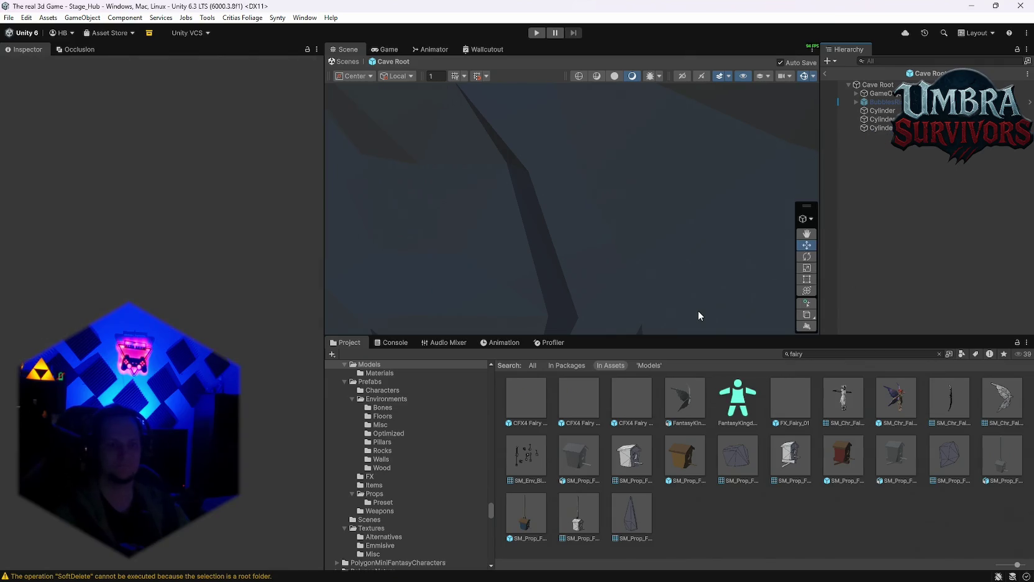
Browse to the Fairies effects folder and preview FairiesBlue.
{"action": "scroll", "coordinate": [426, 473], "scroll_direction": "down", "scroll_amount": 5}
{"action": "left_click_drag", "start_coordinate": [490, 498], "coordinate": [493, 470]}
{"action": "scroll", "coordinate": [494, 464], "scroll_direction": "down", "scroll_amount": 5}
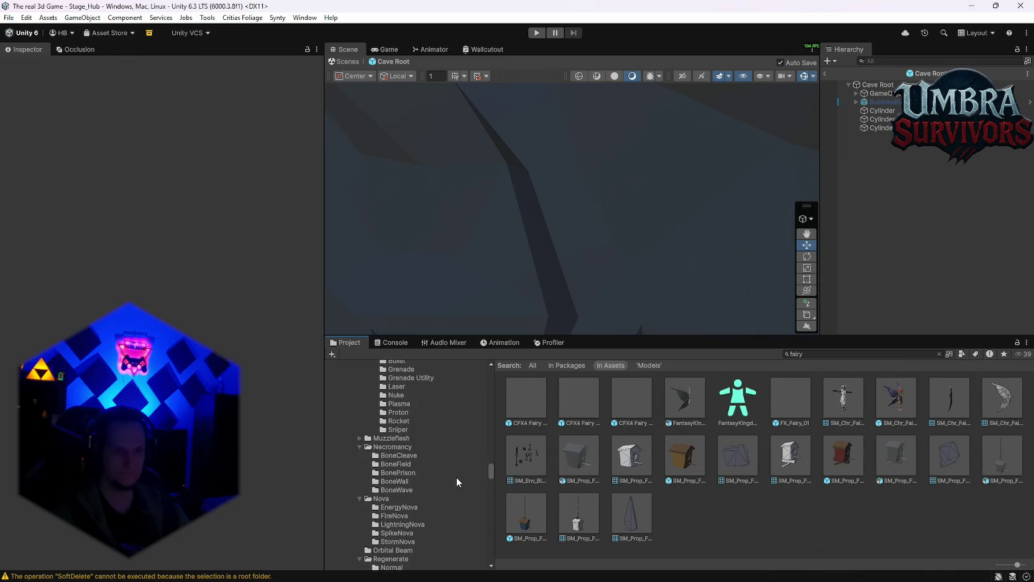
{"action": "scroll", "coordinate": [428, 469], "scroll_direction": "down", "scroll_amount": 5}
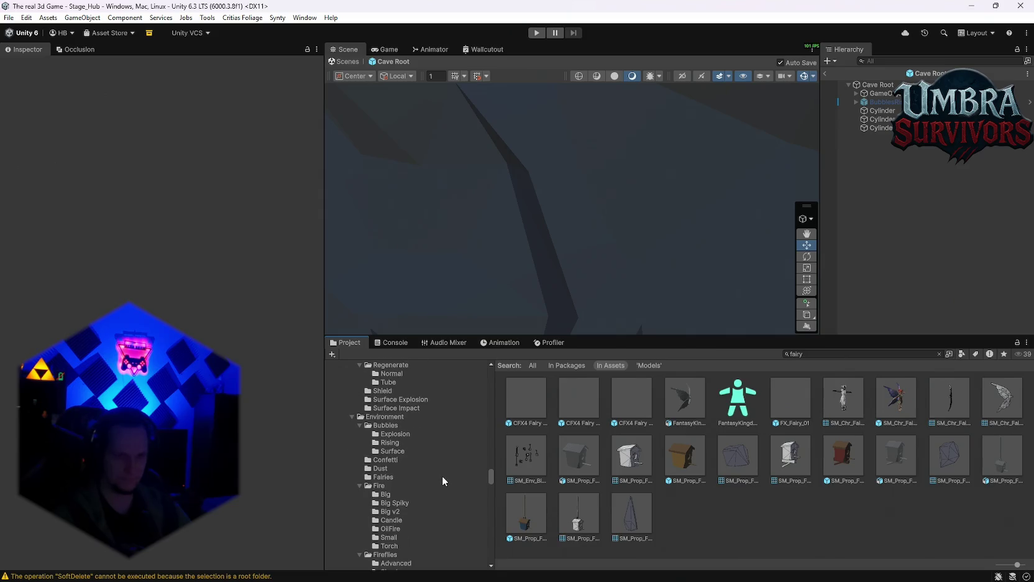
{"action": "left_click", "coordinate": [403, 478]}
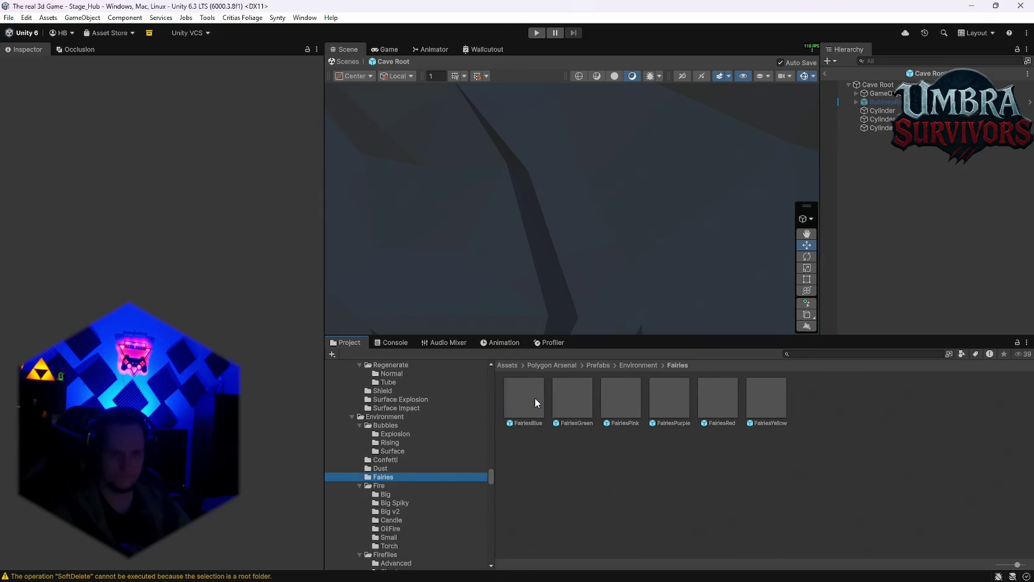
{"action": "double_click", "coordinate": [535, 398]}
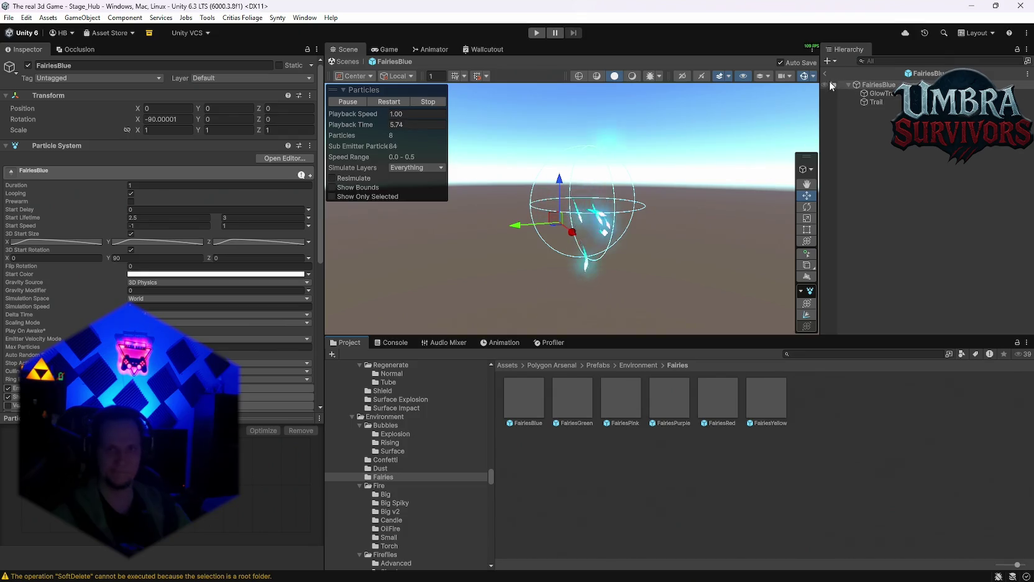
{"action": "left_click", "coordinate": [826, 74]}
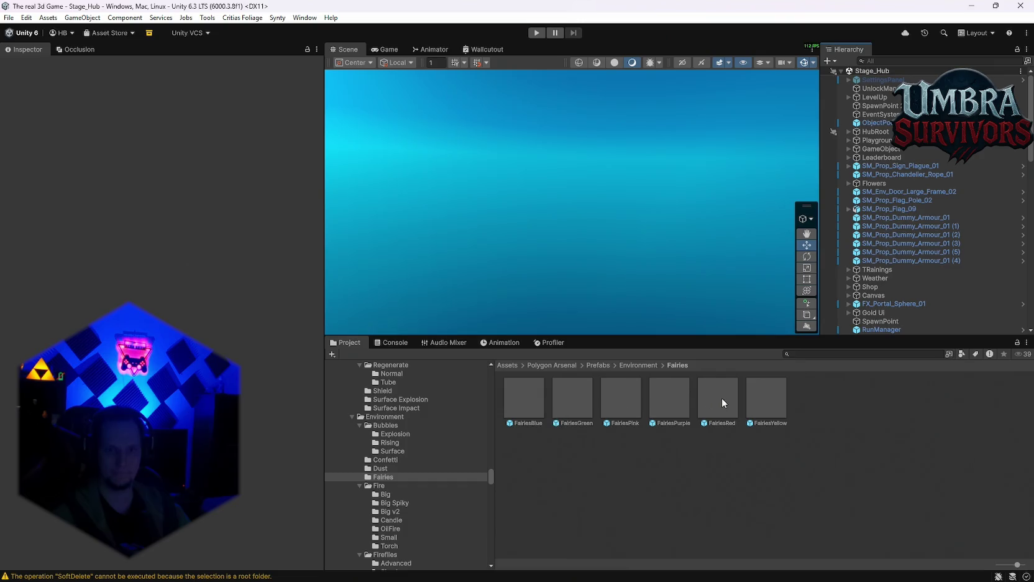
Preview the FairiesPink, FairiesRed, FairiesYellow and FairiesGreen effects, then return to Stage_Hub.
{"action": "double_click", "coordinate": [630, 401]}
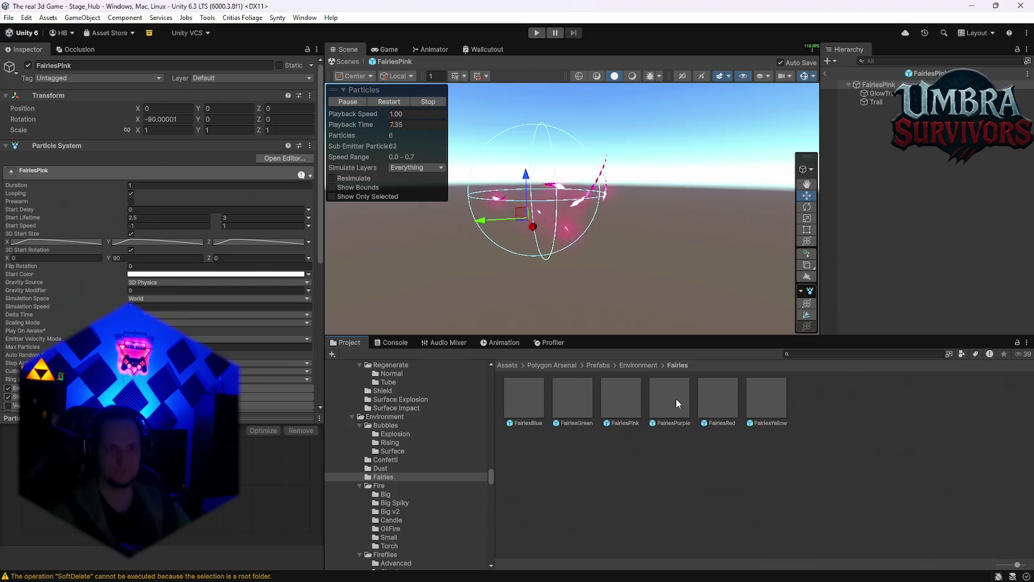
{"action": "double_click", "coordinate": [729, 401]}
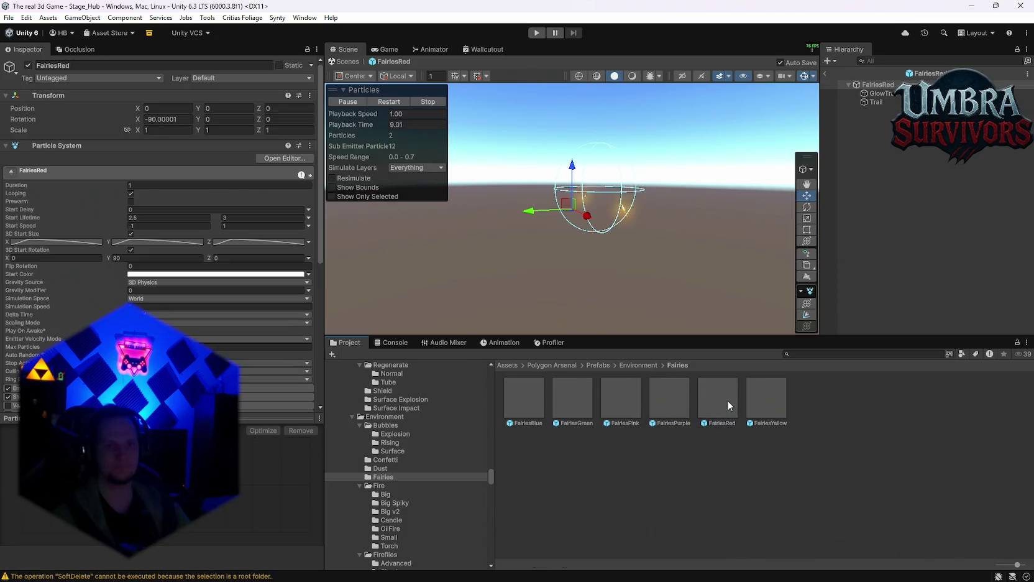
{"action": "double_click", "coordinate": [763, 401]}
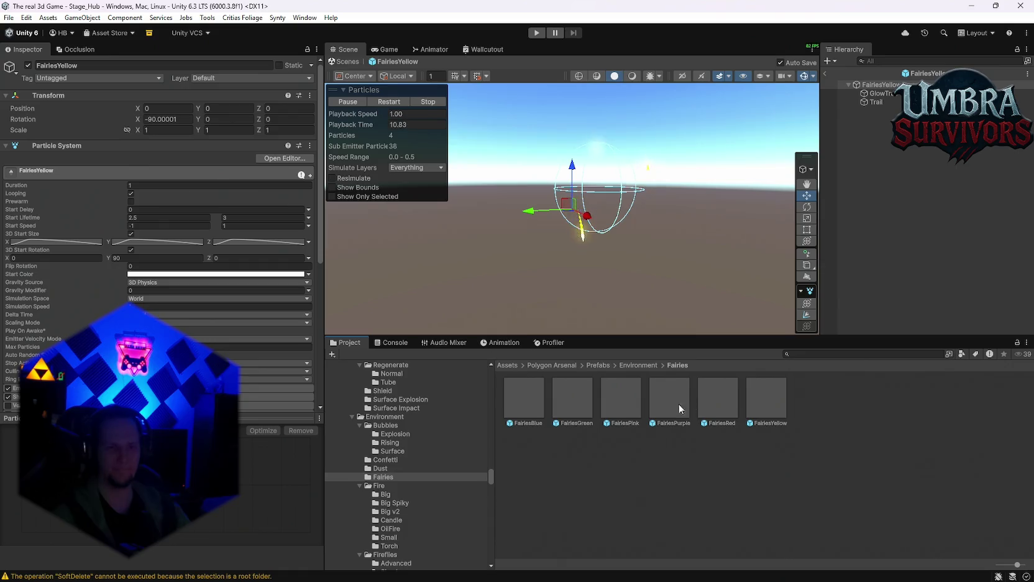
{"action": "double_click", "coordinate": [576, 402]}
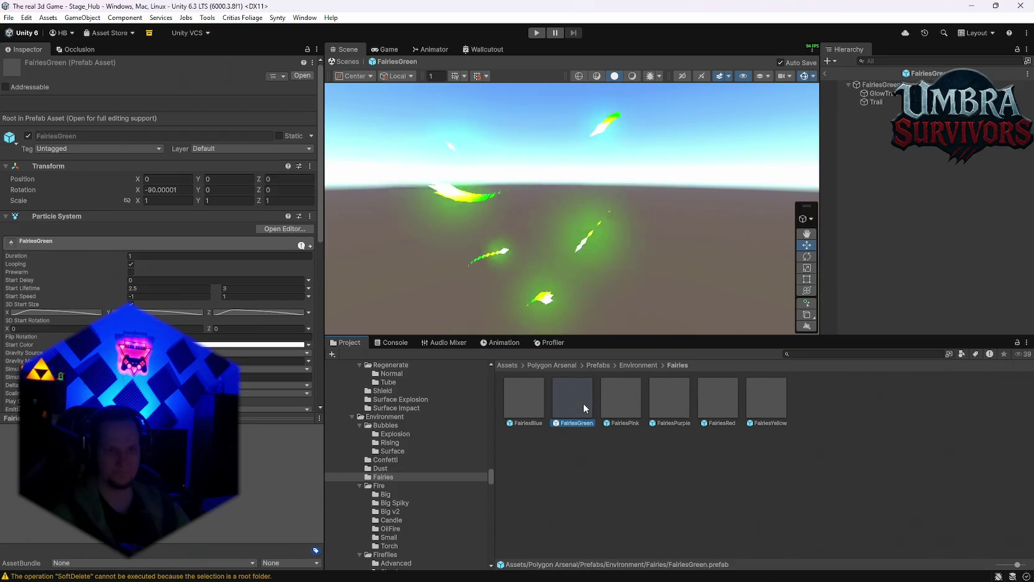
{"action": "left_click", "coordinate": [824, 73]}
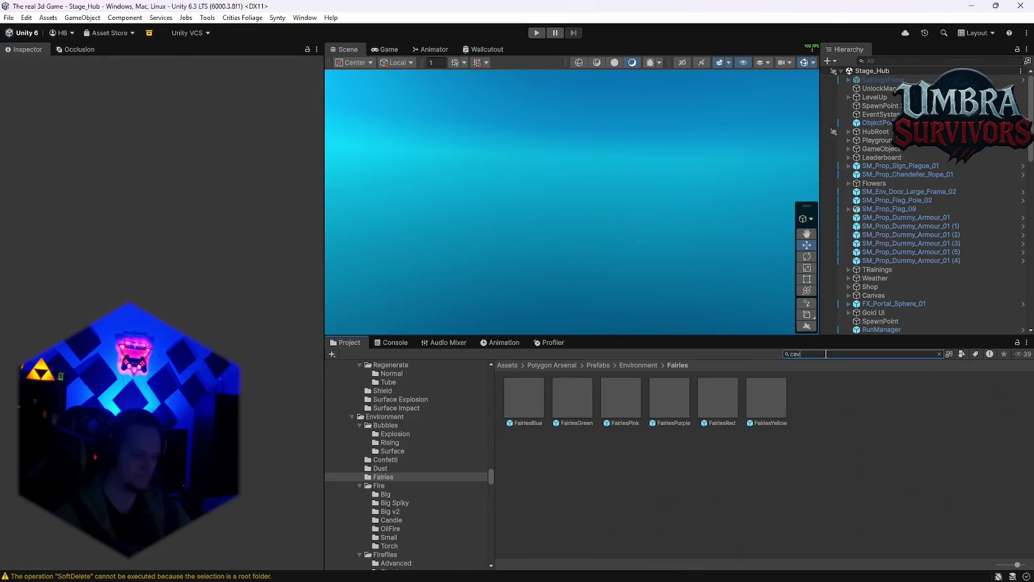
Open Cave Root from the Cave Stage 1 folder and select the Cylinder (3) ring.
{"action": "double_click", "coordinate": [552, 402]}
{"action": "left_click", "coordinate": [666, 415]}
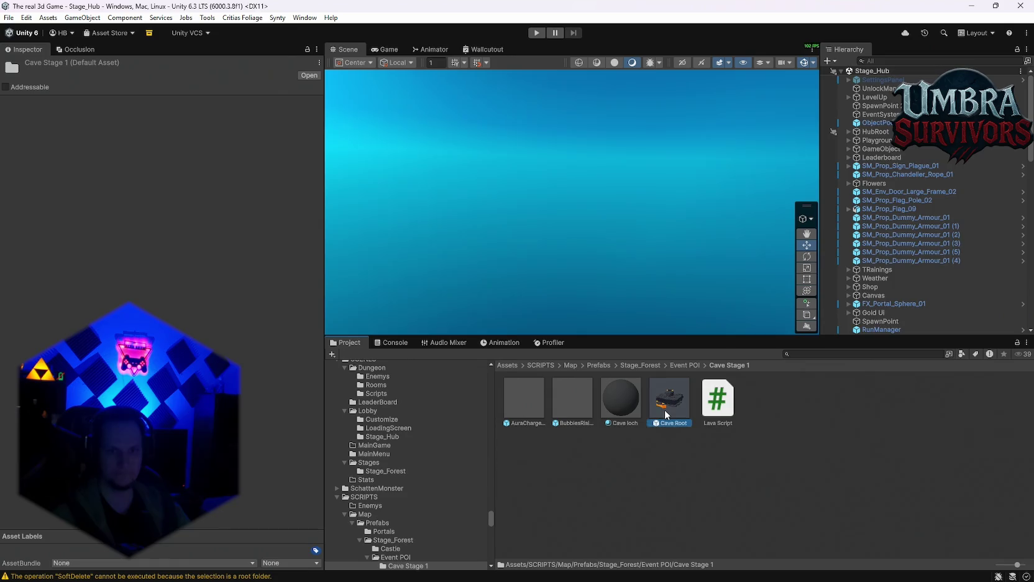
{"action": "double_click", "coordinate": [666, 414]}
{"action": "left_click", "coordinate": [663, 178]}
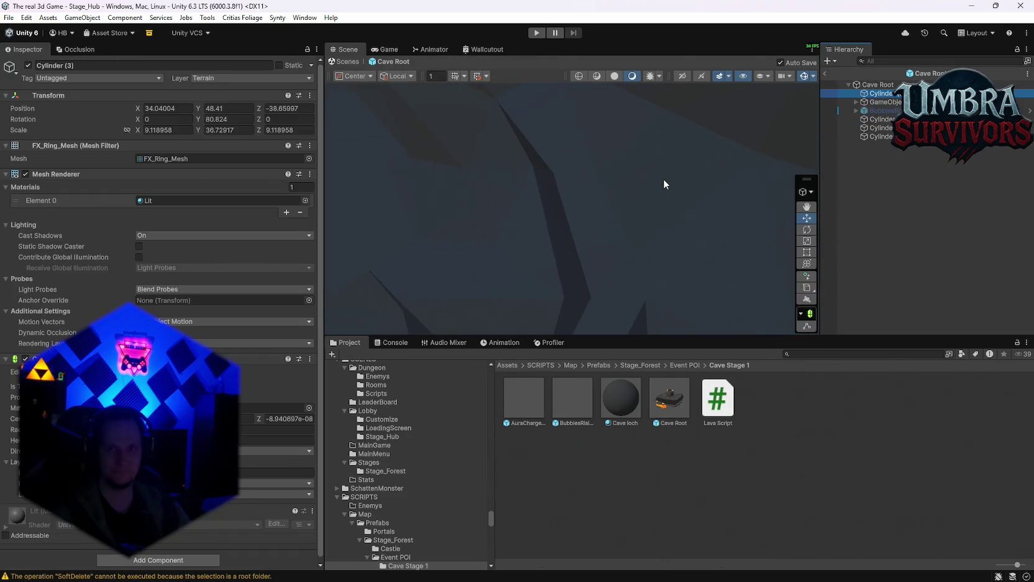
Delete Cylinder (3) and the remaining lava ring cylinders from Cave Root.
{"action": "key", "text": "f"}
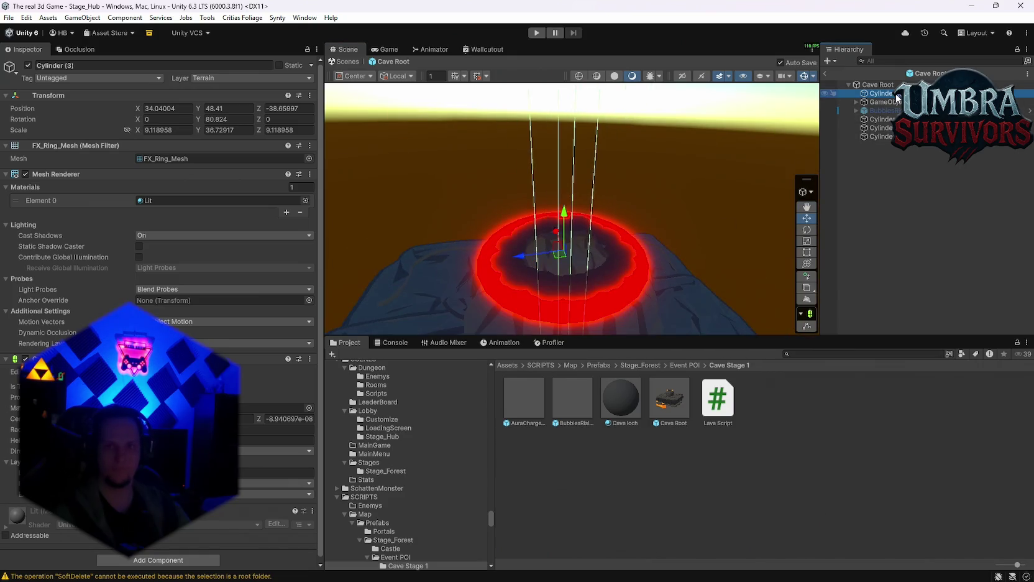
{"action": "key", "text": "Delete"}
{"action": "left_click", "coordinate": [883, 111]}
{"action": "left_click", "coordinate": [887, 128], "text": "shift"}
{"action": "key", "text": "Delete"}
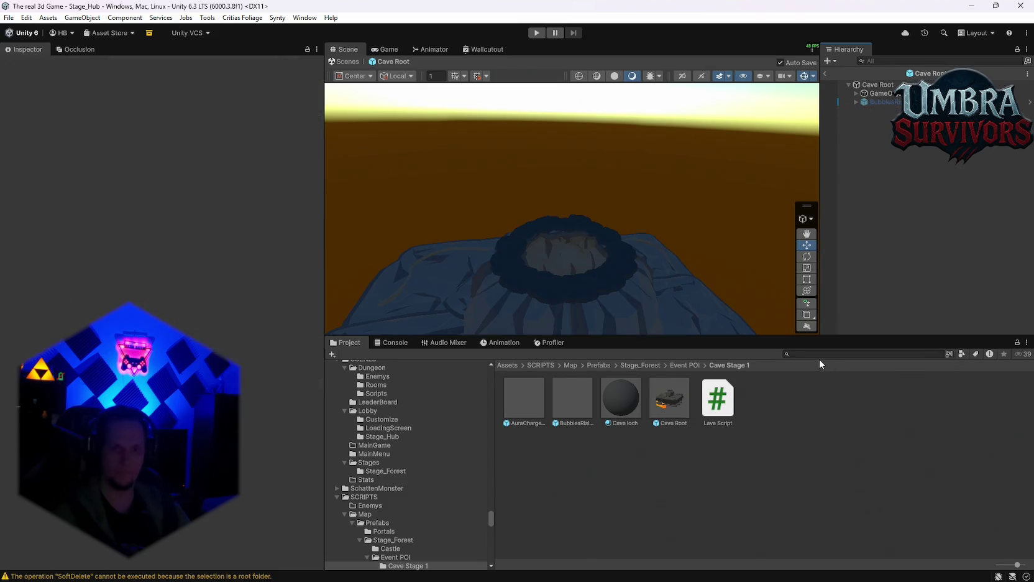
Clear the search and return to browsing the Project folder tree.
{"action": "scroll", "coordinate": [429, 478], "scroll_direction": "down", "scroll_amount": 3}
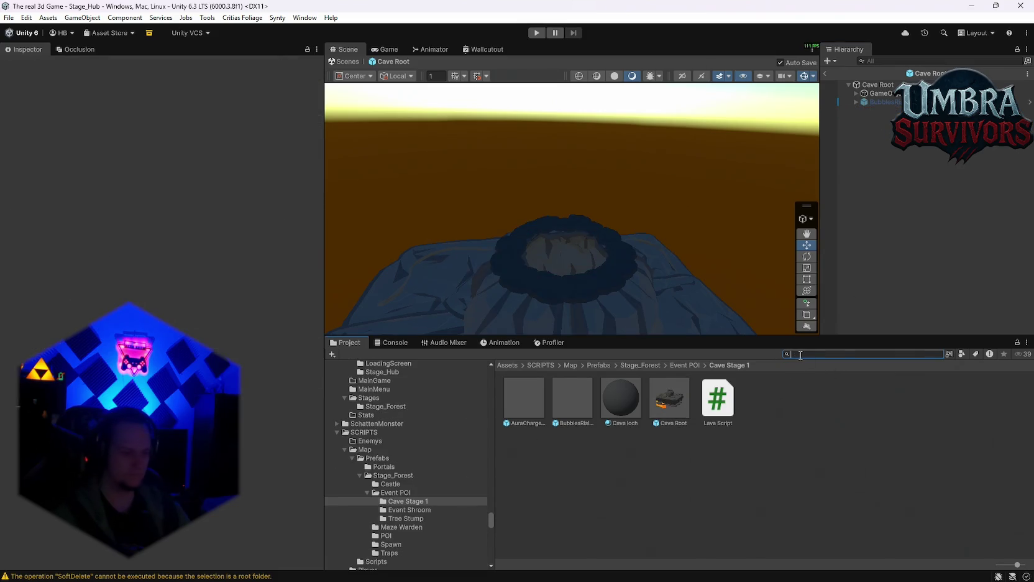
{"action": "type", "text": "far"}
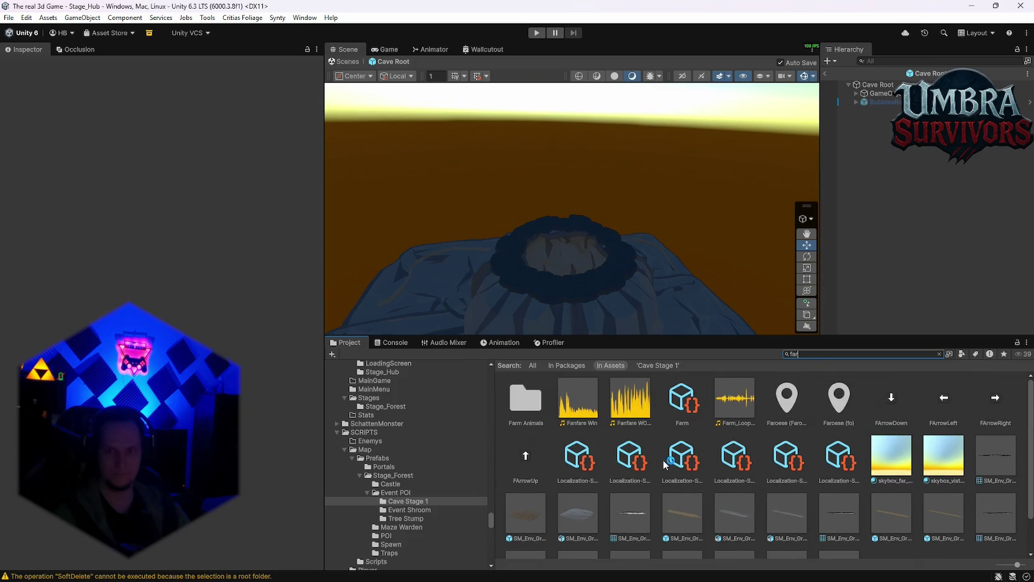
{"action": "scroll", "coordinate": [429, 485], "scroll_direction": "up", "scroll_amount": 8}
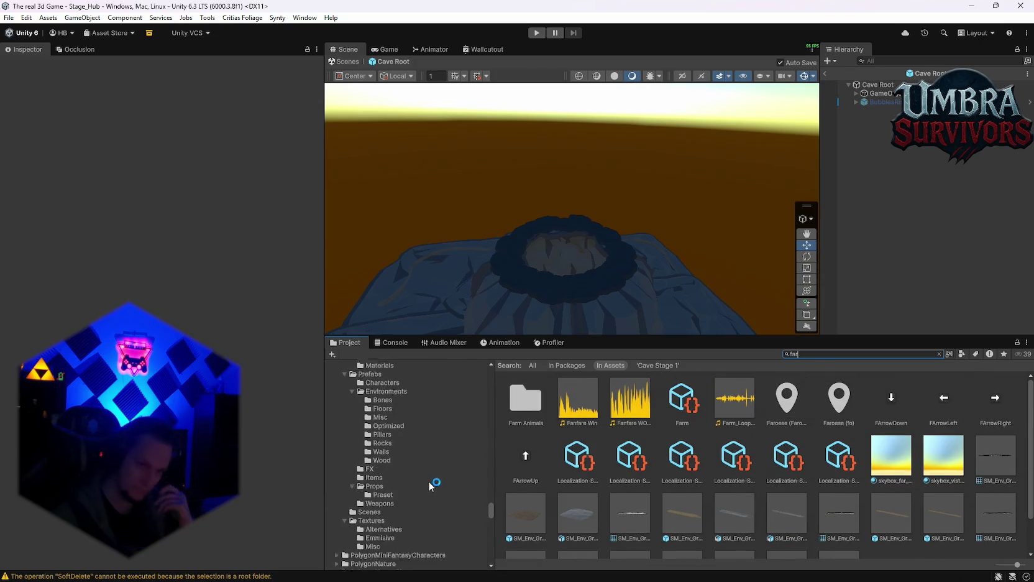
{"action": "scroll", "coordinate": [434, 484], "scroll_direction": "up", "scroll_amount": 5}
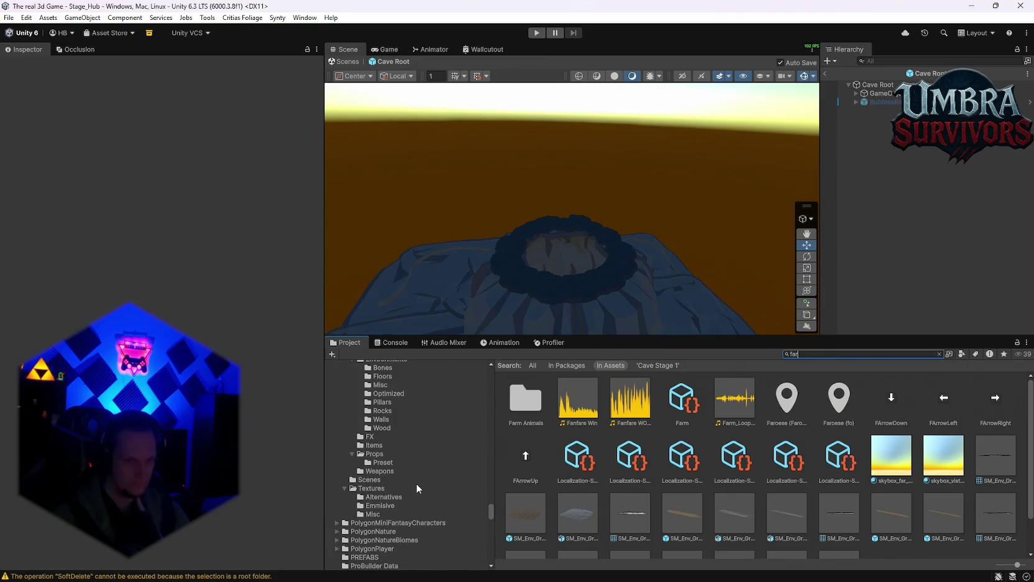
{"action": "scroll", "coordinate": [411, 472], "scroll_direction": "up", "scroll_amount": 5}
{"action": "left_click", "coordinate": [408, 471]}
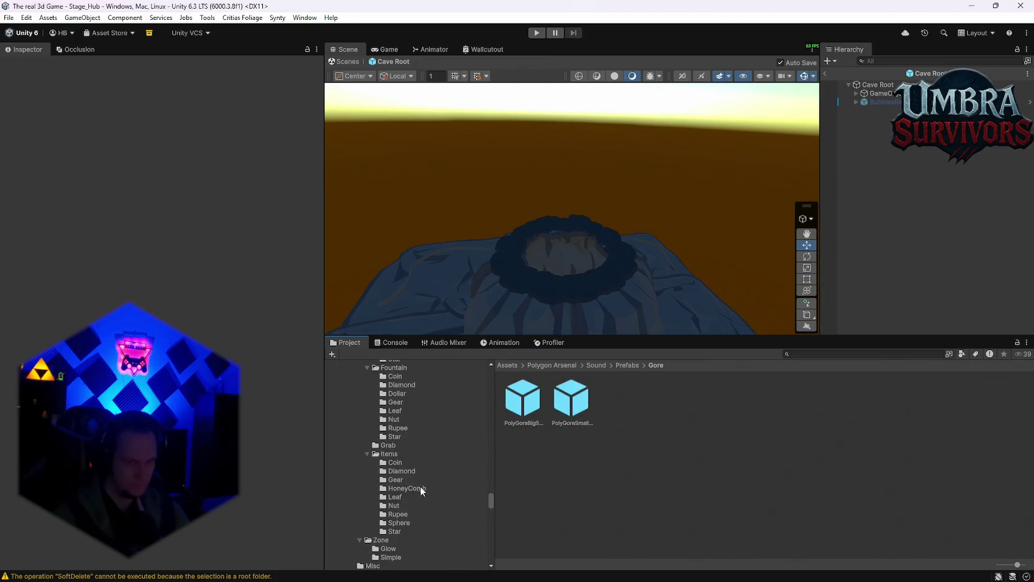
Look through the Simple fireflies, Godrays, FloorTrap and Flies effect folders.
{"action": "mouse_move", "coordinate": [491, 503]}
{"action": "left_mouse_down"}
{"action": "mouse_move", "coordinate": [495, 430]}
{"action": "mouse_move", "coordinate": [480, 541]}
{"action": "mouse_move", "coordinate": [490, 472]}
{"action": "left_mouse_up"}
{"action": "scroll", "coordinate": [418, 512], "scroll_direction": "down", "scroll_amount": 5}
{"action": "scroll", "coordinate": [431, 514], "scroll_direction": "up", "scroll_amount": 3}
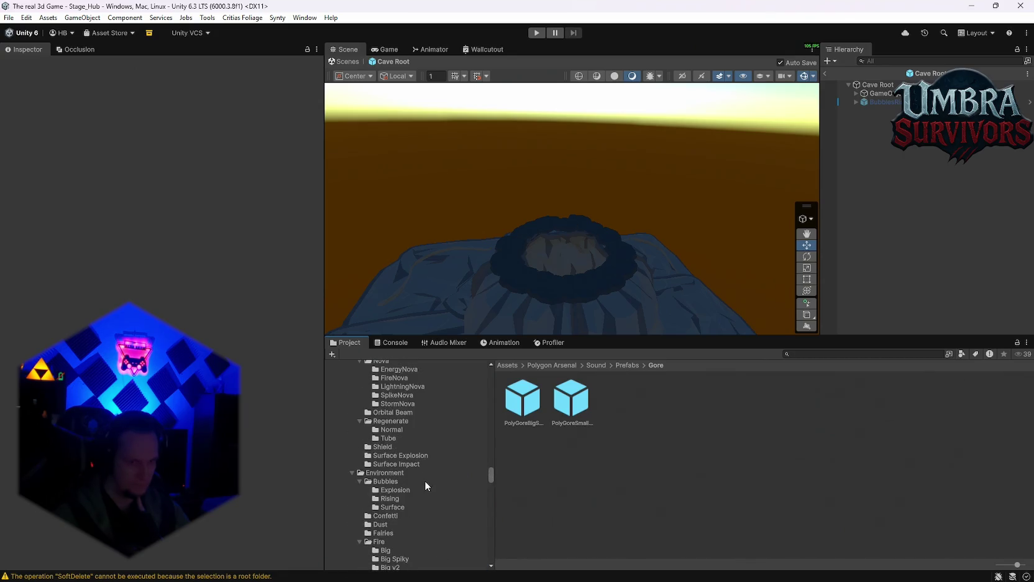
{"action": "scroll", "coordinate": [424, 481], "scroll_direction": "up", "scroll_amount": 3}
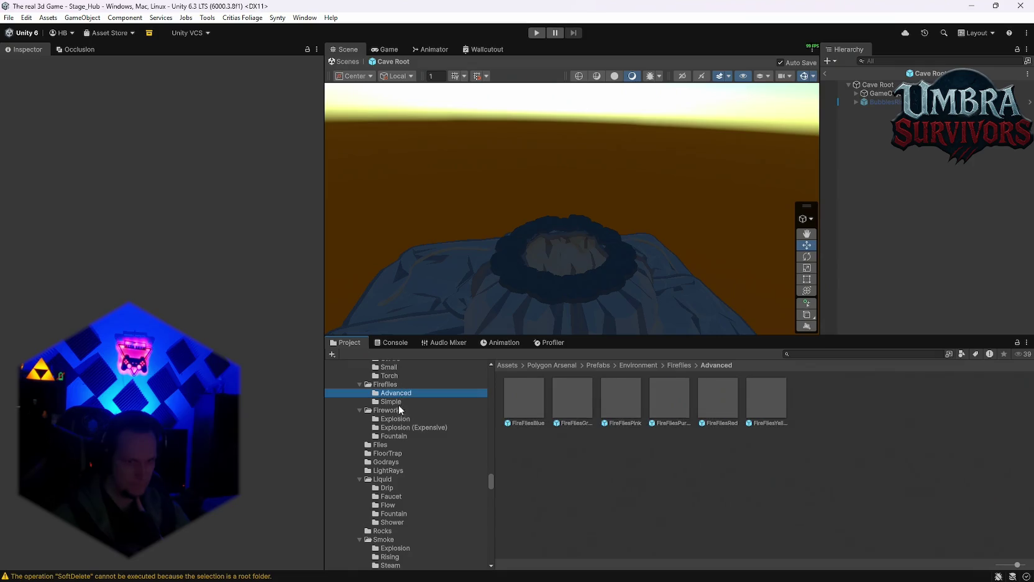
{"action": "left_click", "coordinate": [399, 402]}
{"action": "left_click", "coordinate": [397, 455]}
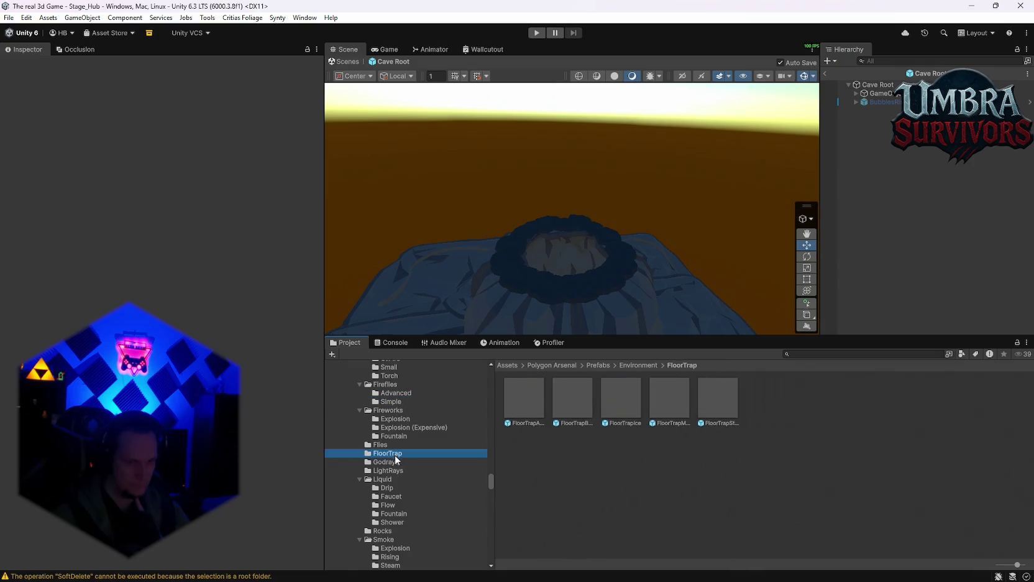
{"action": "left_click", "coordinate": [397, 463]}
{"action": "left_click", "coordinate": [401, 451]}
{"action": "left_click", "coordinate": [399, 448]}
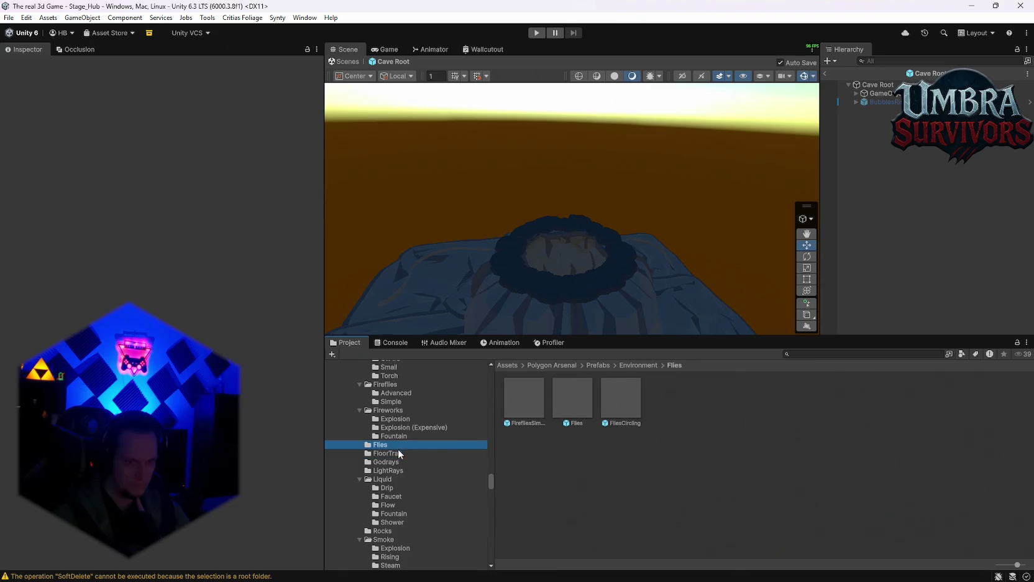
Open the Fairies folder and drop FairiesGreen into Cave Root near the cave opening.
{"action": "scroll", "coordinate": [400, 476], "scroll_direction": "down", "scroll_amount": 2}
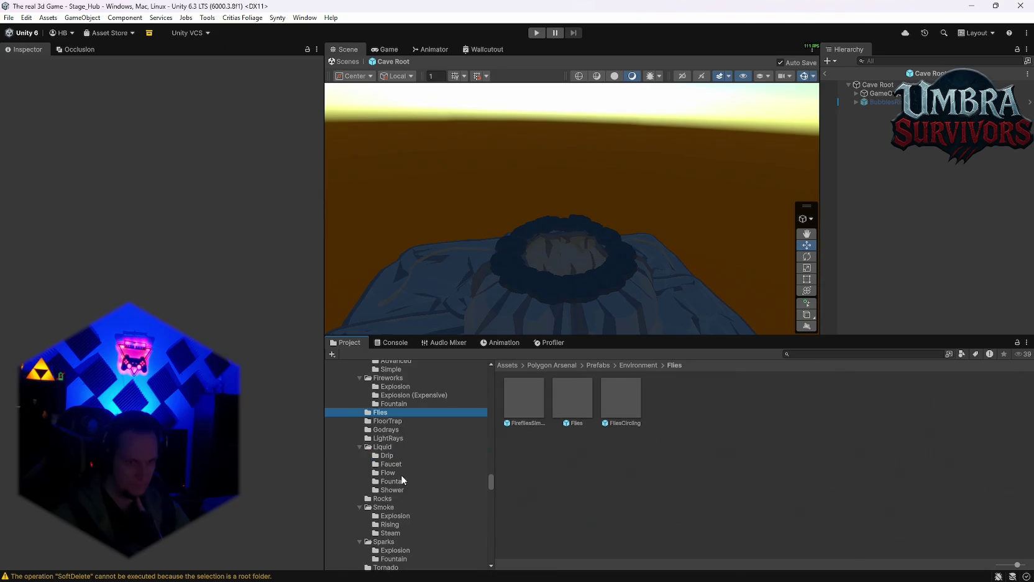
{"action": "scroll", "coordinate": [411, 476], "scroll_direction": "down", "scroll_amount": 1}
{"action": "scroll", "coordinate": [416, 475], "scroll_direction": "down", "scroll_amount": 1}
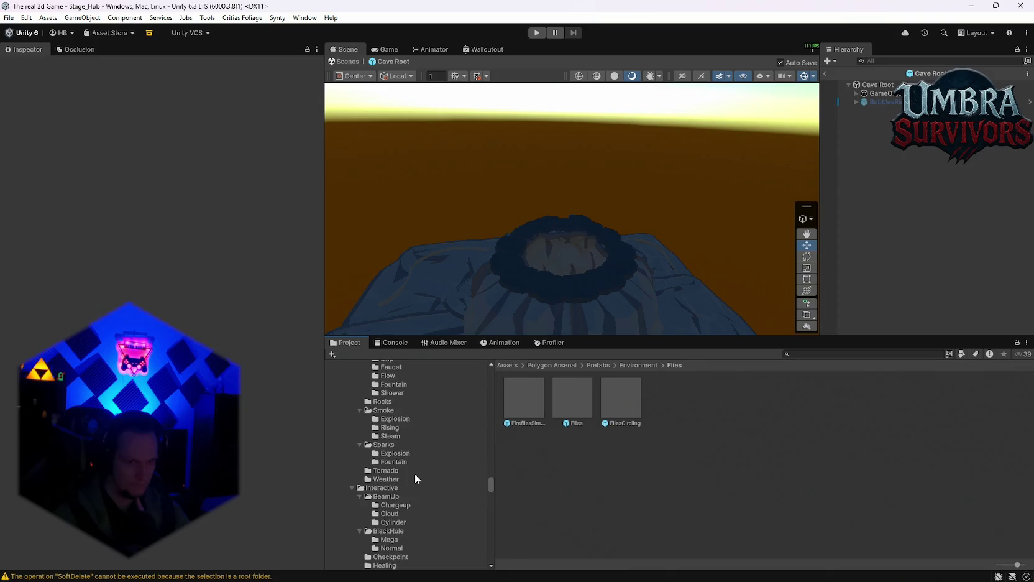
{"action": "scroll", "coordinate": [415, 475], "scroll_direction": "down", "scroll_amount": 1}
{"action": "scroll", "coordinate": [415, 474], "scroll_direction": "down", "scroll_amount": 1}
{"action": "scroll", "coordinate": [414, 474], "scroll_direction": "down", "scroll_amount": 4}
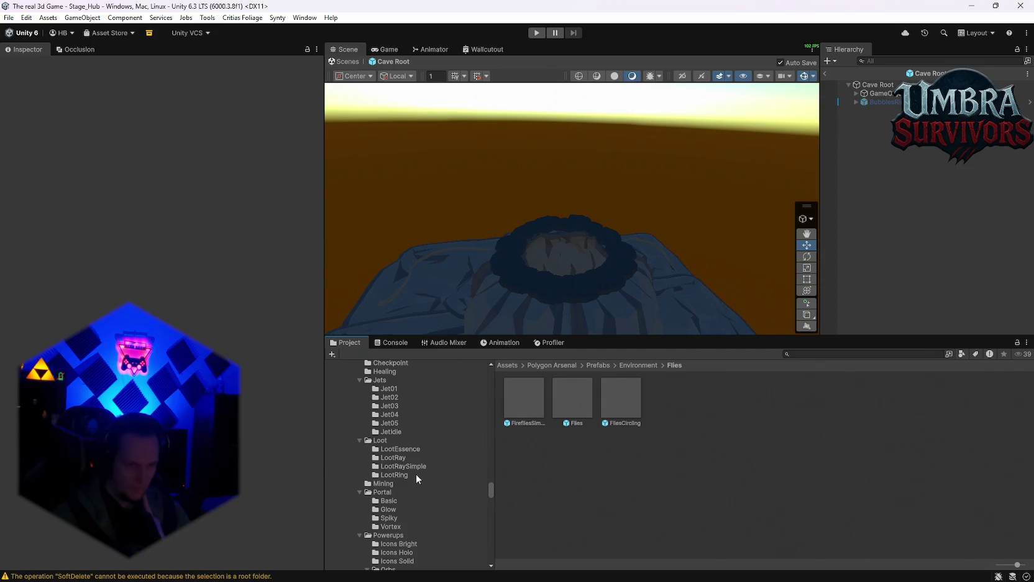
{"action": "scroll", "coordinate": [421, 480], "scroll_direction": "up", "scroll_amount": 5}
{"action": "scroll", "coordinate": [417, 491], "scroll_direction": "up", "scroll_amount": 2}
{"action": "left_click", "coordinate": [387, 437]}
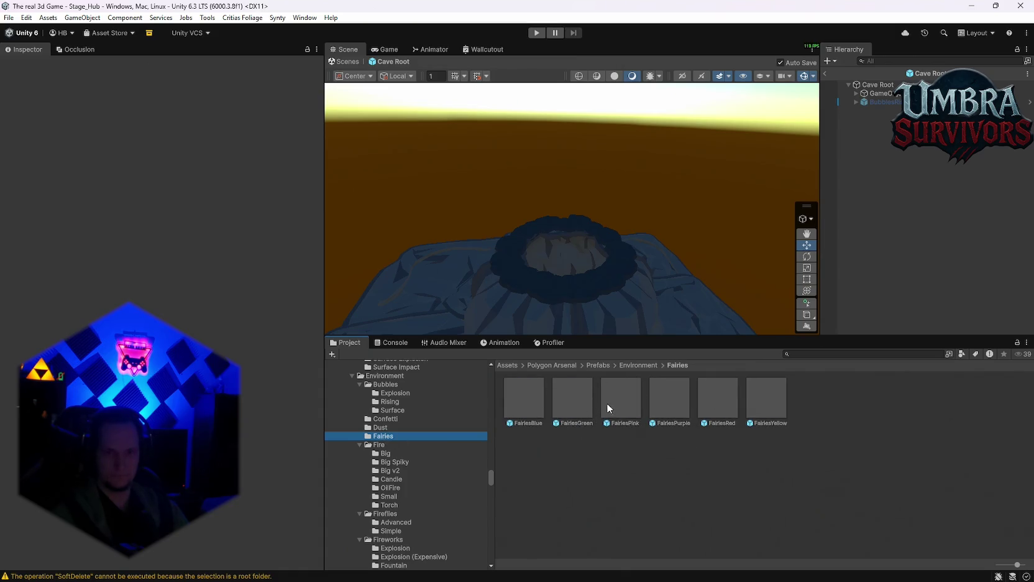
{"action": "mouse_move", "coordinate": [573, 398]}
{"action": "left_mouse_down"}
{"action": "mouse_move", "coordinate": [563, 242]}
{"action": "mouse_move", "coordinate": [555, 251]}
{"action": "left_mouse_up"}
Enlarge the FairiesGreen effect around the crater using the combined move/scale tool.
{"action": "mouse_move", "coordinate": [618, 259]}
{"action": "left_mouse_down"}
{"action": "mouse_move", "coordinate": [635, 255]}
{"action": "mouse_move", "coordinate": [657, 277]}
{"action": "mouse_move", "coordinate": [527, 219]}
{"action": "mouse_move", "coordinate": [603, 273]}
{"action": "left_mouse_up"}
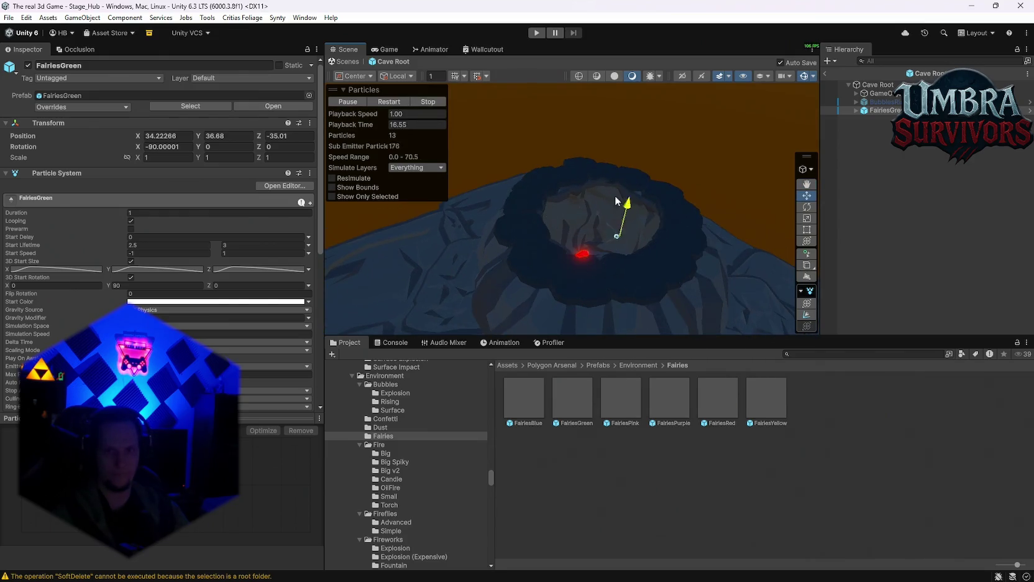
{"action": "left_click_drag", "start_coordinate": [601, 213], "coordinate": [764, 233]}
{"action": "left_click", "coordinate": [807, 241]}
{"action": "mouse_move", "coordinate": [566, 207]}
{"action": "left_mouse_down"}
{"action": "mouse_move", "coordinate": [451, 129]}
{"action": "mouse_move", "coordinate": [601, 139]}
{"action": "left_mouse_up"}
{"action": "mouse_move", "coordinate": [418, 173]}
{"action": "left_mouse_down"}
{"action": "mouse_move", "coordinate": [713, 181]}
{"action": "mouse_move", "coordinate": [628, 214]}
{"action": "mouse_move", "coordinate": [541, 215]}
{"action": "mouse_move", "coordinate": [645, 200]}
{"action": "mouse_move", "coordinate": [641, 157]}
{"action": "mouse_move", "coordinate": [719, 200]}
{"action": "left_mouse_up"}
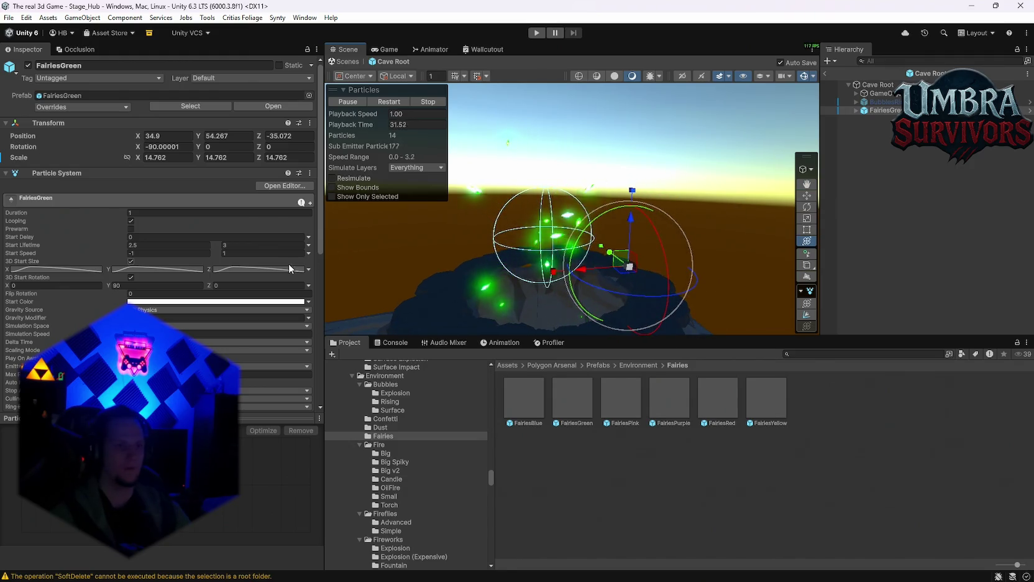
Reset the effect's scale to 1 and edit the particles' 3D Start Size curve.
{"action": "left_click", "coordinate": [165, 157]}
{"action": "type", "text": "1"}
{"action": "left_click", "coordinate": [225, 157]}
{"action": "type", "text": "11"}
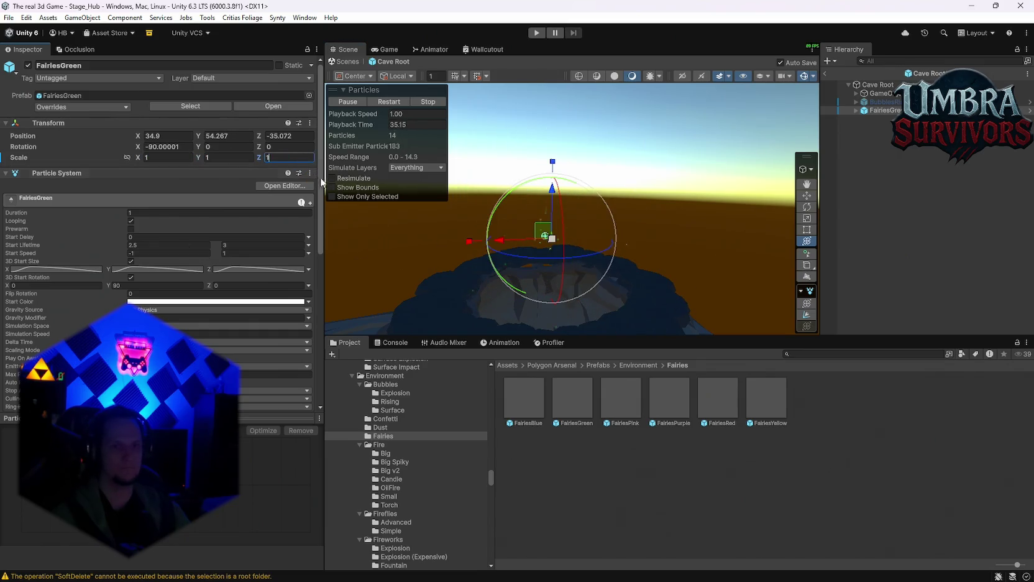
{"action": "mouse_move", "coordinate": [479, 207]}
{"action": "left_mouse_down"}
{"action": "mouse_move", "coordinate": [553, 263]}
{"action": "mouse_move", "coordinate": [596, 268]}
{"action": "left_mouse_up"}
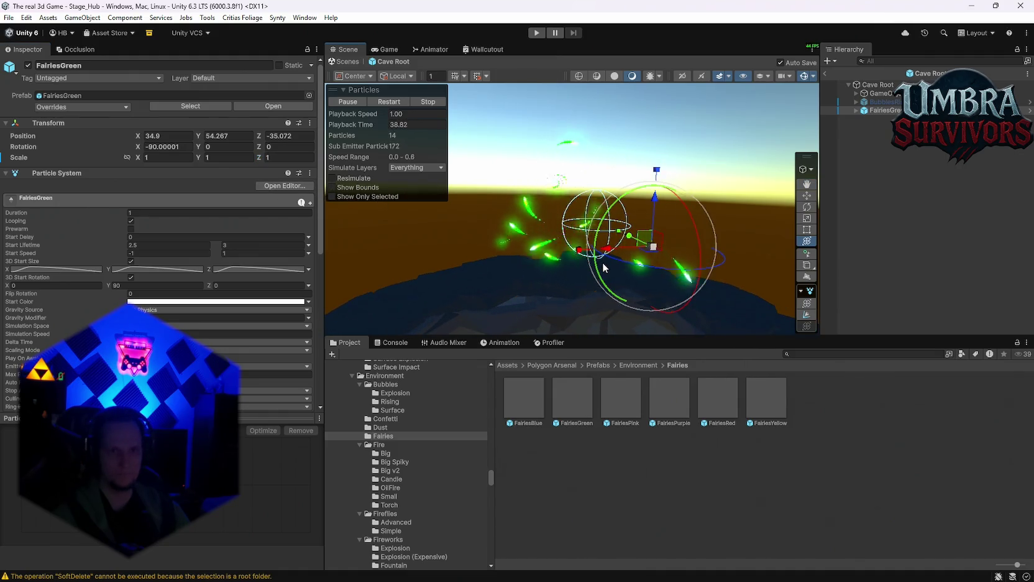
{"action": "key", "text": "f"}
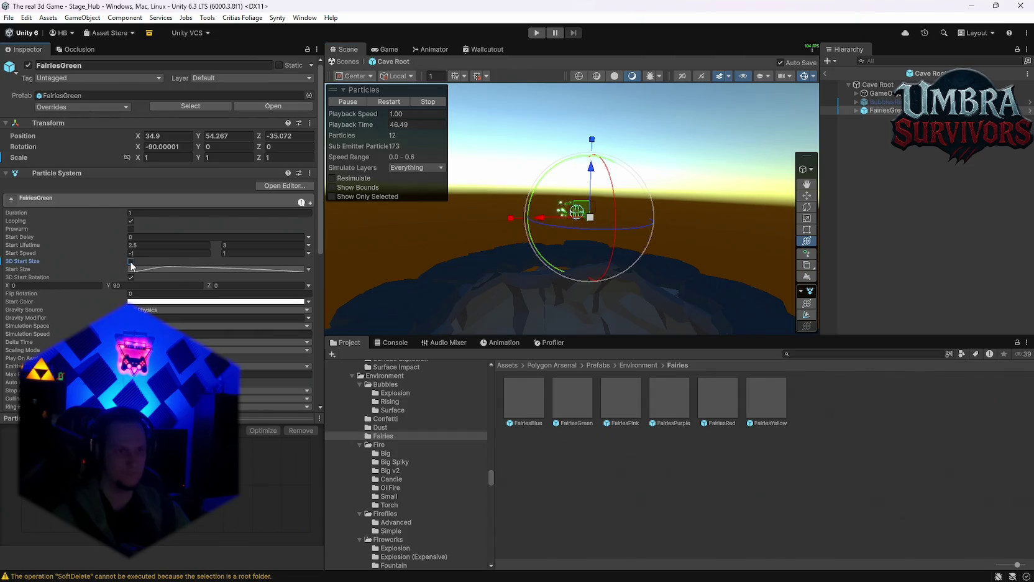
{"action": "left_click", "coordinate": [68, 271]}
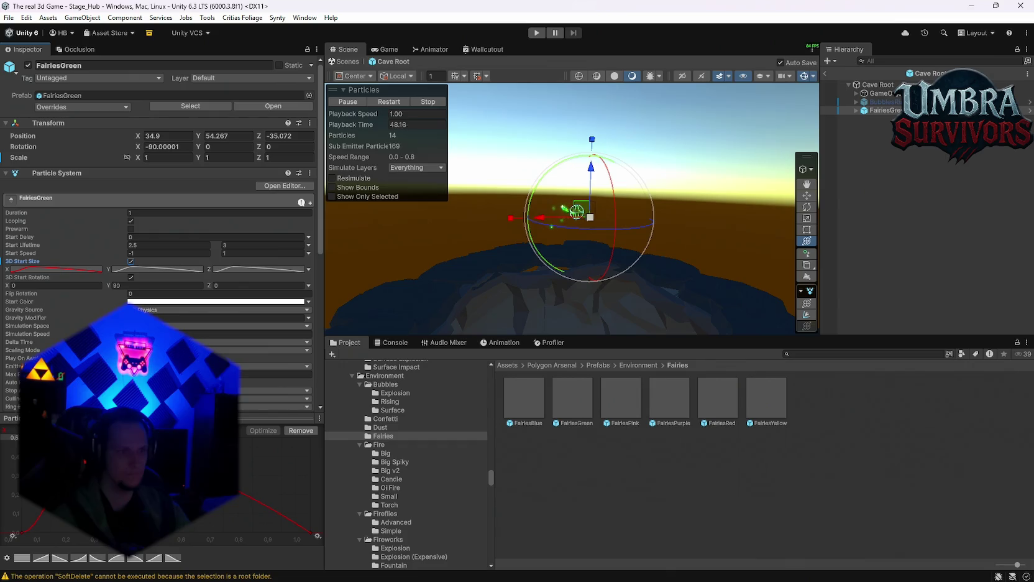
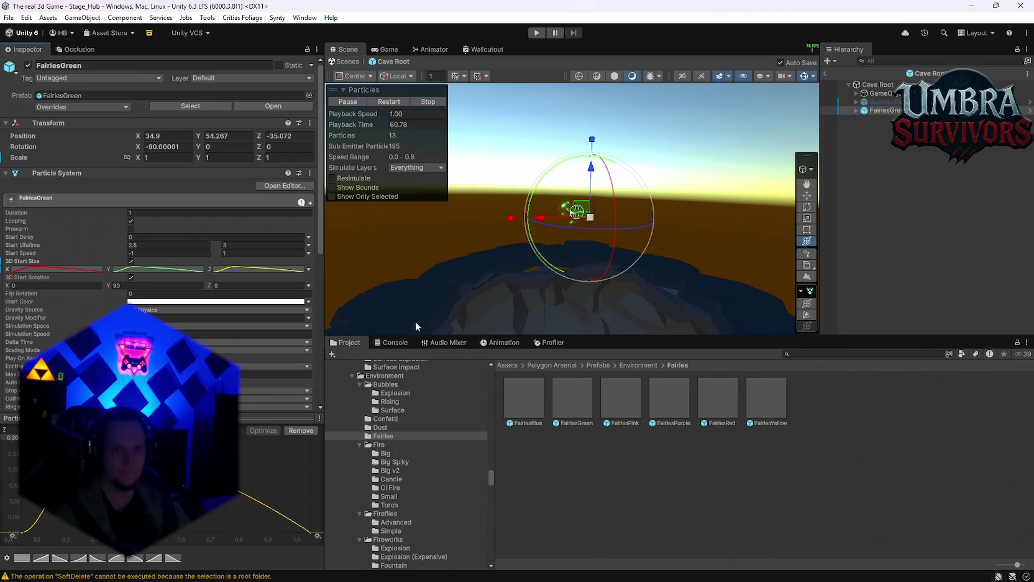
Scale FairiesGreen to about 11.9 and limit its velocity to speed 2.72, dampen 0.68.
{"action": "key", "text": "ctrl+z"}
{"action": "mouse_move", "coordinate": [571, 242]}
{"action": "left_mouse_down"}
{"action": "mouse_move", "coordinate": [596, 297]}
{"action": "mouse_move", "coordinate": [598, 285]}
{"action": "mouse_move", "coordinate": [658, 304]}
{"action": "left_mouse_up"}
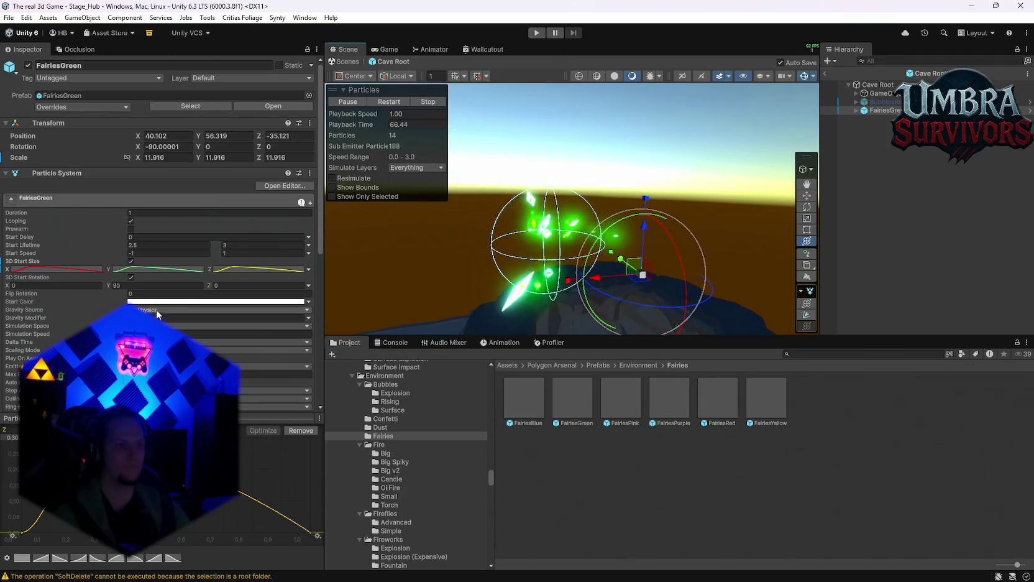
{"action": "scroll", "coordinate": [62, 323], "scroll_direction": "down", "scroll_amount": 3}
{"action": "scroll", "coordinate": [43, 334], "scroll_direction": "down", "scroll_amount": 4}
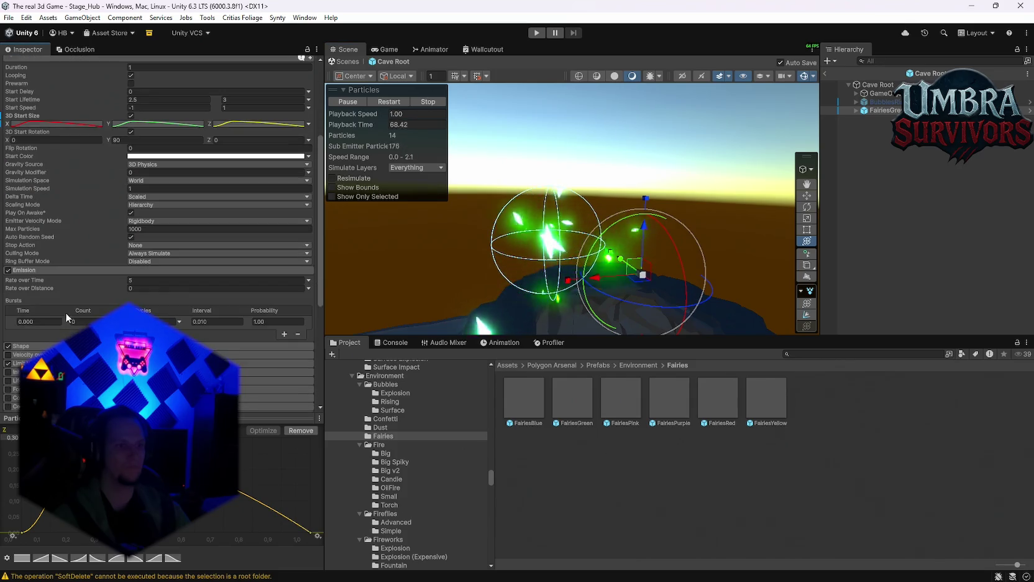
{"action": "left_click", "coordinate": [46, 305]}
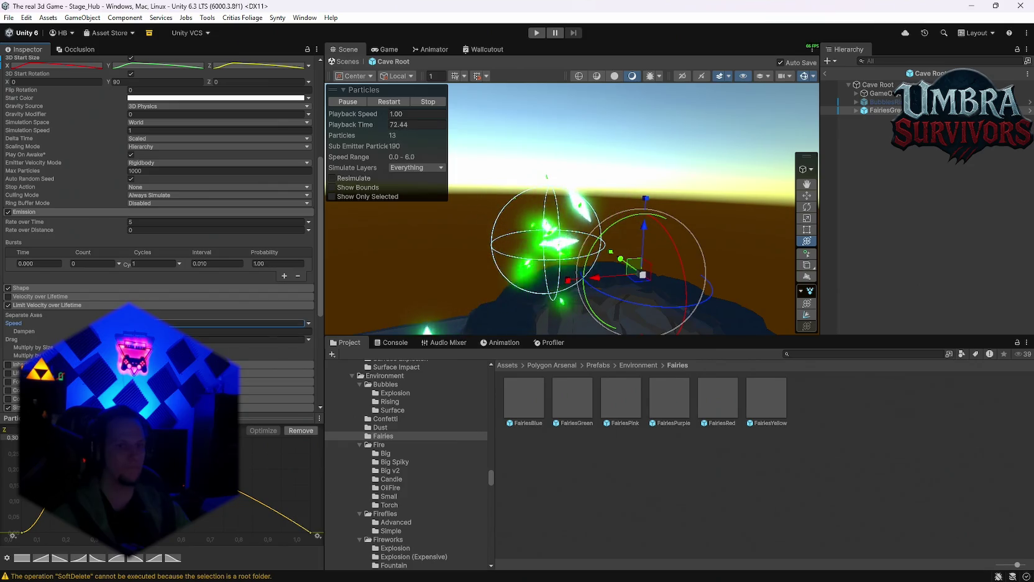
{"action": "left_click", "coordinate": [173, 328]}
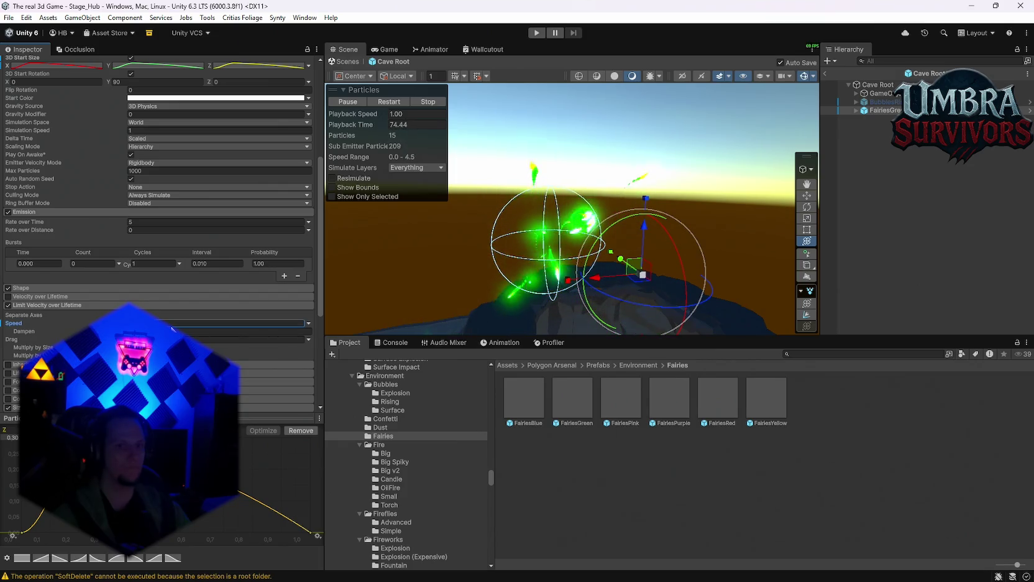
{"action": "left_click", "coordinate": [186, 332]}
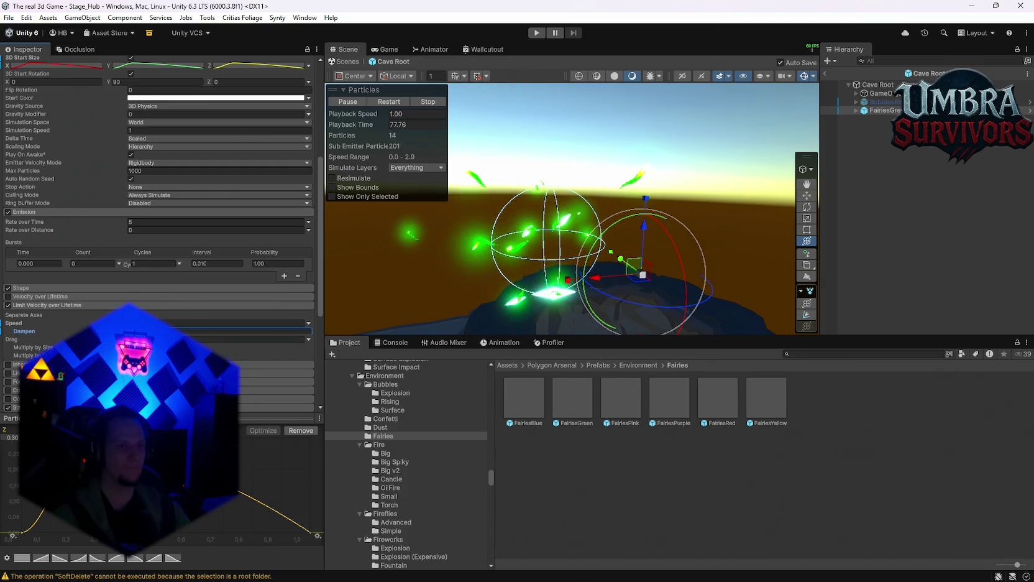
Enable Size over Lifetime on FairiesGreen and bring up its size curve for editing.
{"action": "scroll", "coordinate": [133, 293], "scroll_direction": "down", "scroll_amount": 3}
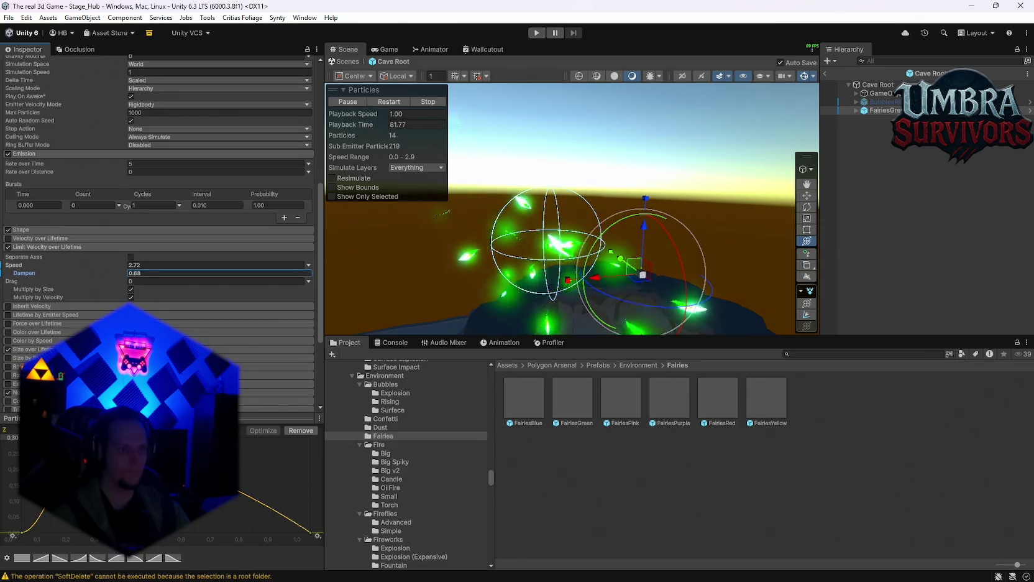
{"action": "scroll", "coordinate": [133, 293], "scroll_direction": "down", "scroll_amount": 2}
{"action": "left_click", "coordinate": [133, 320]}
{"action": "left_click", "coordinate": [248, 337]}
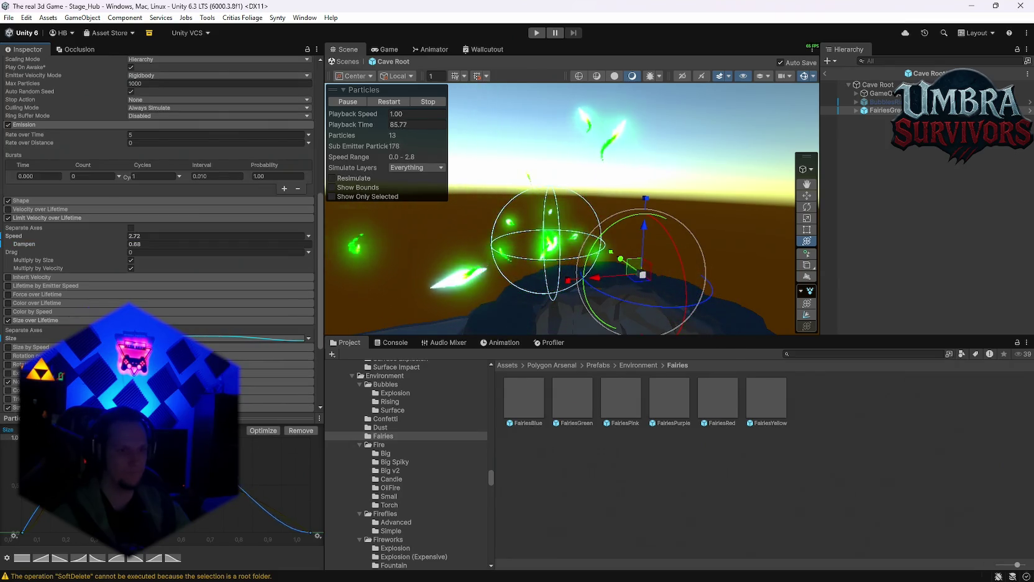
{"action": "scroll", "coordinate": [618, 234], "scroll_direction": "down", "scroll_amount": 3}
{"action": "left_click_drag", "start_coordinate": [610, 245], "coordinate": [572, 298]}
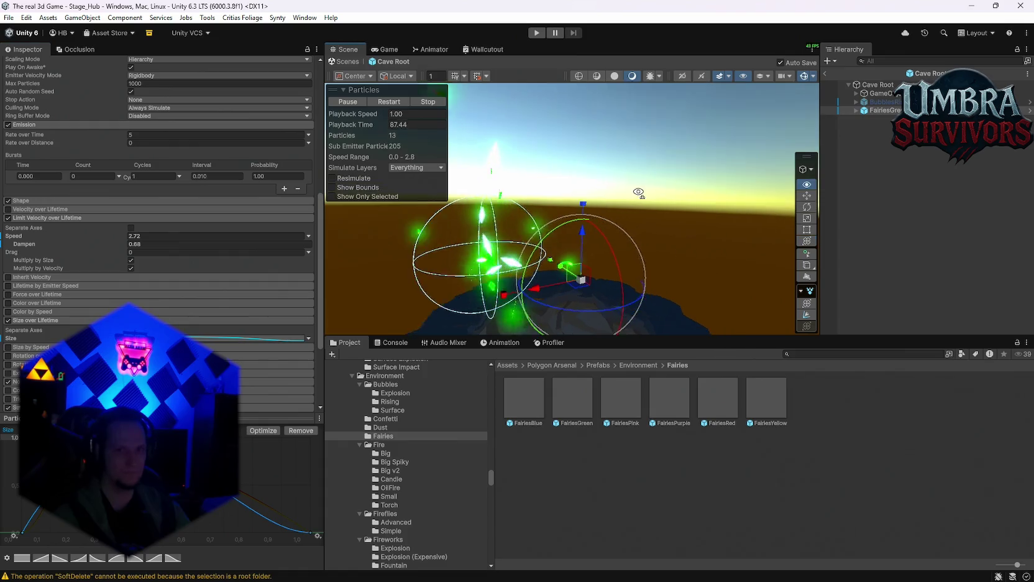
{"action": "scroll", "coordinate": [571, 298], "scroll_direction": "up", "scroll_amount": 3}
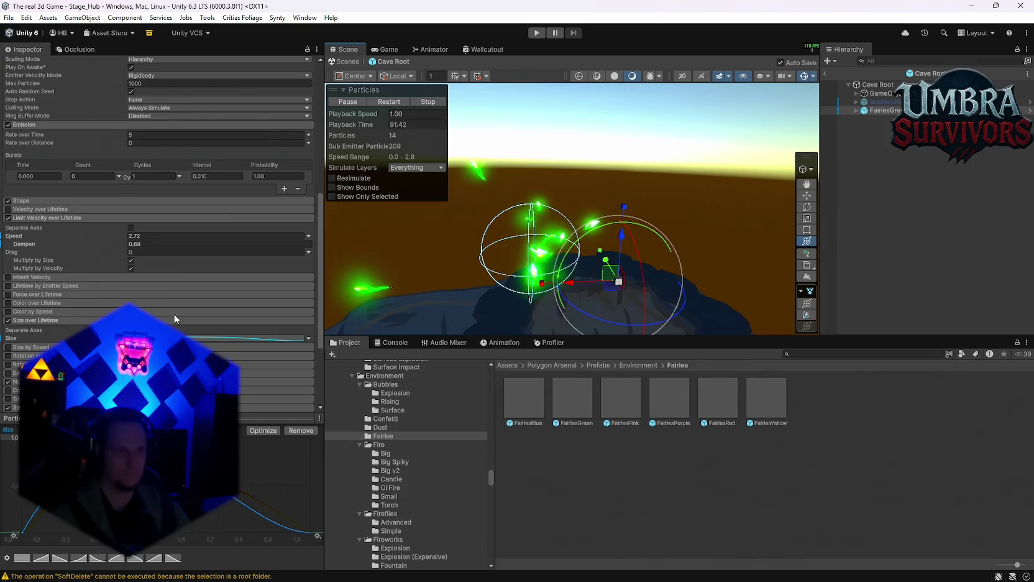
{"action": "scroll", "coordinate": [227, 310], "scroll_direction": "up", "scroll_amount": 15}
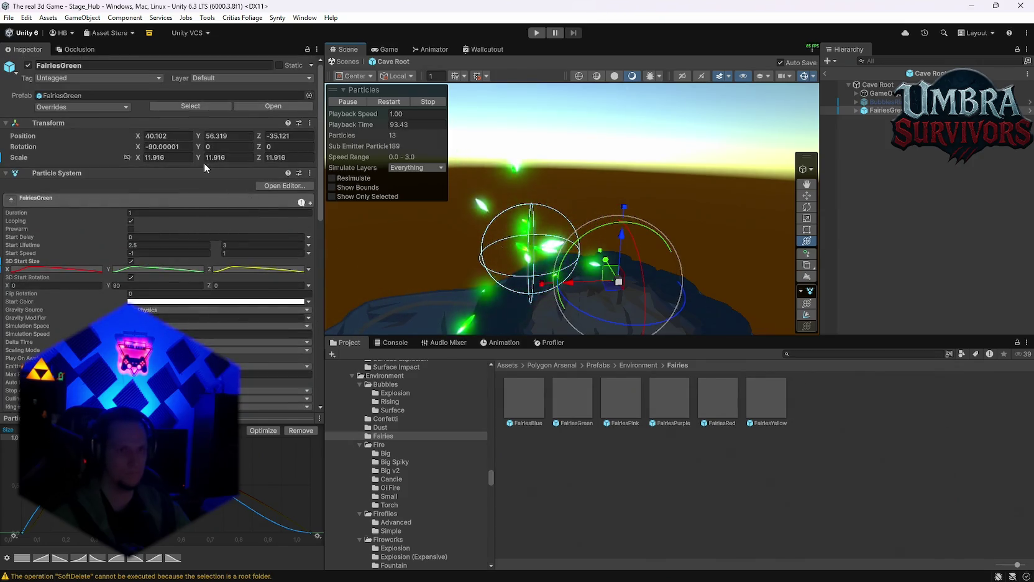
Reset FairiesGreen's Transform scale X and Y to 1.
{"action": "left_click", "coordinate": [165, 158]}
{"action": "type", "text": "1"}
{"action": "key", "text": "Tab"}
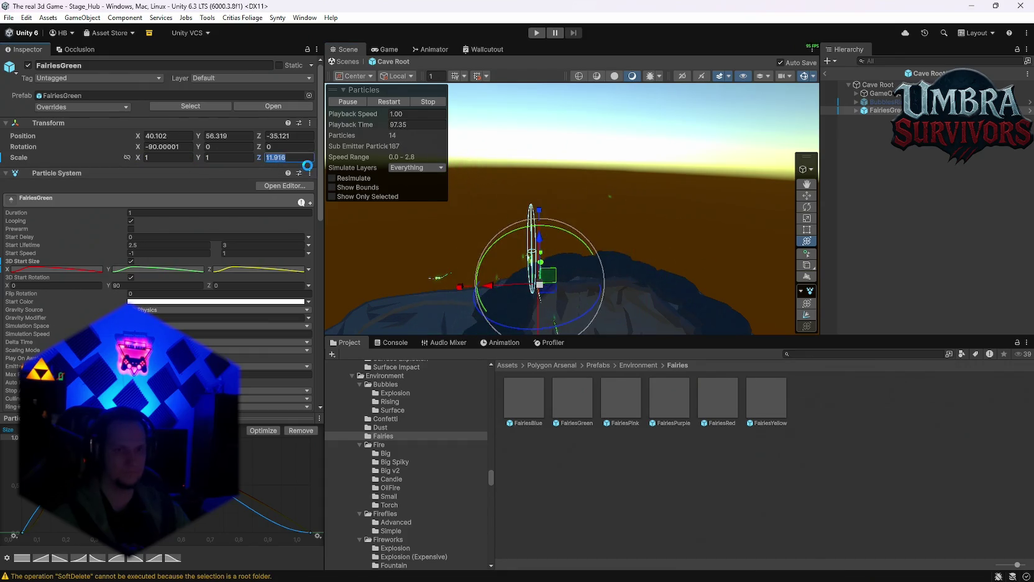
{"action": "type", "text": "1"}
Resize FairiesGreen to about 2.36, shift X to 34.84, and turn off 3D Start Size.
{"action": "mouse_move", "coordinate": [619, 230]}
{"action": "left_mouse_down"}
{"action": "mouse_move", "coordinate": [666, 220]}
{"action": "mouse_move", "coordinate": [577, 231]}
{"action": "mouse_move", "coordinate": [652, 229]}
{"action": "left_mouse_up"}
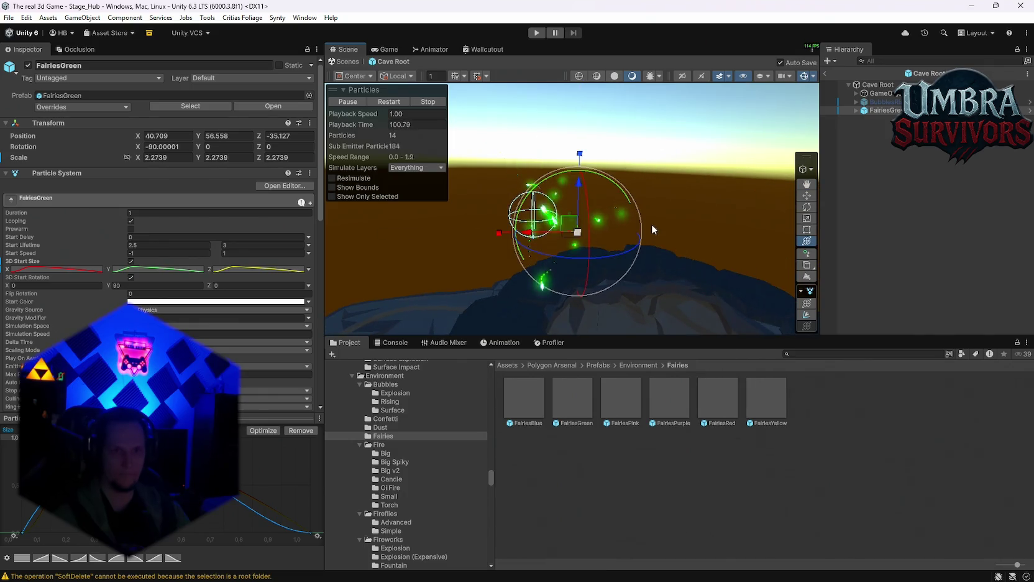
{"action": "scroll", "coordinate": [651, 229], "scroll_direction": "down", "scroll_amount": 5}
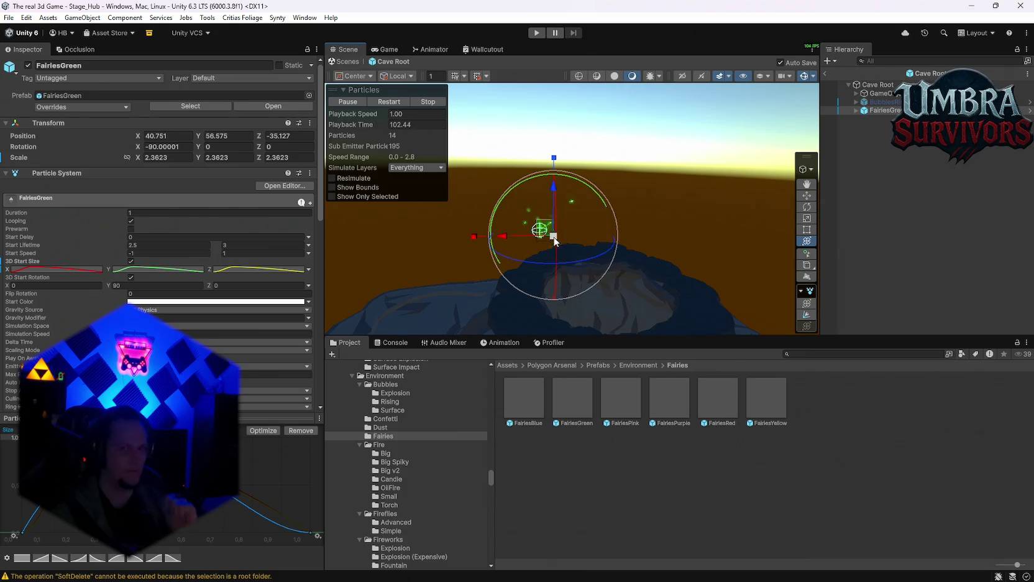
{"action": "mouse_move", "coordinate": [580, 245]}
{"action": "left_mouse_down"}
{"action": "mouse_move", "coordinate": [628, 260]}
{"action": "mouse_move", "coordinate": [710, 236]}
{"action": "mouse_move", "coordinate": [646, 226]}
{"action": "mouse_move", "coordinate": [672, 243]}
{"action": "mouse_move", "coordinate": [653, 236]}
{"action": "mouse_move", "coordinate": [637, 207]}
{"action": "mouse_move", "coordinate": [573, 271]}
{"action": "left_mouse_up"}
{"action": "scroll", "coordinate": [608, 262], "scroll_direction": "up", "scroll_amount": 5}
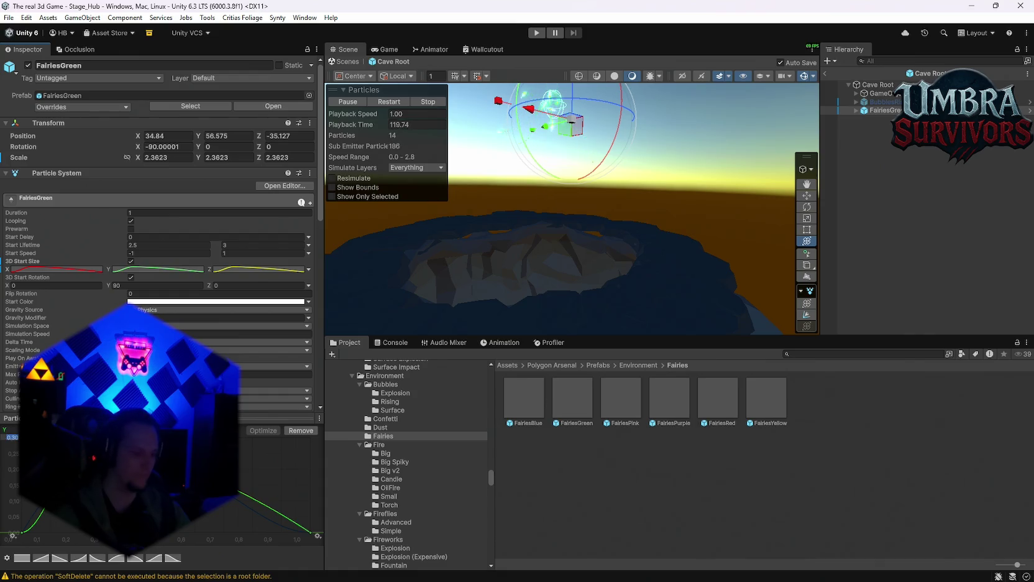
{"action": "left_click", "coordinate": [130, 261]}
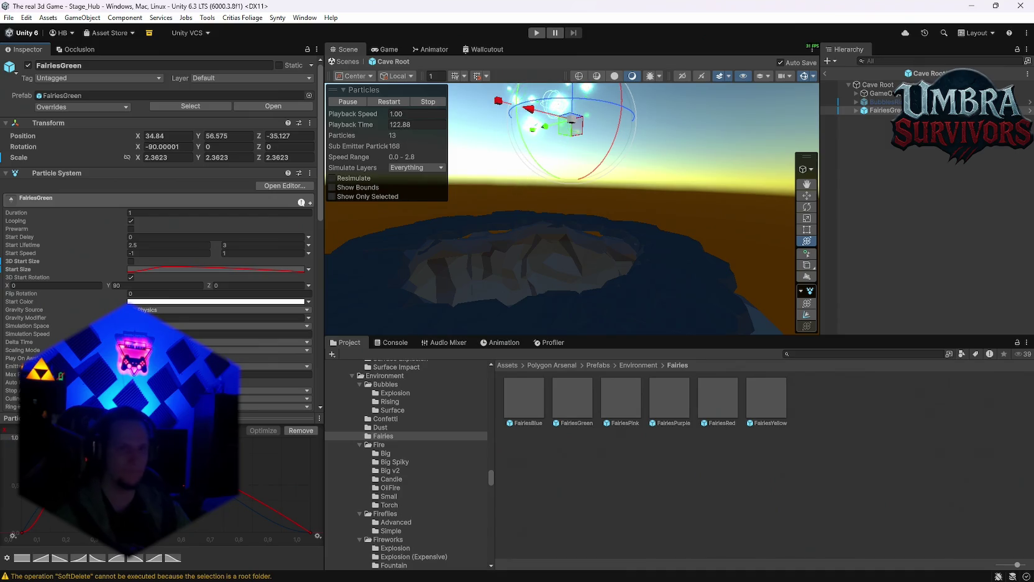
Re-enable 3D Start Size, review the X, Y and Z size curves, and scale FairiesGreen to about 10.24.
{"action": "key", "text": "f"}
{"action": "mouse_move", "coordinate": [602, 243]}
{"action": "left_mouse_down"}
{"action": "mouse_move", "coordinate": [573, 258]}
{"action": "mouse_move", "coordinate": [620, 249]}
{"action": "mouse_move", "coordinate": [563, 248]}
{"action": "left_mouse_up"}
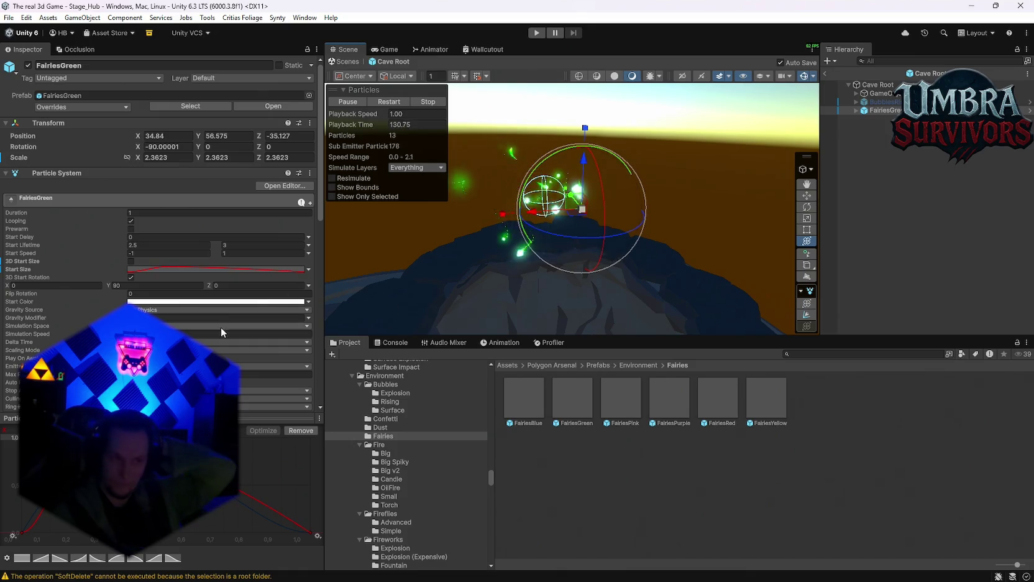
{"action": "left_click", "coordinate": [131, 261]}
{"action": "left_click", "coordinate": [145, 267]}
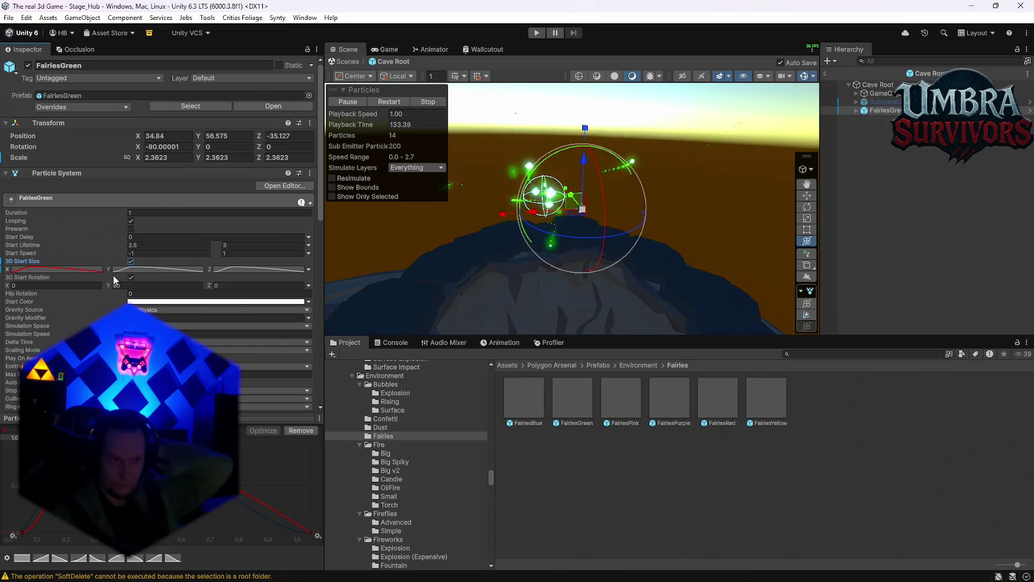
{"action": "left_click", "coordinate": [72, 269]}
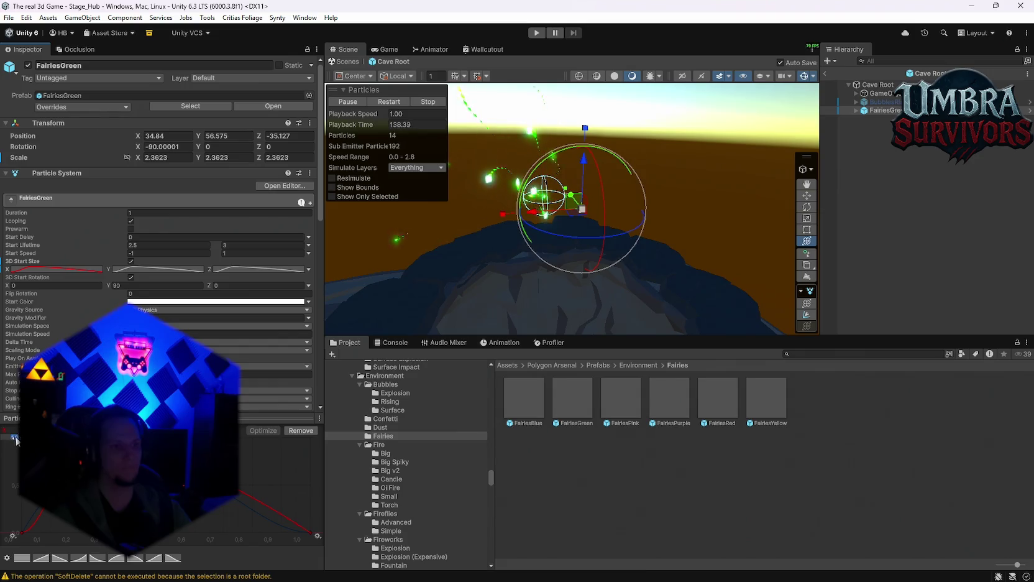
{"action": "left_click", "coordinate": [149, 270]}
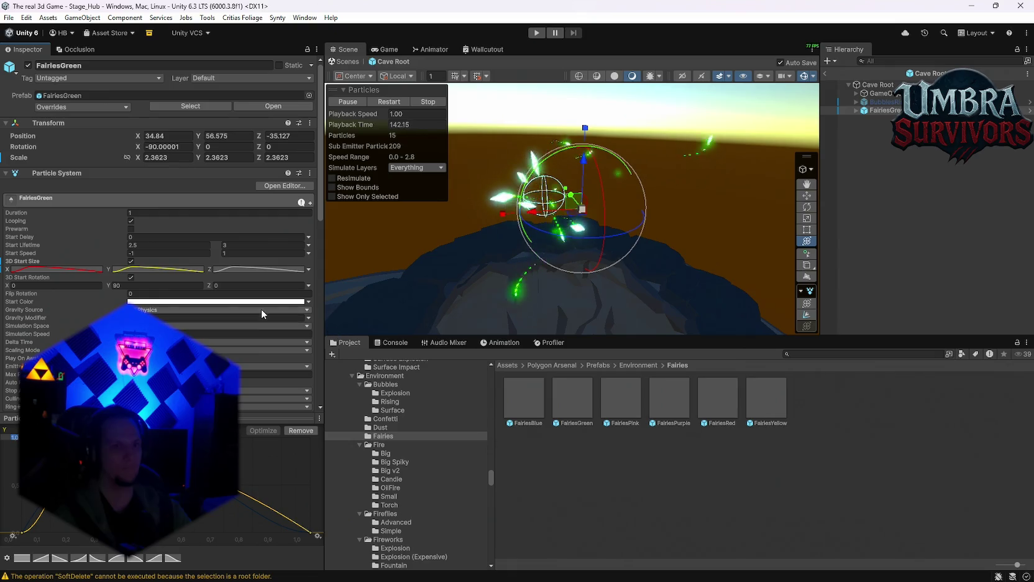
{"action": "left_click", "coordinate": [226, 271]}
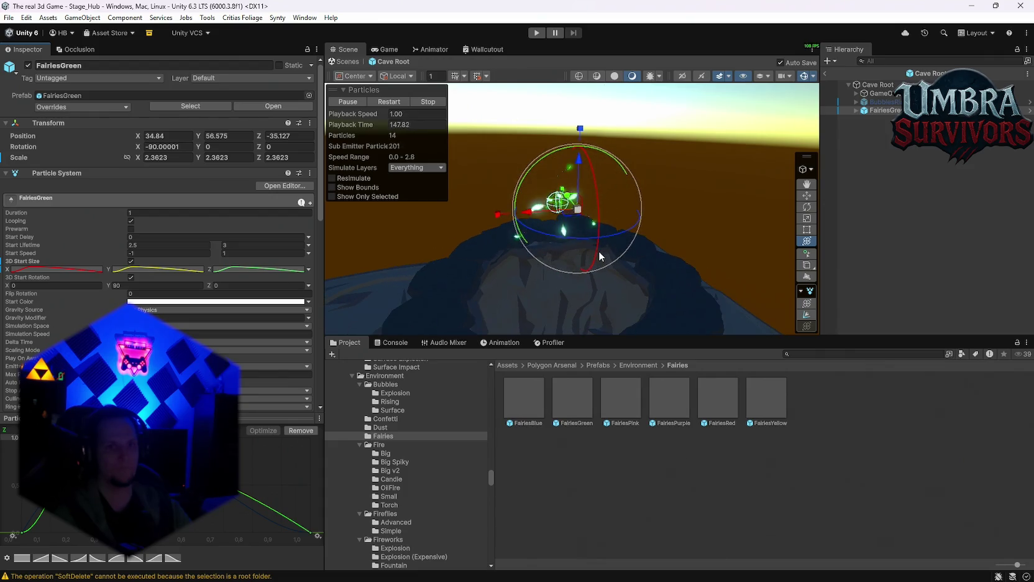
{"action": "mouse_move", "coordinate": [578, 211]}
{"action": "left_mouse_down"}
{"action": "mouse_move", "coordinate": [754, 184]}
{"action": "mouse_move", "coordinate": [688, 208]}
{"action": "left_mouse_up"}
{"action": "scroll", "coordinate": [189, 335], "scroll_direction": "down", "scroll_amount": 7}
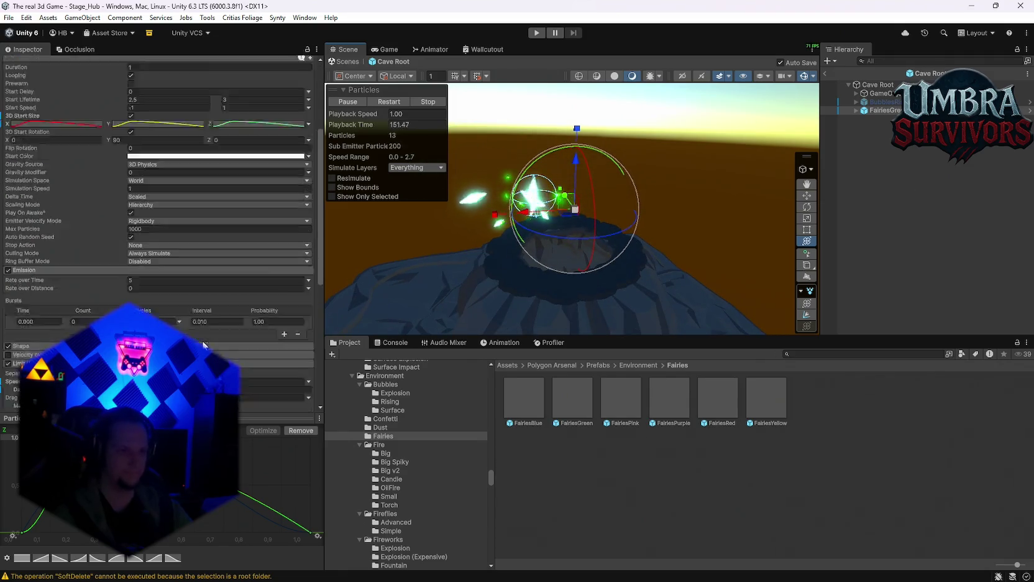
Set FairiesGreen's Limit Velocity speed to 9.92 and dampen to 0.44.
{"action": "left_click_drag", "start_coordinate": [126, 267], "coordinate": [240, 256]}
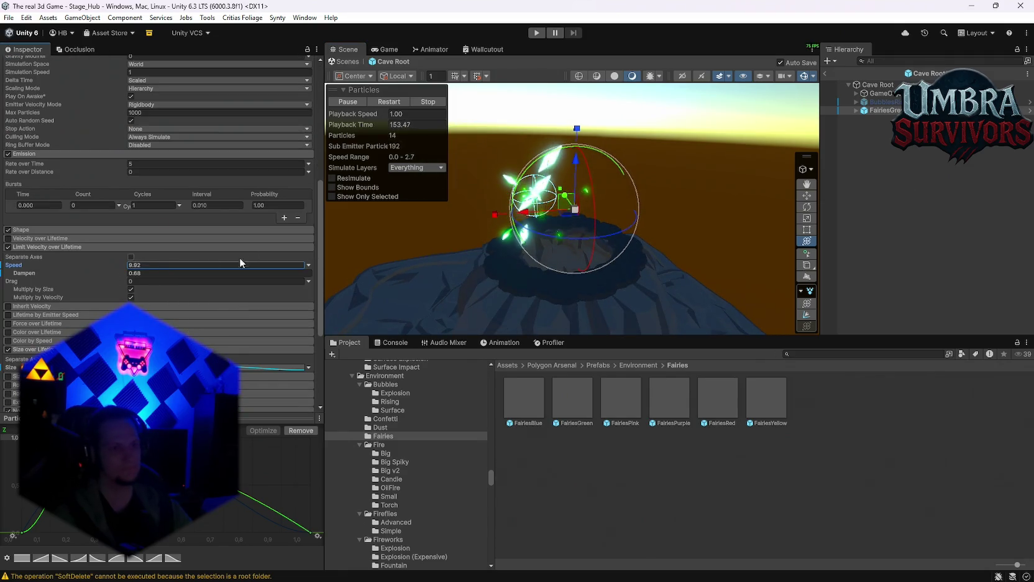
{"action": "left_click_drag", "start_coordinate": [118, 278], "coordinate": [478, 288]}
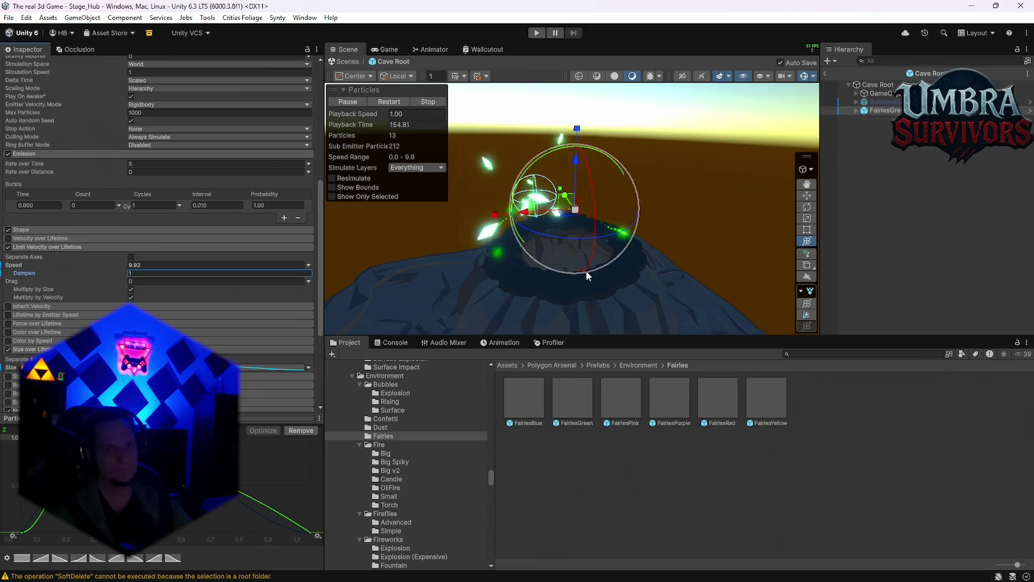
{"action": "left_click_drag", "start_coordinate": [585, 256], "coordinate": [626, 253]}
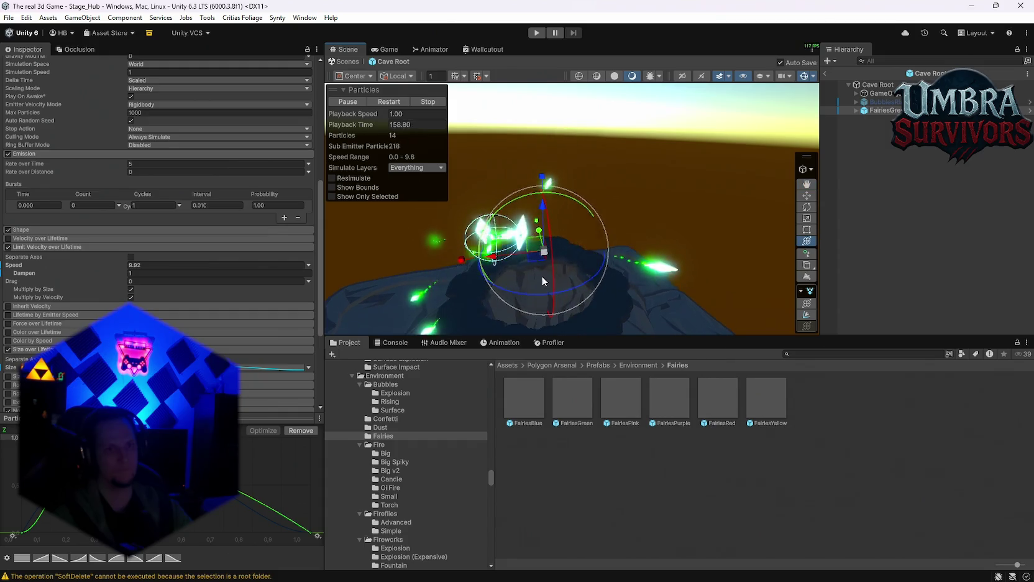
{"action": "left_click_drag", "start_coordinate": [118, 270], "coordinate": [118, 269]}
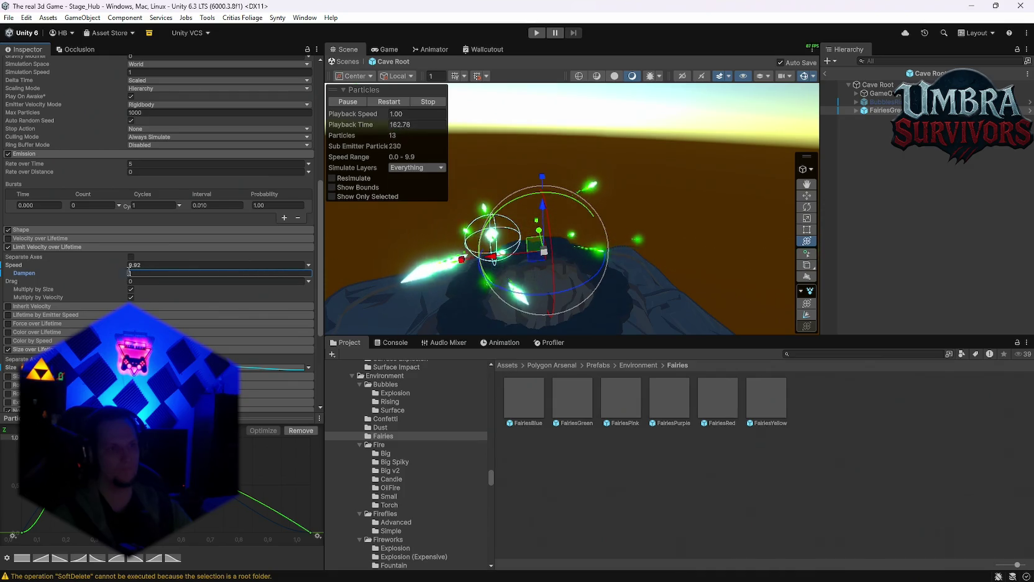
{"action": "scroll", "coordinate": [132, 294], "scroll_direction": "up", "scroll_amount": 5}
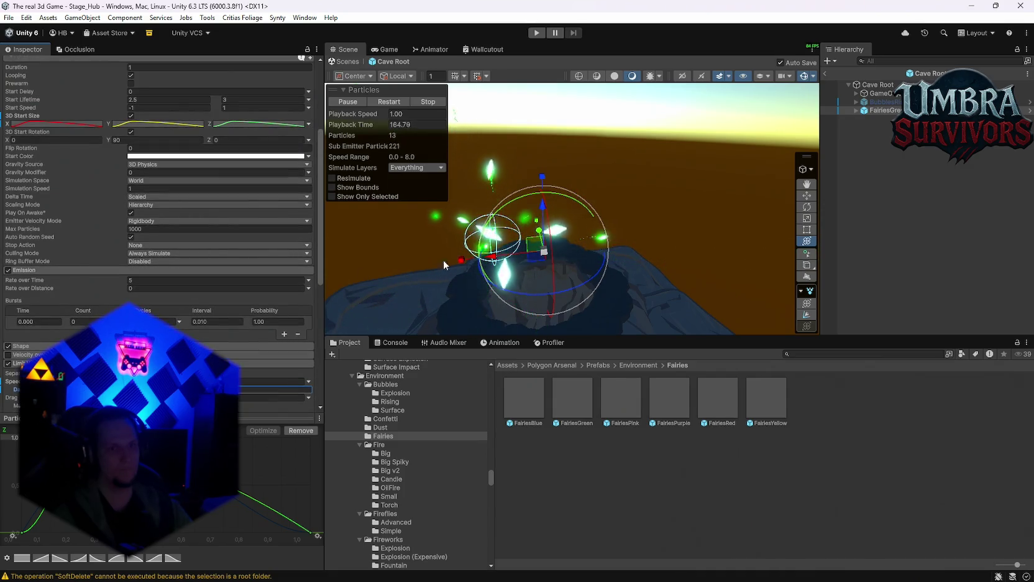
{"action": "left_click", "coordinate": [885, 110]}
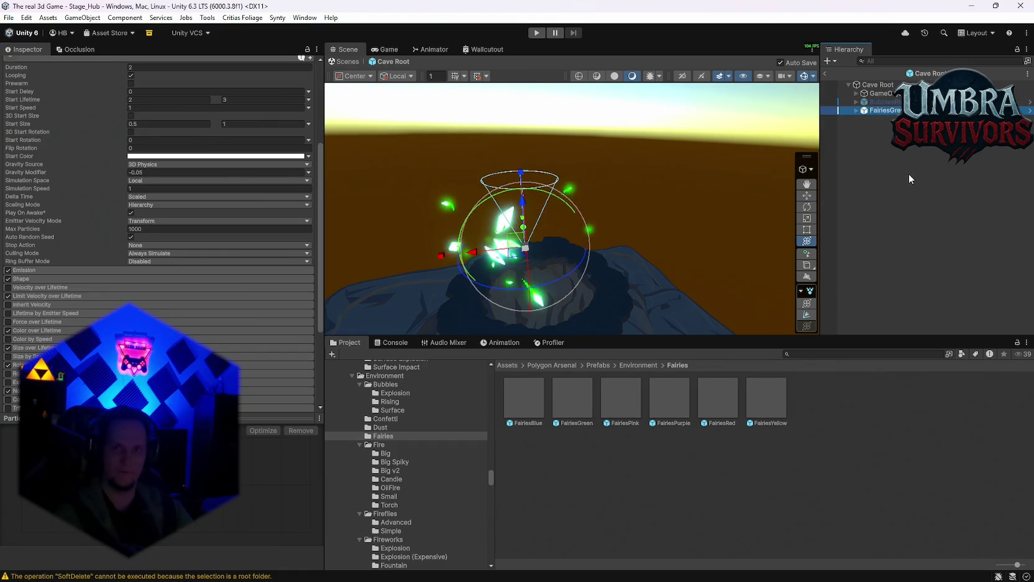
Delete FairiesGreen and browse to the Fireflies Advanced prefabs.
{"action": "key", "text": "Delete"}
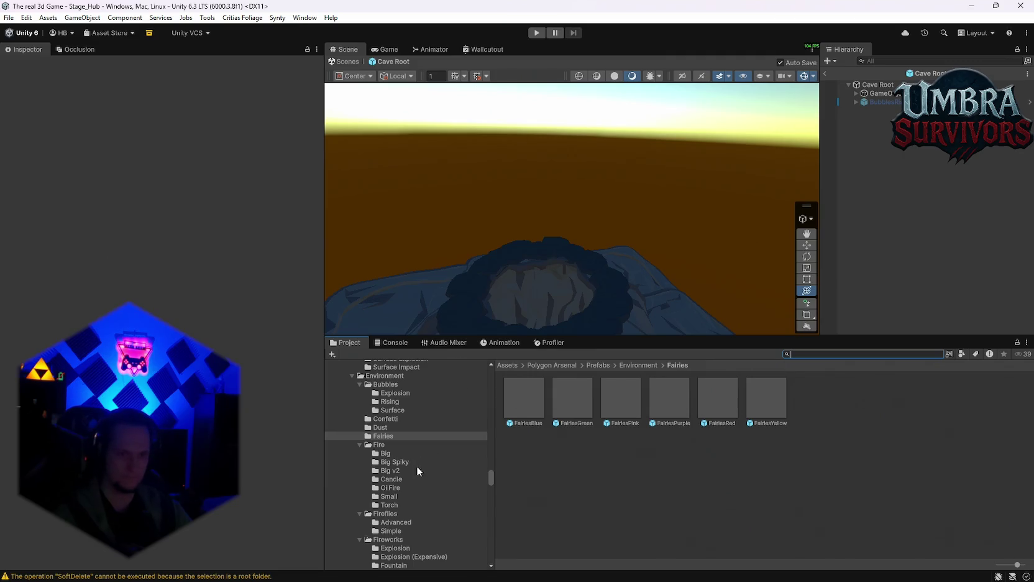
{"action": "scroll", "coordinate": [407, 458], "scroll_direction": "down", "scroll_amount": 3}
{"action": "left_click", "coordinate": [392, 434]}
{"action": "left_click", "coordinate": [397, 427]}
{"action": "left_click", "coordinate": [404, 434]}
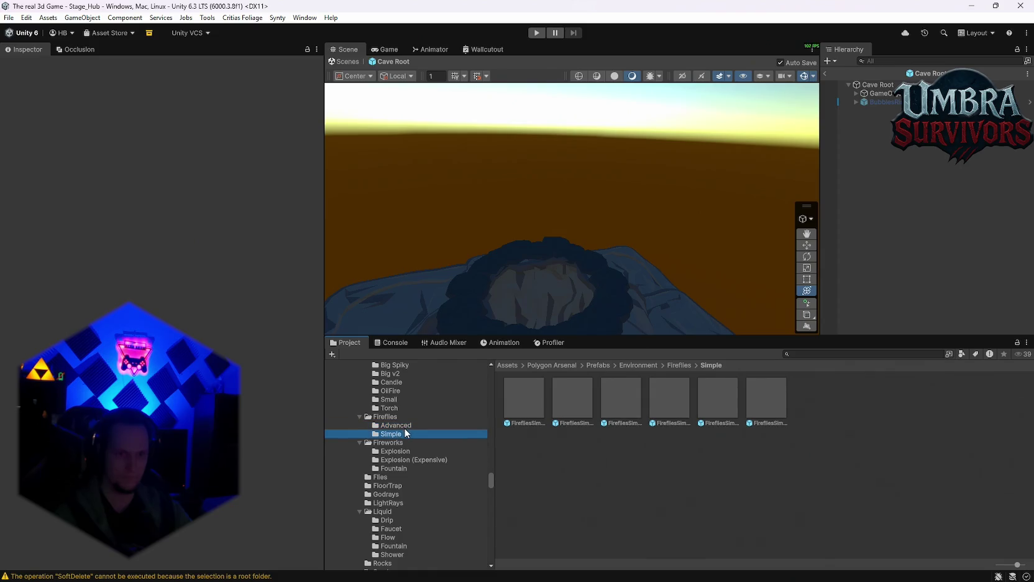
{"action": "left_click", "coordinate": [401, 425]}
Preview the FireFliesBlue prefab, then return to Stage_Hub and open Cave Root.
{"action": "double_click", "coordinate": [537, 404]}
{"action": "key", "text": "f"}
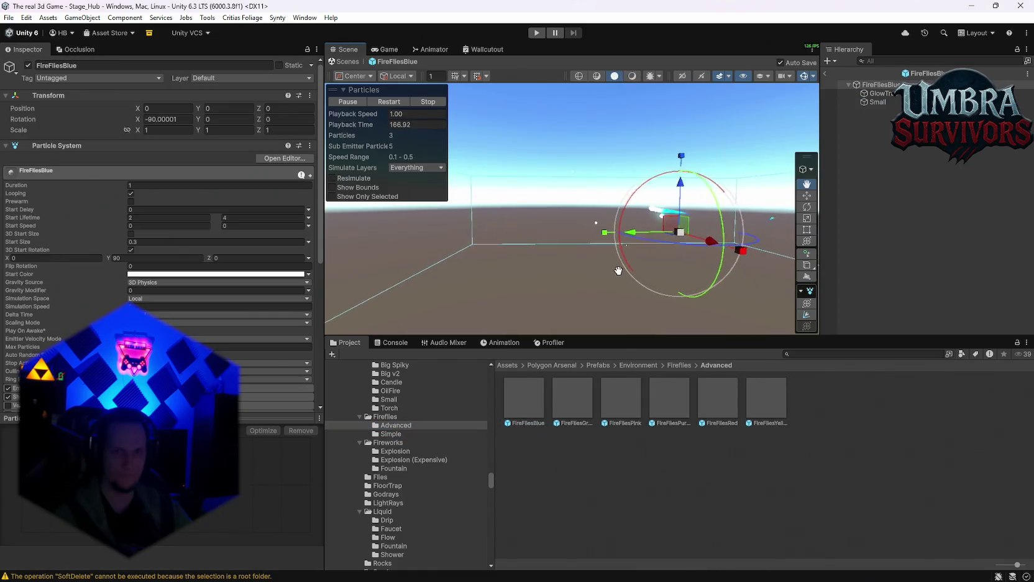
{"action": "left_click", "coordinate": [825, 74]}
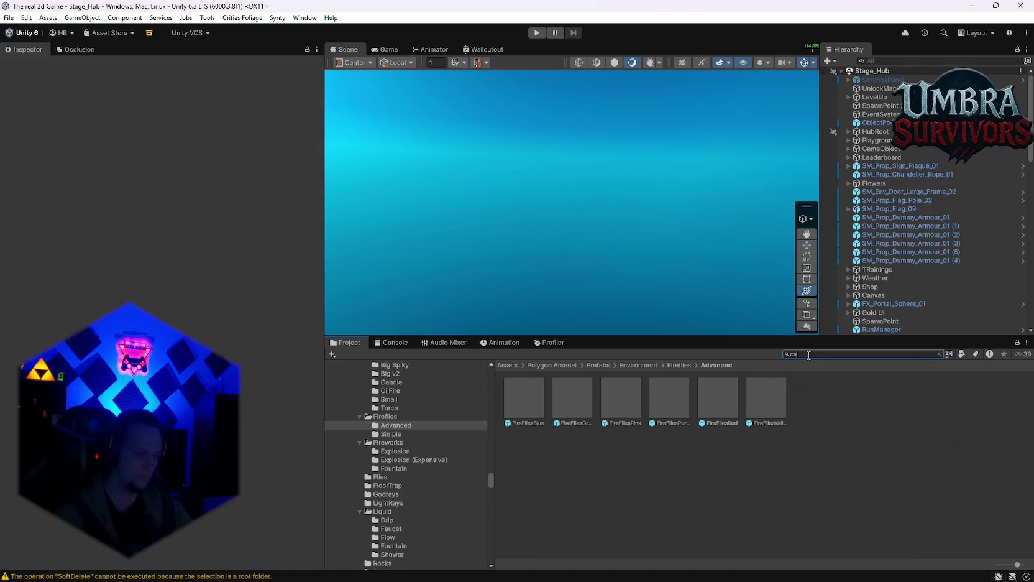
{"action": "double_click", "coordinate": [730, 398]}
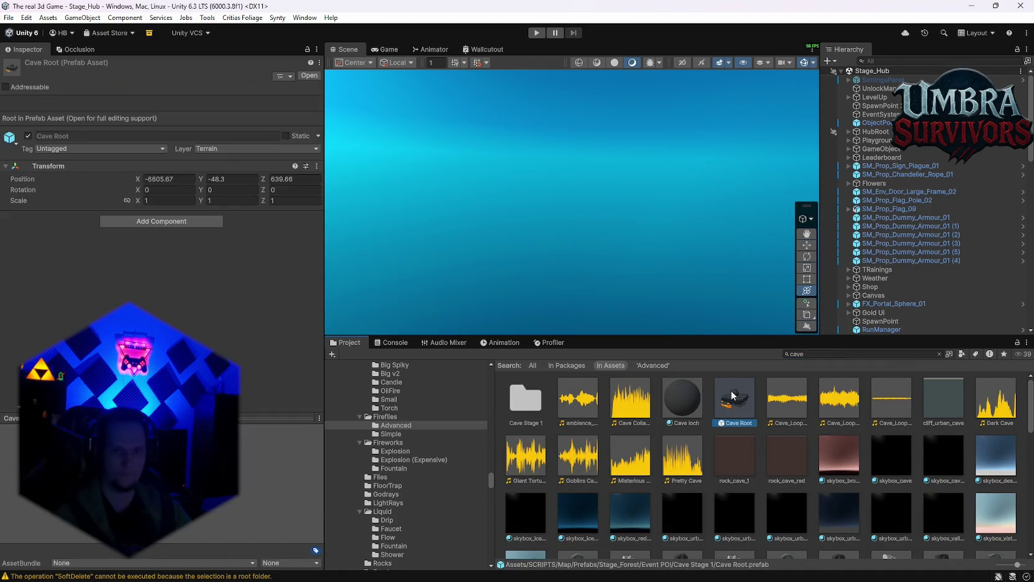
Search the Project for firefly prefabs and preview the Pink, Purple, Red, Green, blue and yellow variants.
{"action": "type", "text": "firefl"}
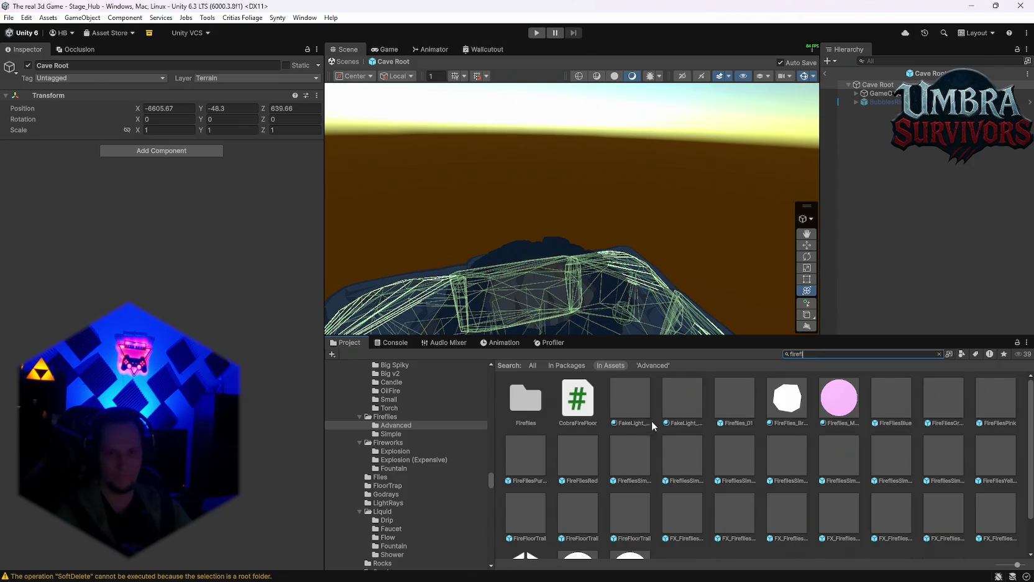
{"action": "scroll", "coordinate": [644, 488], "scroll_direction": "down", "scroll_amount": 2}
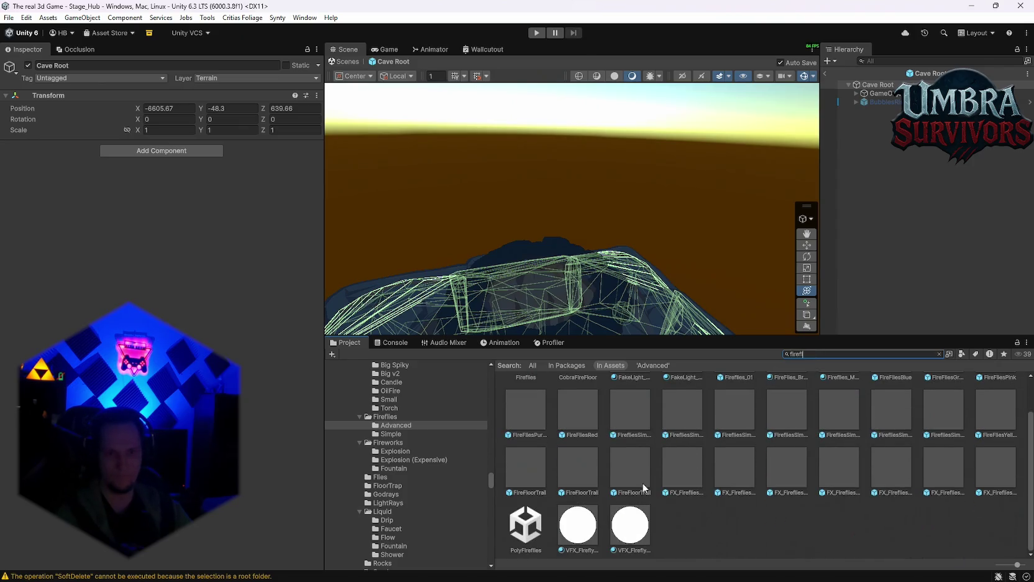
{"action": "scroll", "coordinate": [714, 462], "scroll_direction": "up", "scroll_amount": 1}
{"action": "double_click", "coordinate": [792, 446]}
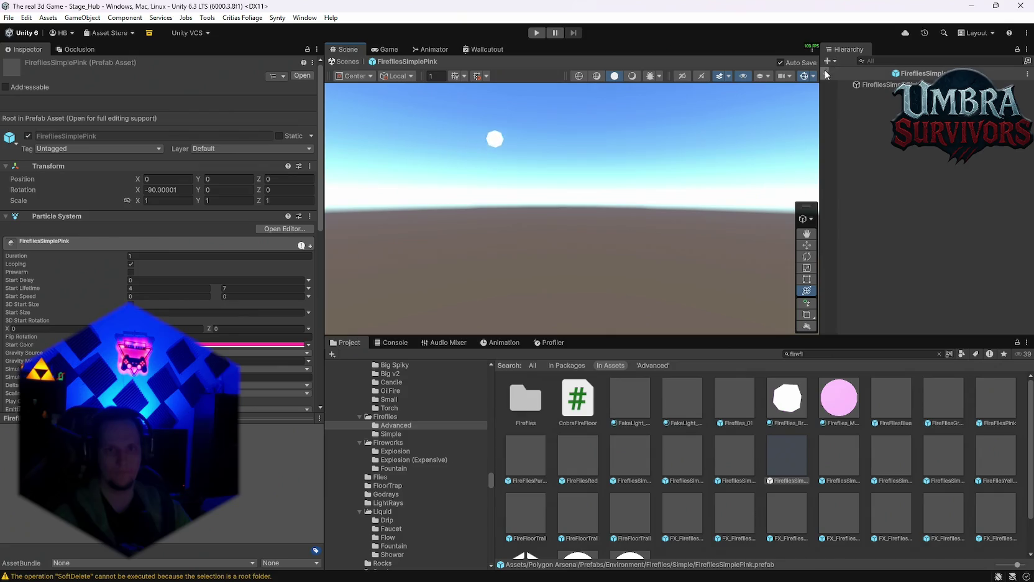
{"action": "double_click", "coordinate": [829, 461]}
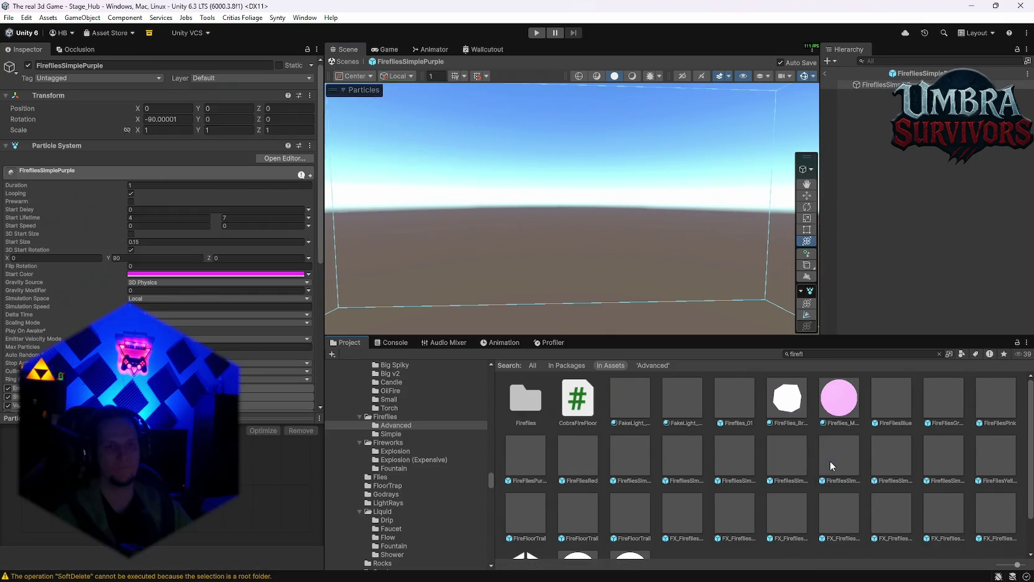
{"action": "scroll", "coordinate": [886, 458], "scroll_direction": "down", "scroll_amount": 1}
{"action": "double_click", "coordinate": [893, 415]}
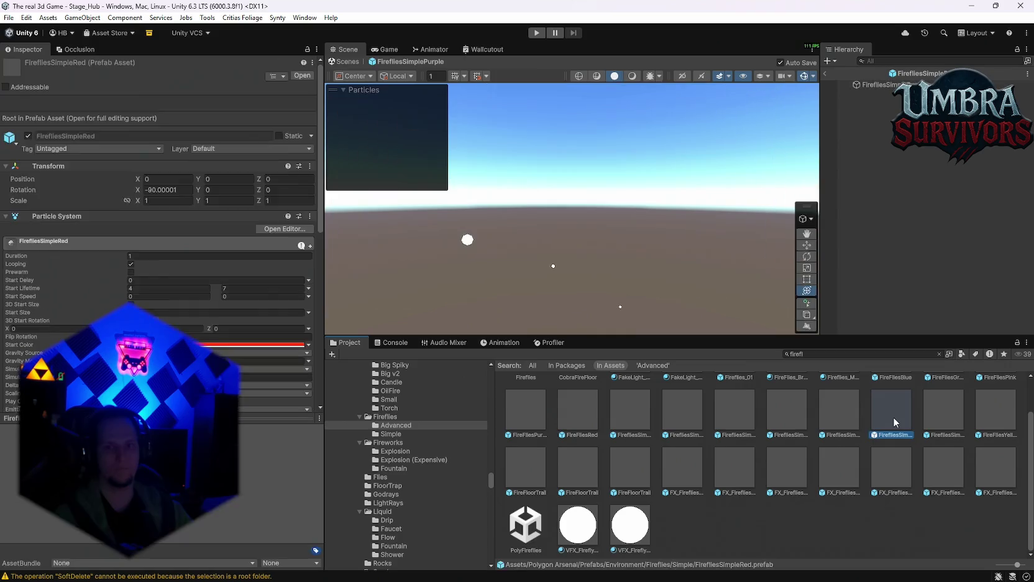
{"action": "scroll", "coordinate": [860, 436], "scroll_direction": "up", "scroll_amount": 1}
{"action": "double_click", "coordinate": [728, 468]}
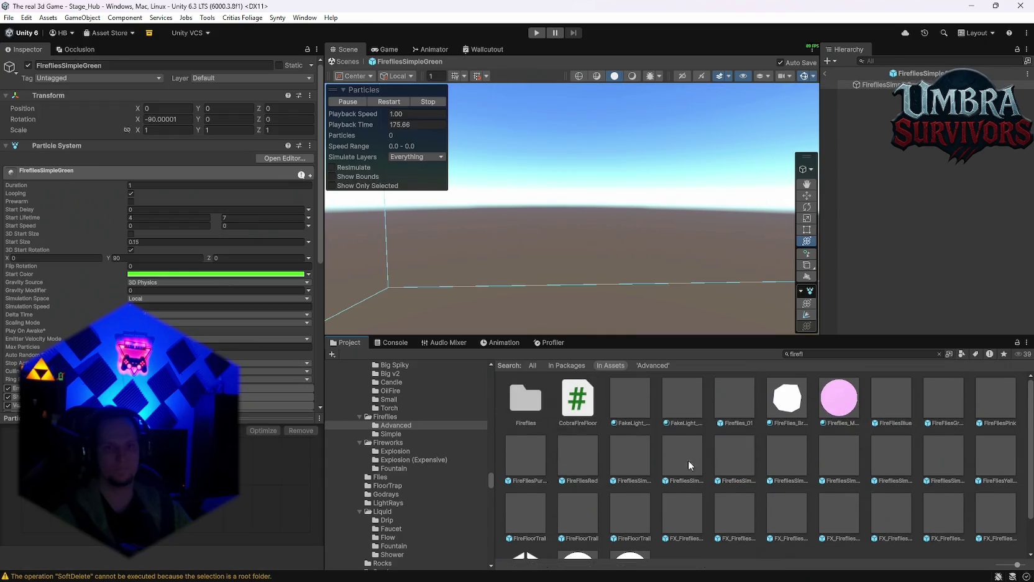
{"action": "left_click", "coordinate": [665, 455]}
{"action": "double_click", "coordinate": [614, 451]}
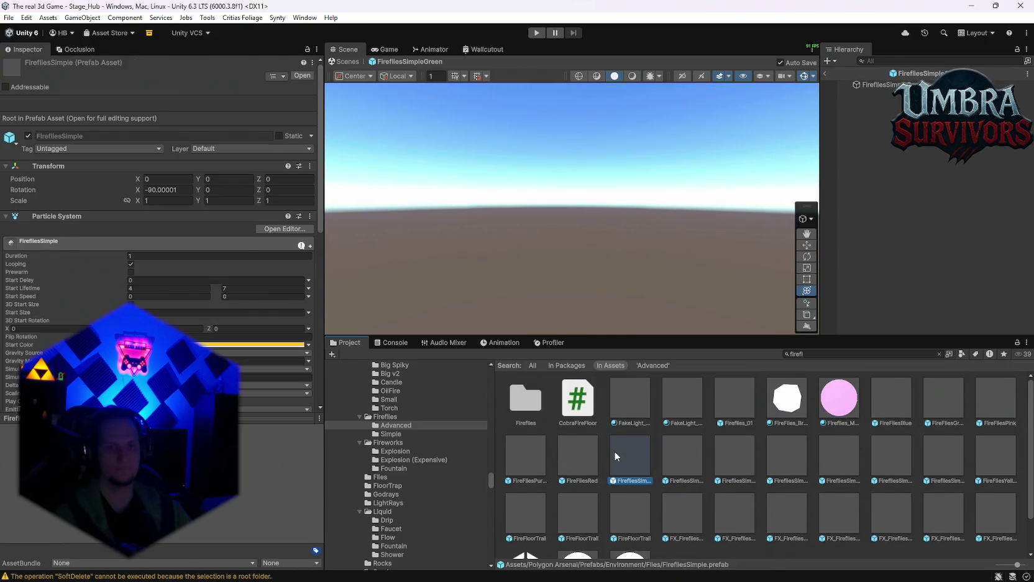
Open FireFliesRed, cut its effect object to the clipboard, and reopen Cave Root from Cave Stage 1.
{"action": "key", "text": "y"}
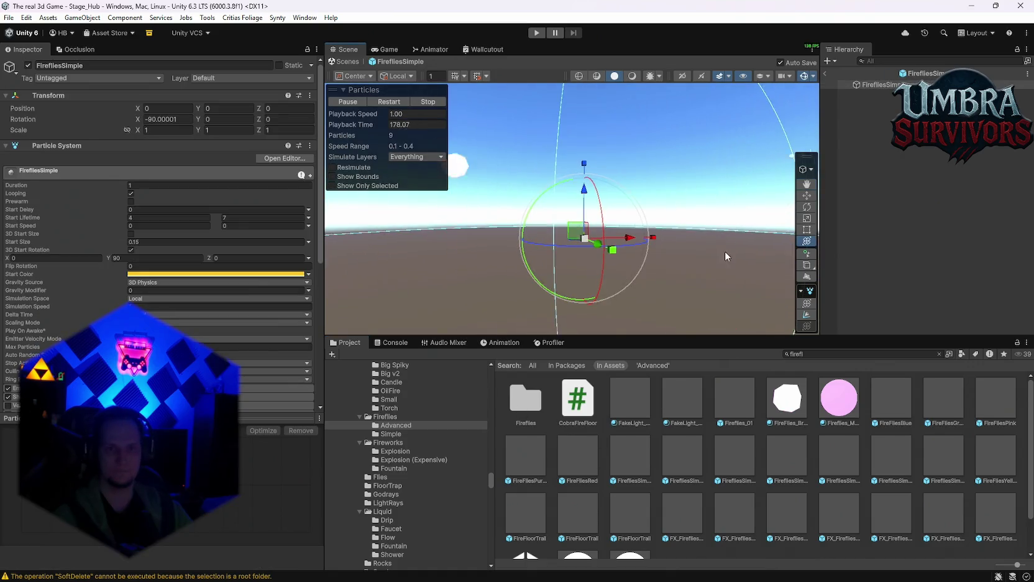
{"action": "left_click", "coordinate": [584, 453]}
{"action": "double_click", "coordinate": [584, 449]}
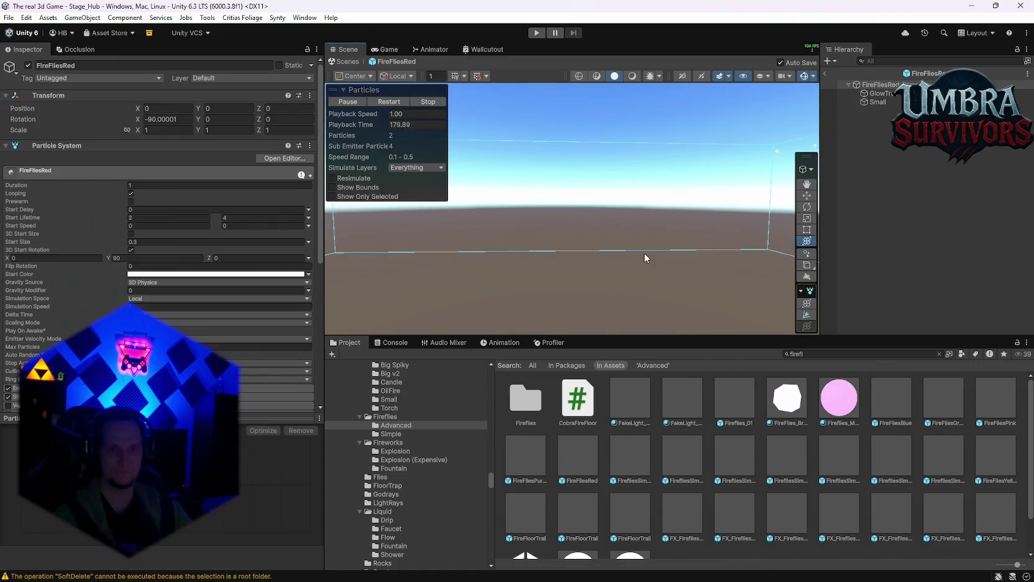
{"action": "left_click_drag", "start_coordinate": [673, 276], "coordinate": [479, 298]}
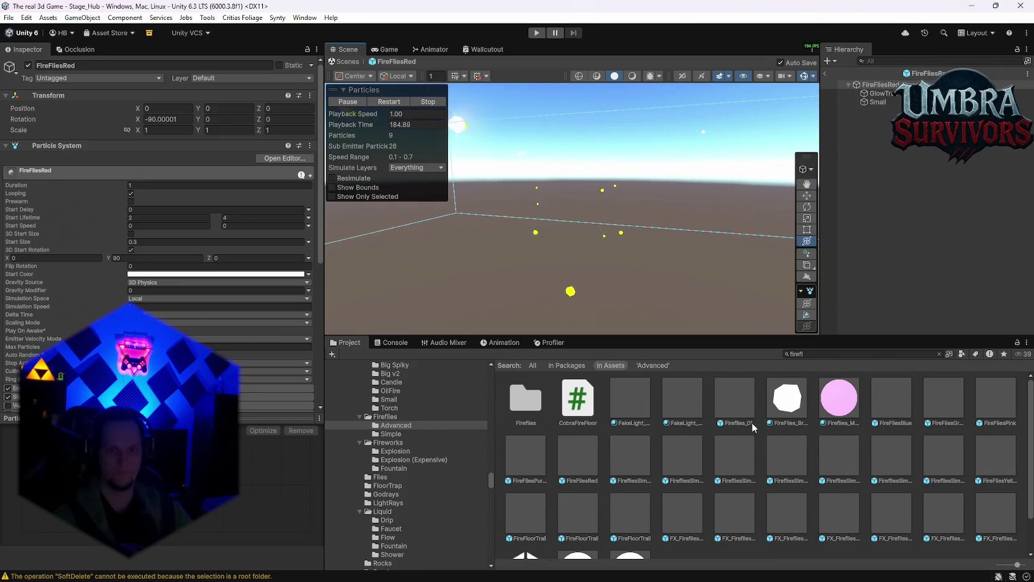
{"action": "right_click", "coordinate": [883, 98]}
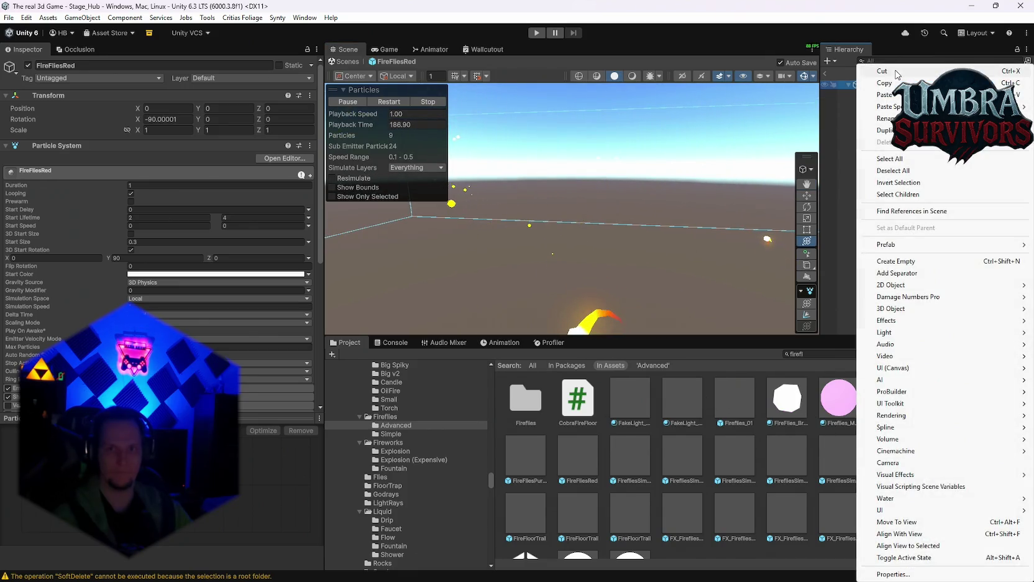
{"action": "left_click", "coordinate": [895, 72]}
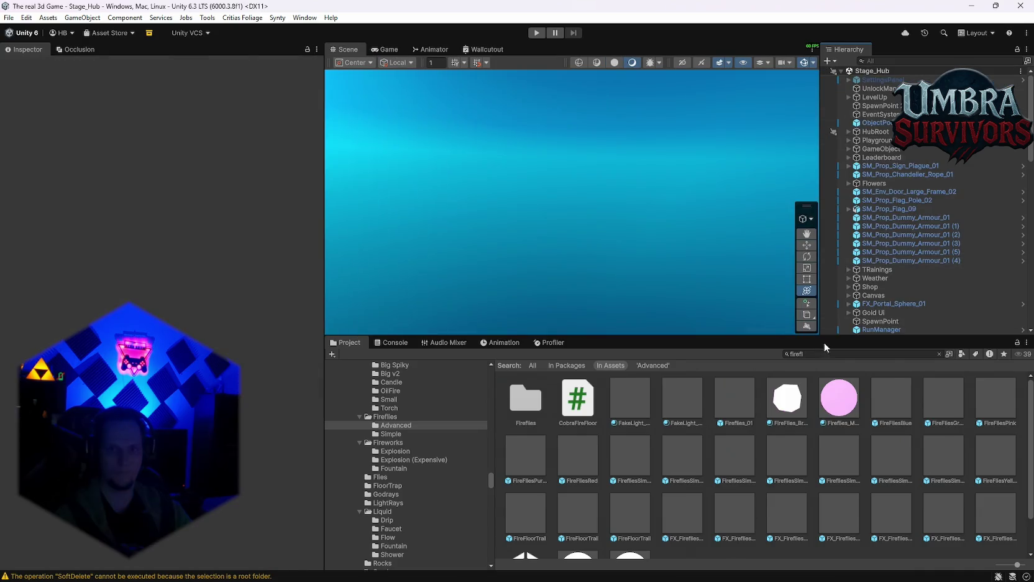
{"action": "double_click", "coordinate": [526, 398]}
{"action": "double_click", "coordinate": [669, 398]}
Paste FireFliesRed into Cave Root and set its position to 9, 0, 0.
{"action": "right_click", "coordinate": [881, 230]}
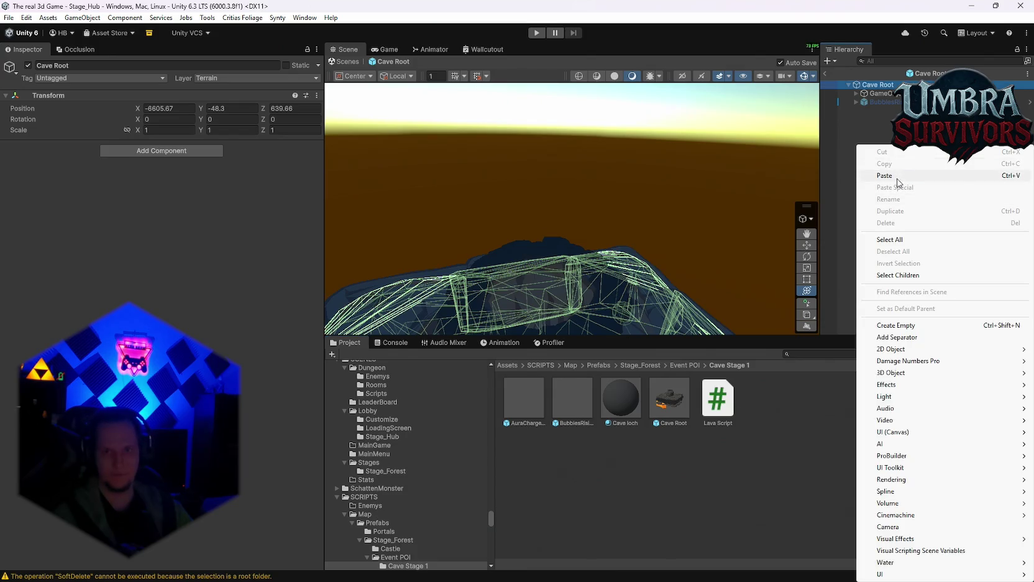
{"action": "left_click", "coordinate": [870, 174]}
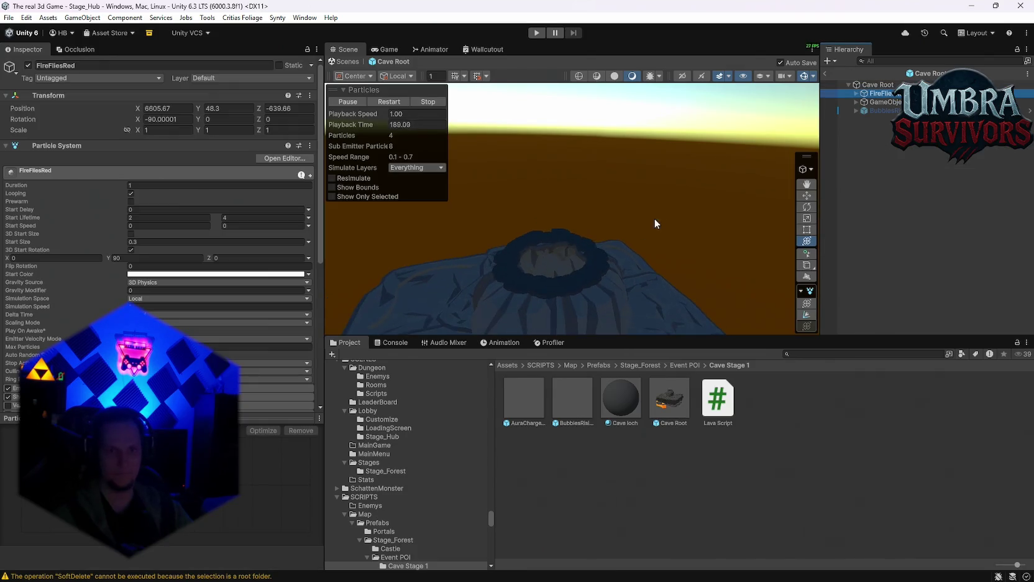
{"action": "left_click", "coordinate": [179, 108]}
{"action": "type", "text": "9"}
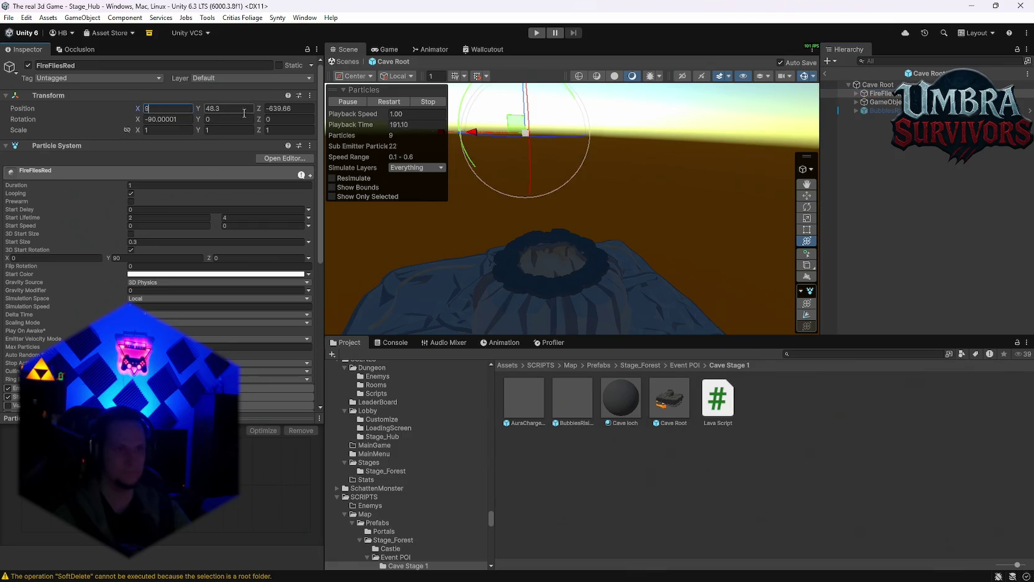
{"action": "key", "text": "Tab"}
{"action": "type", "text": "0"}
{"action": "key", "text": "Tab"}
{"action": "type", "text": "0"}
Raise FireFliesRed above the crater and scale it up to about 5.02.
{"action": "mouse_move", "coordinate": [609, 193]}
{"action": "left_mouse_down"}
{"action": "mouse_move", "coordinate": [634, 222]}
{"action": "mouse_move", "coordinate": [462, 304]}
{"action": "mouse_move", "coordinate": [588, 236]}
{"action": "mouse_move", "coordinate": [588, 100]}
{"action": "left_mouse_up"}
{"action": "mouse_move", "coordinate": [535, 235]}
{"action": "left_mouse_down"}
{"action": "mouse_move", "coordinate": [537, 209]}
{"action": "mouse_move", "coordinate": [615, 233]}
{"action": "mouse_move", "coordinate": [643, 207]}
{"action": "left_mouse_up"}
{"action": "left_click_drag", "start_coordinate": [636, 165], "coordinate": [641, 125]}
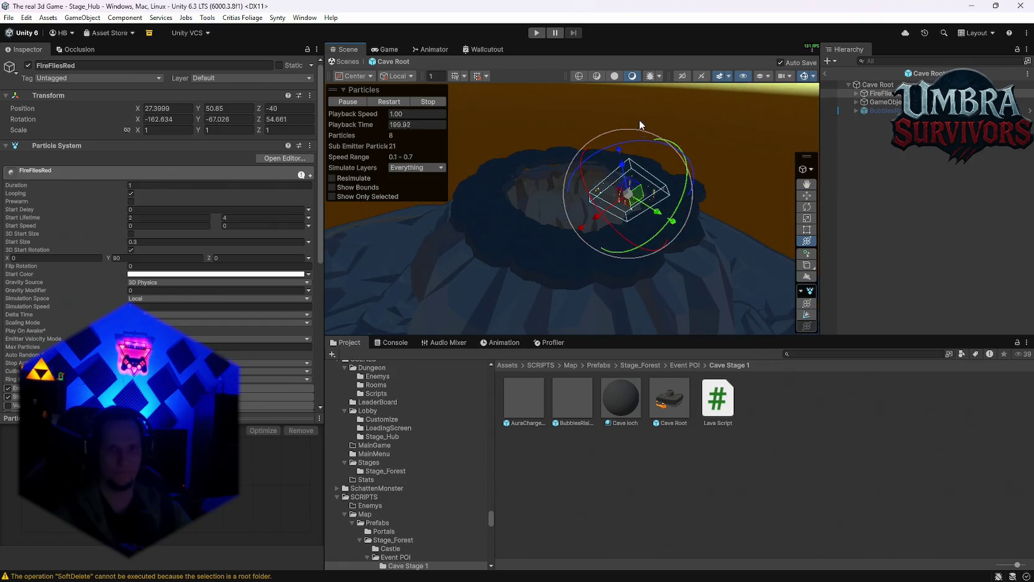
{"action": "key", "text": "ctrl+z"}
{"action": "mouse_move", "coordinate": [654, 176]}
{"action": "left_mouse_down"}
{"action": "mouse_move", "coordinate": [553, 260]}
{"action": "mouse_move", "coordinate": [436, 245]}
{"action": "left_mouse_up"}
{"action": "mouse_move", "coordinate": [536, 200]}
{"action": "left_mouse_down"}
{"action": "mouse_move", "coordinate": [541, 189]}
{"action": "mouse_move", "coordinate": [688, 185]}
{"action": "mouse_move", "coordinate": [732, 202]}
{"action": "mouse_move", "coordinate": [600, 191]}
{"action": "mouse_move", "coordinate": [671, 191]}
{"action": "mouse_move", "coordinate": [660, 209]}
{"action": "mouse_move", "coordinate": [578, 195]}
{"action": "mouse_move", "coordinate": [580, 179]}
{"action": "mouse_move", "coordinate": [595, 196]}
{"action": "mouse_move", "coordinate": [555, 225]}
{"action": "left_mouse_up"}
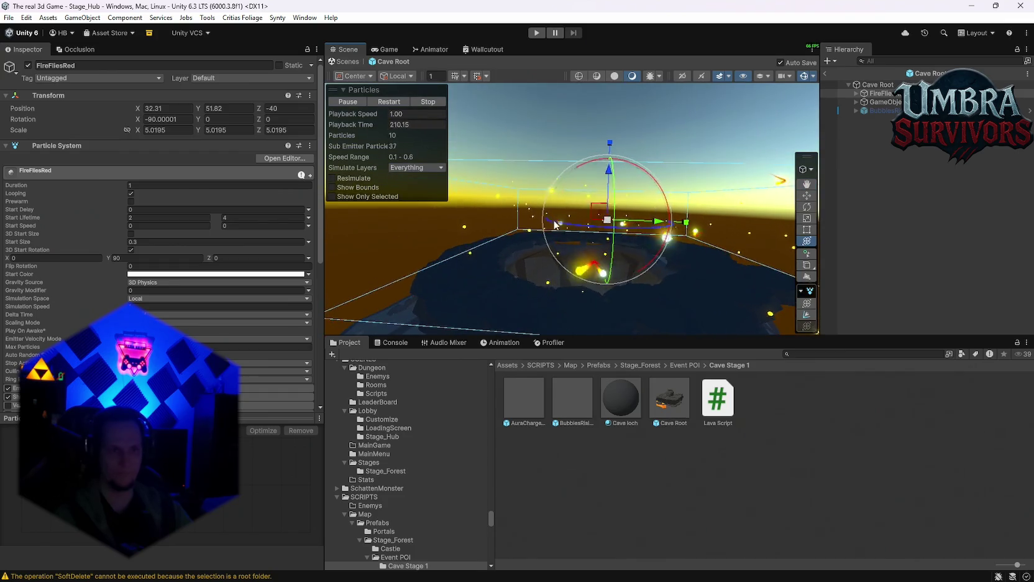
{"action": "scroll", "coordinate": [204, 285], "scroll_direction": "down", "scroll_amount": 5}
Inspect the emission settings of FireFlies and its Small child emitter, toggling Small off and on.
{"action": "left_click", "coordinate": [25, 301]}
{"action": "left_click", "coordinate": [218, 310]}
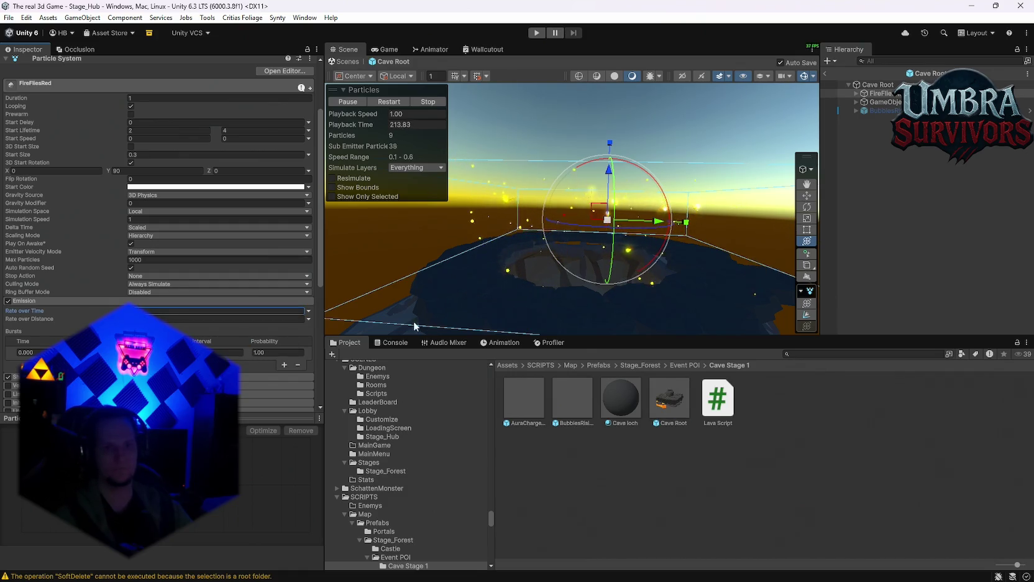
{"action": "left_click", "coordinate": [857, 93]}
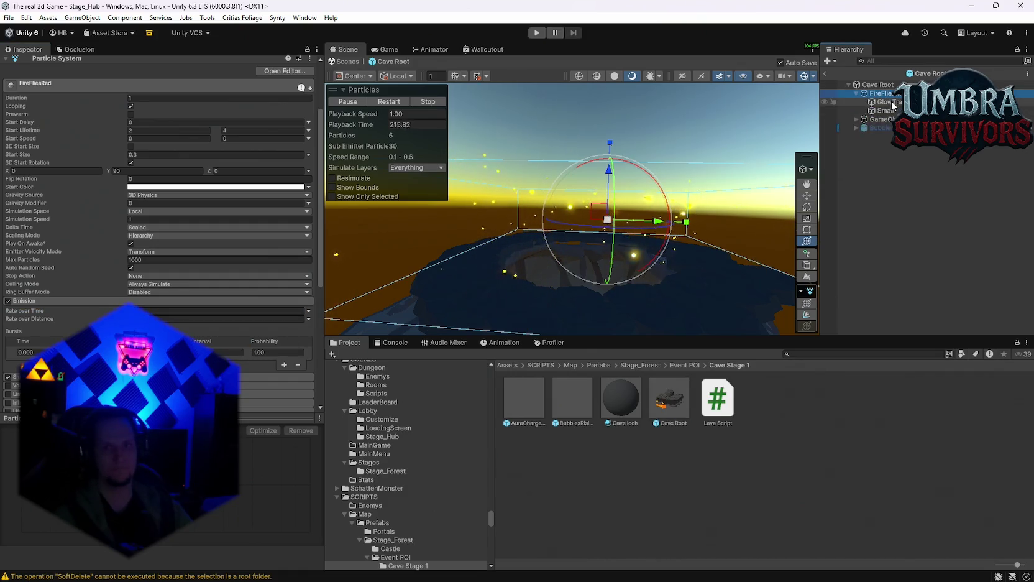
{"action": "left_click", "coordinate": [885, 110]}
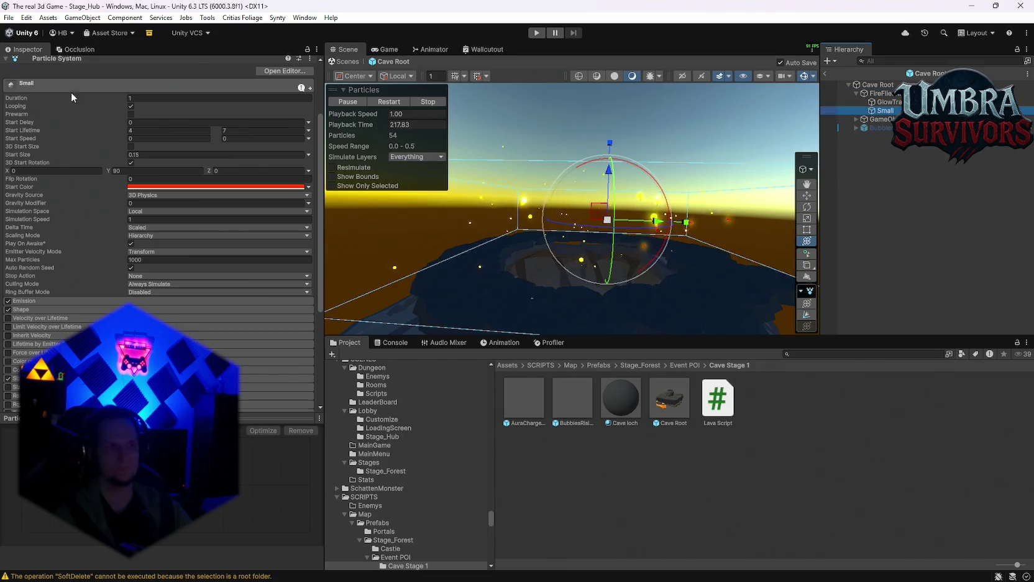
{"action": "scroll", "coordinate": [71, 92], "scroll_direction": "up", "scroll_amount": 3}
{"action": "left_click", "coordinate": [29, 65]}
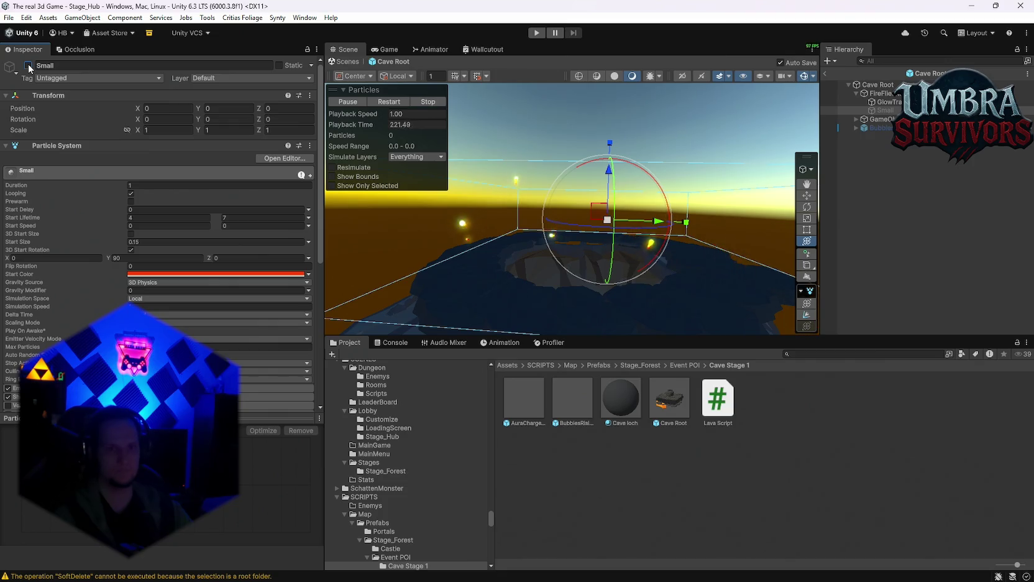
{"action": "left_click", "coordinate": [29, 66]}
{"action": "scroll", "coordinate": [116, 175], "scroll_direction": "down", "scroll_amount": 4}
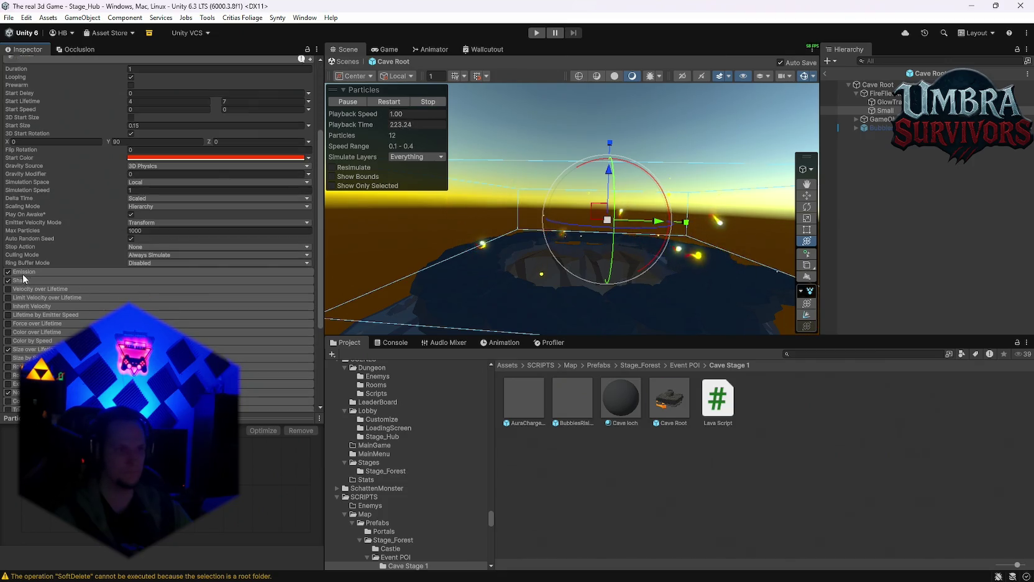
{"action": "left_click", "coordinate": [23, 276]}
{"action": "left_click", "coordinate": [156, 282]}
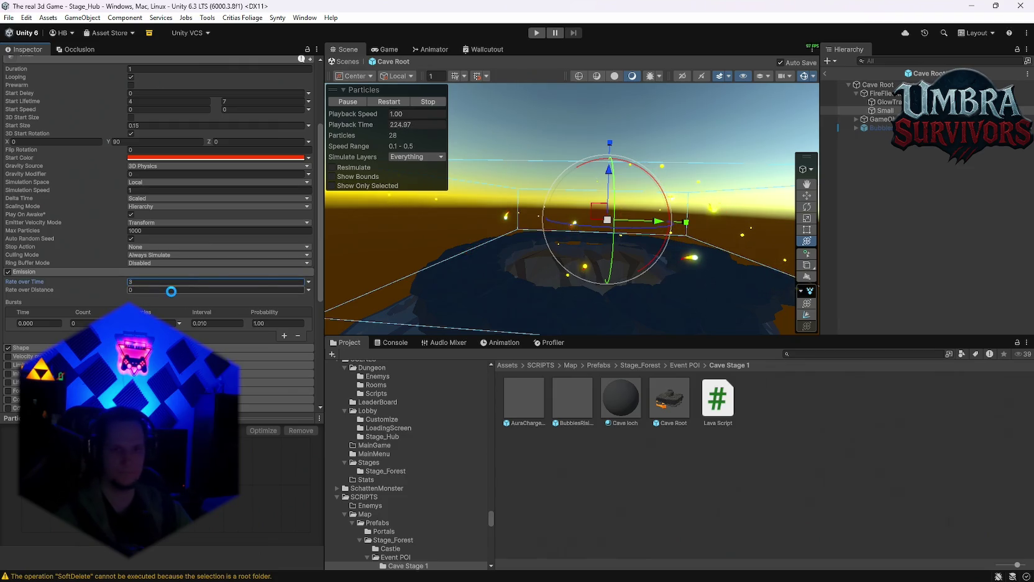
Set the FireFlies parent emitter's Rate over Time to 3 and deselect it.
{"action": "left_click", "coordinate": [887, 101]}
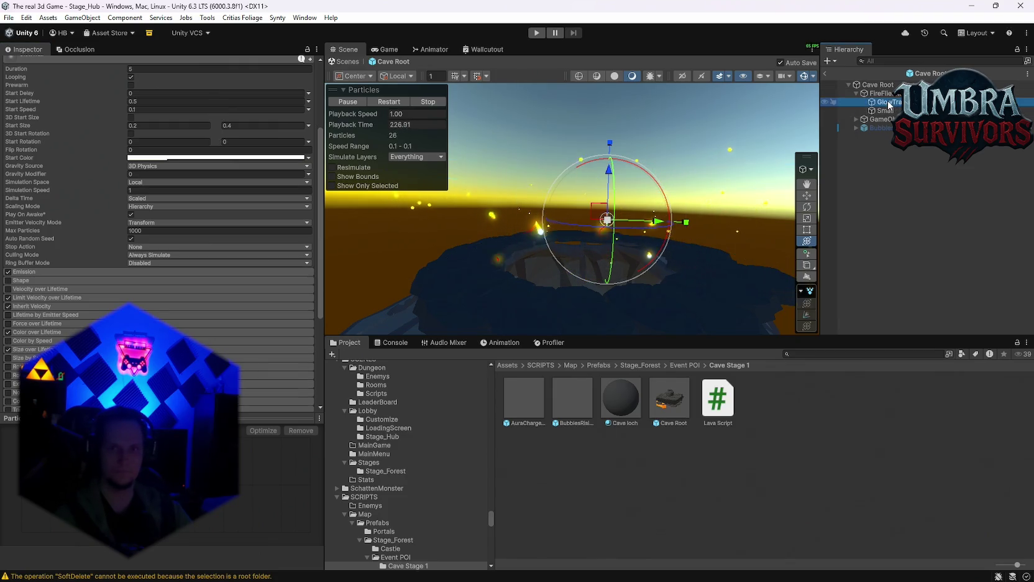
{"action": "left_click", "coordinate": [880, 93]}
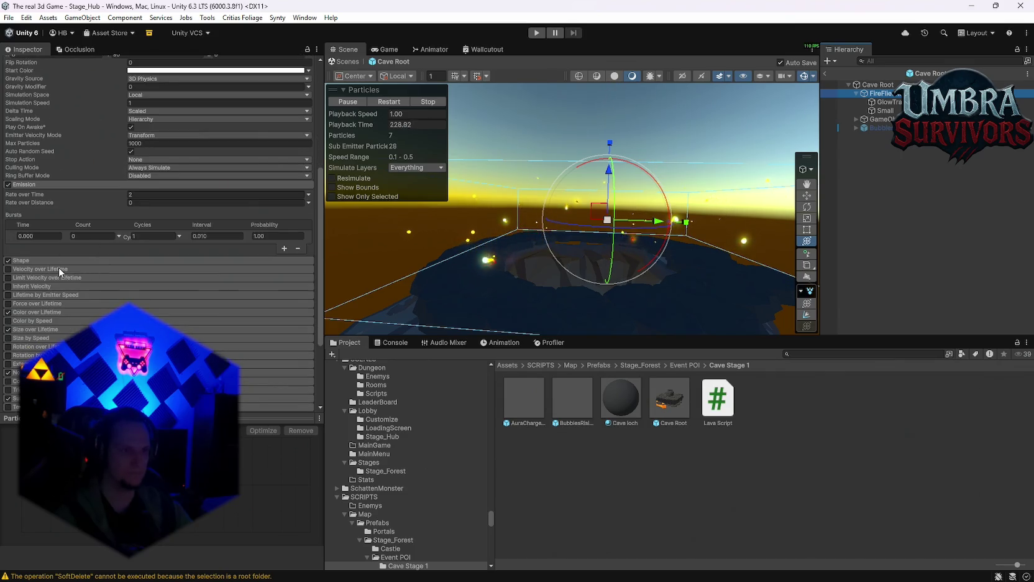
{"action": "left_click", "coordinate": [137, 195]}
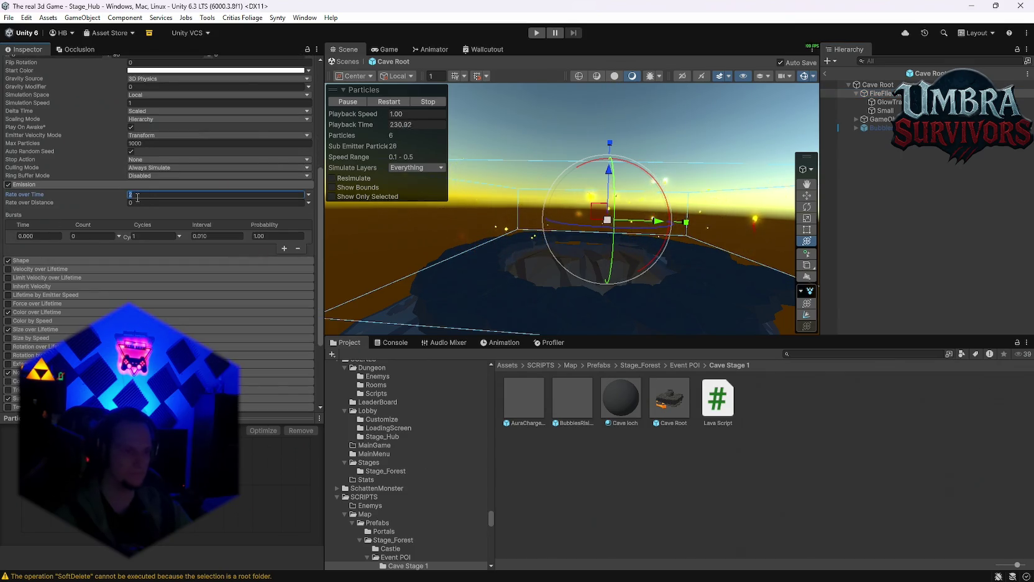
{"action": "type", "text": "5"}
{"action": "mouse_move", "coordinate": [640, 253]}
{"action": "left_mouse_down"}
{"action": "mouse_move", "coordinate": [629, 265]}
{"action": "mouse_move", "coordinate": [644, 261]}
{"action": "mouse_move", "coordinate": [590, 273]}
{"action": "mouse_move", "coordinate": [503, 283]}
{"action": "left_mouse_up"}
{"action": "left_click", "coordinate": [180, 195]}
{"action": "type", "text": "3"}
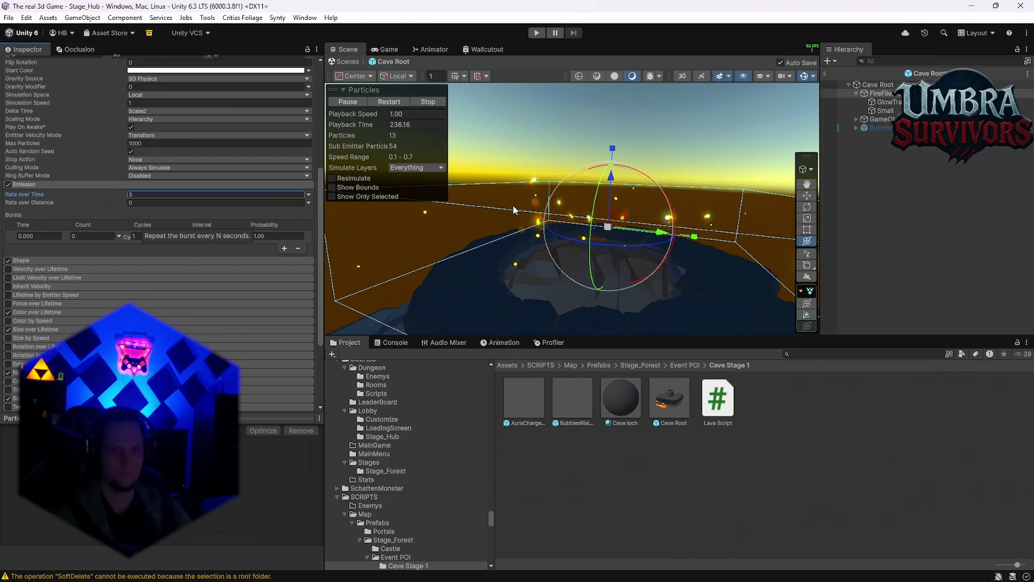
{"action": "left_click", "coordinate": [581, 258]}
{"action": "mouse_move", "coordinate": [630, 184]}
{"action": "left_mouse_down"}
{"action": "mouse_move", "coordinate": [496, 213]}
{"action": "mouse_move", "coordinate": [597, 212]}
{"action": "left_mouse_up"}
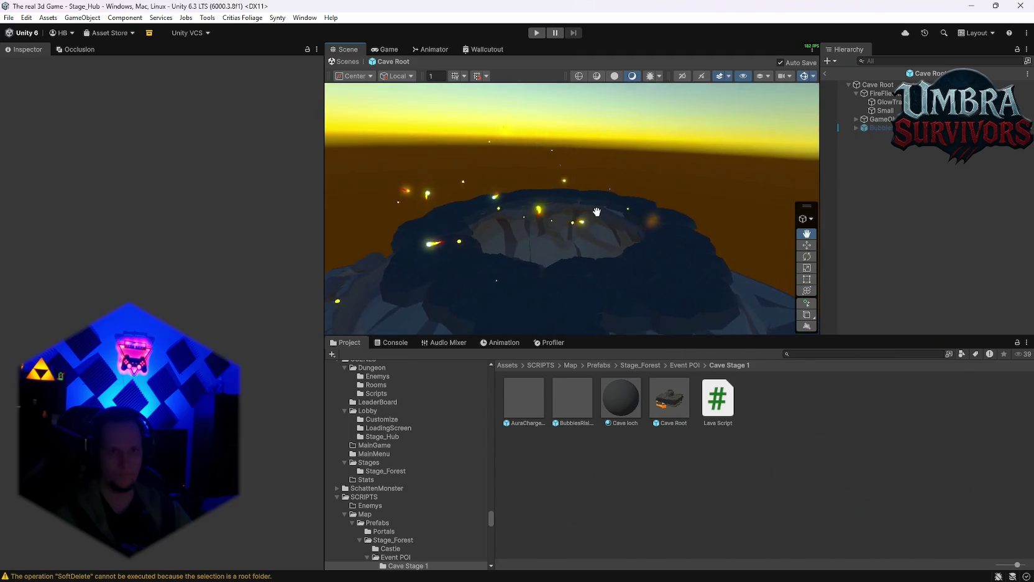
Frame FireFliesRed, view it from a low side angle, then exit Prefab Mode to Stage_Hub.
{"action": "left_click", "coordinate": [881, 93]}
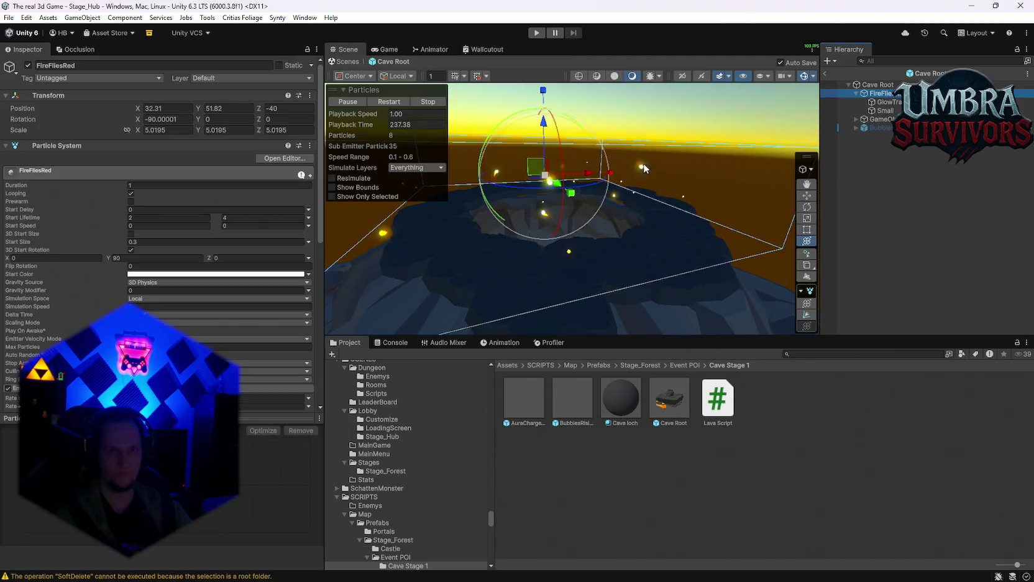
{"action": "scroll", "coordinate": [643, 163], "scroll_direction": "down", "scroll_amount": 5}
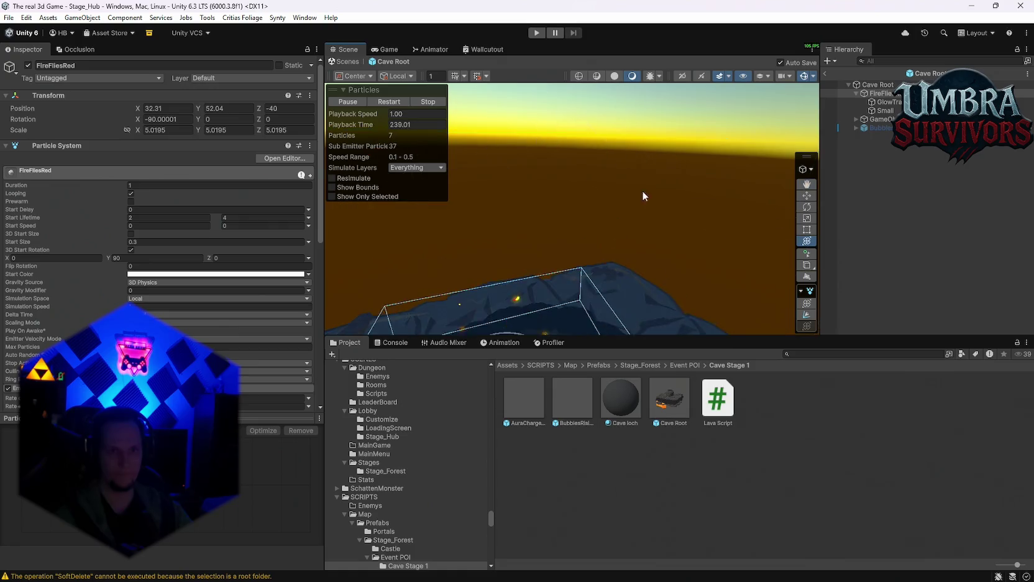
{"action": "key", "text": "f"}
{"action": "mouse_move", "coordinate": [575, 273]}
{"action": "left_mouse_down"}
{"action": "mouse_move", "coordinate": [588, 274]}
{"action": "mouse_move", "coordinate": [583, 131]}
{"action": "left_mouse_up"}
{"action": "left_click_drag", "start_coordinate": [580, 186], "coordinate": [578, 214]}
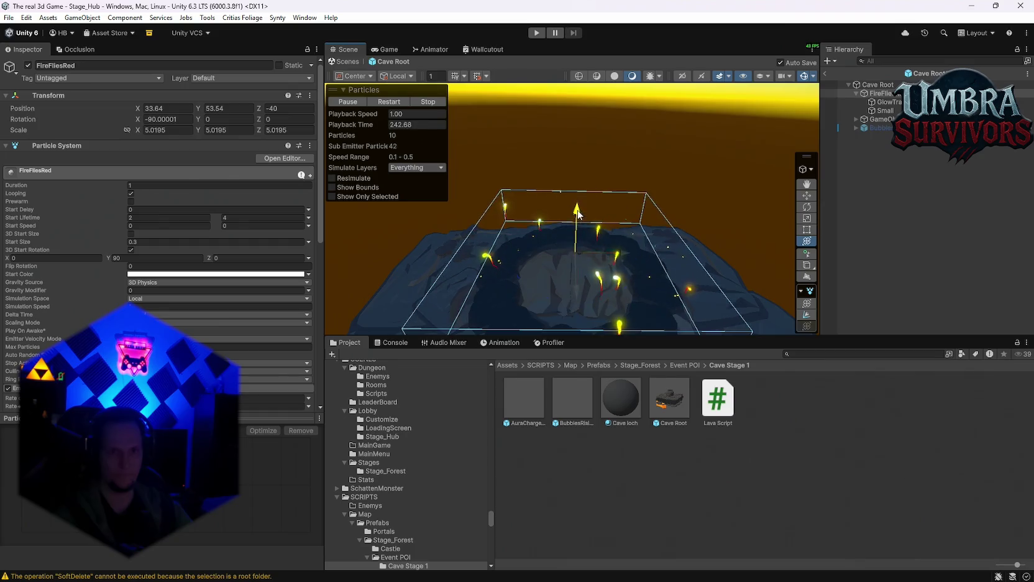
{"action": "left_click", "coordinate": [672, 152]}
{"action": "mouse_move", "coordinate": [671, 151]}
{"action": "left_mouse_down"}
{"action": "mouse_move", "coordinate": [610, 200]}
{"action": "mouse_move", "coordinate": [626, 215]}
{"action": "left_mouse_up"}
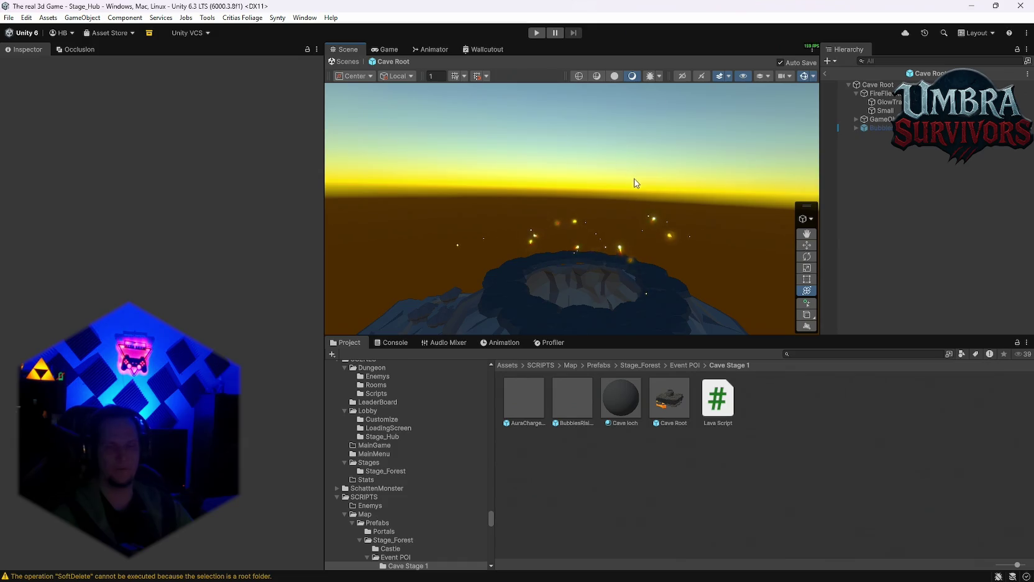
{"action": "left_click", "coordinate": [825, 73]}
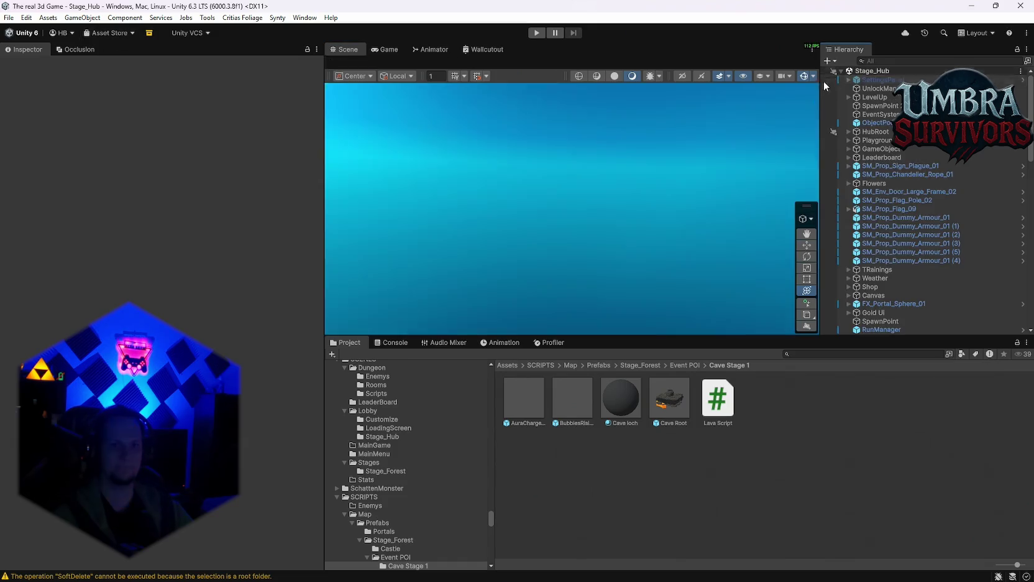
Save the project from the File menu, open the Open Recent Scene list, and press Play.
{"action": "left_click", "coordinate": [8, 18]}
{"action": "left_click", "coordinate": [8, 18]}
{"action": "left_click", "coordinate": [8, 19]}
{"action": "left_click", "coordinate": [25, 134]}
{"action": "left_click", "coordinate": [9, 17]}
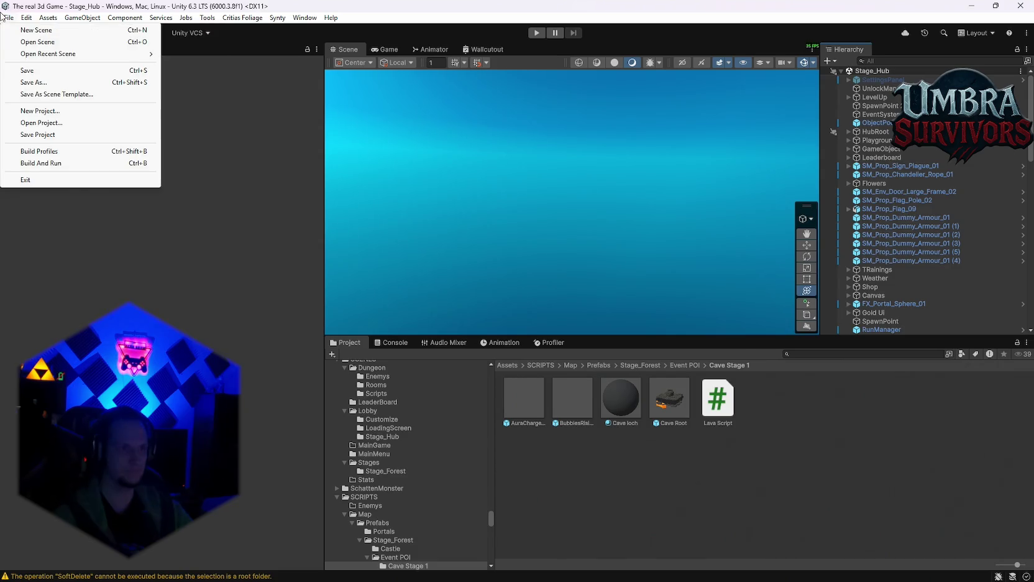
{"action": "mouse_move", "coordinate": [38, 54]}
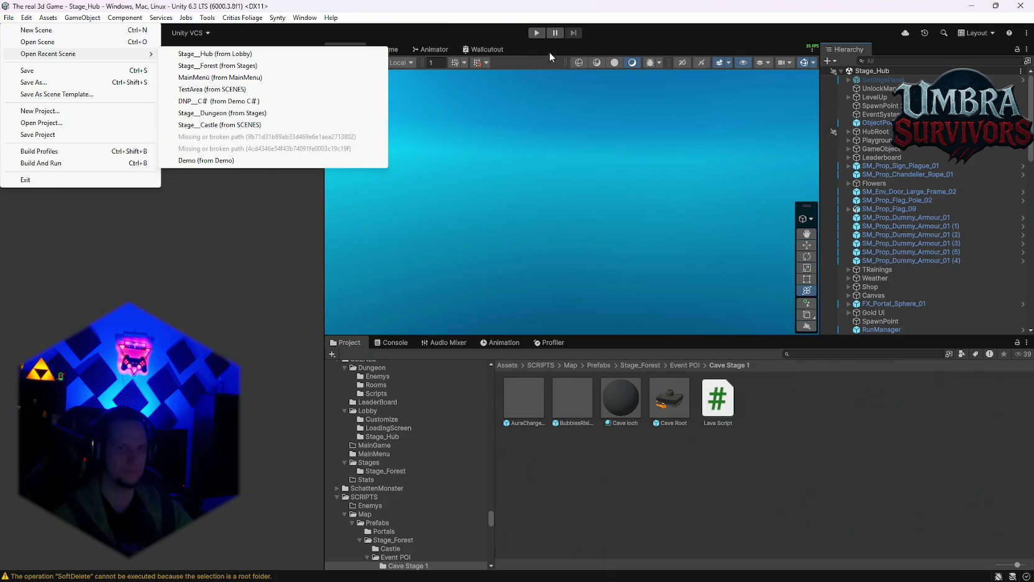
{"action": "left_click", "coordinate": [537, 33]}
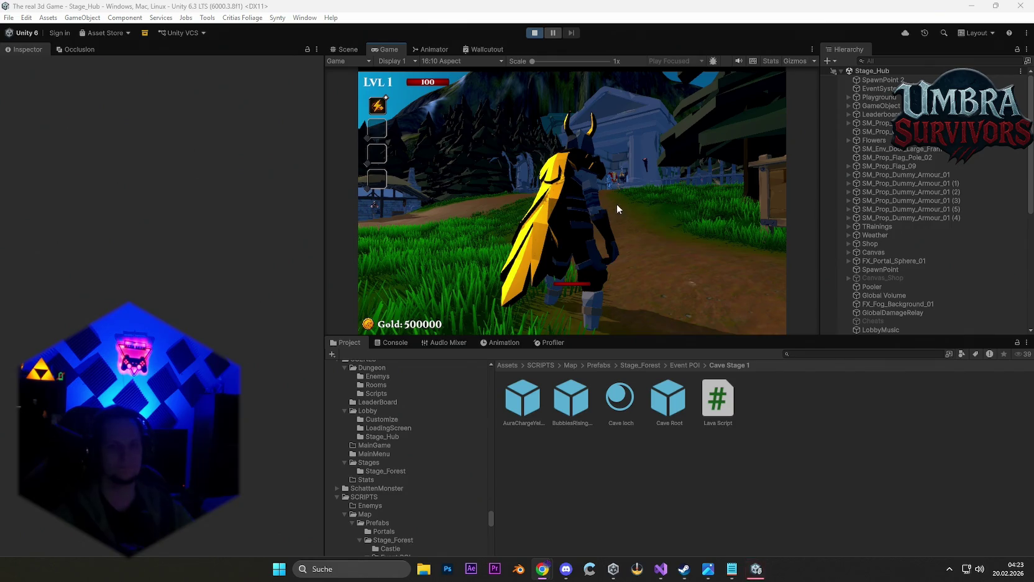
Walk the character to the Get a Weapon gate and take the Fire Staff.
{"action": "left_click", "coordinate": [595, 226]}
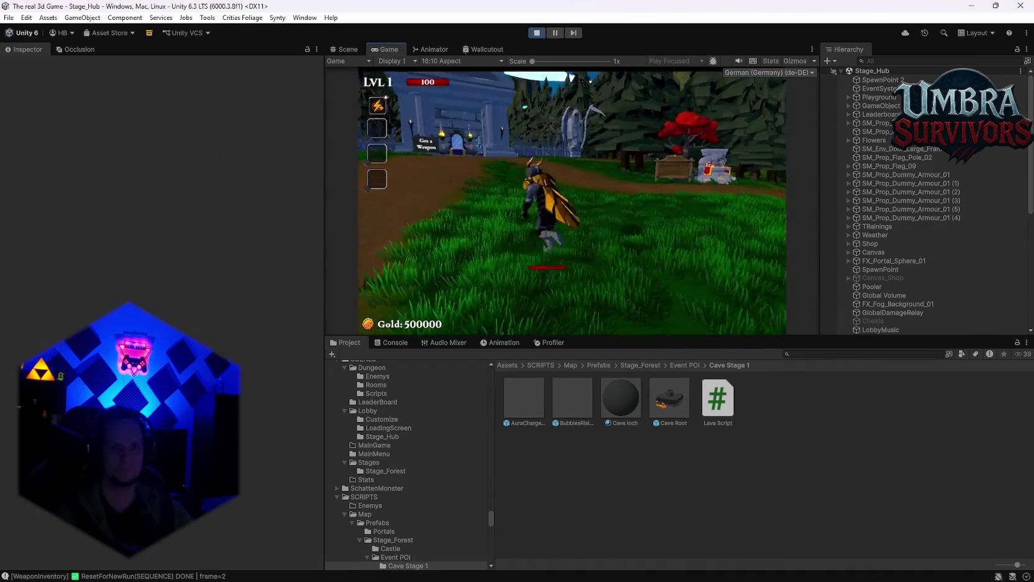
{"action": "key", "text": "w"}
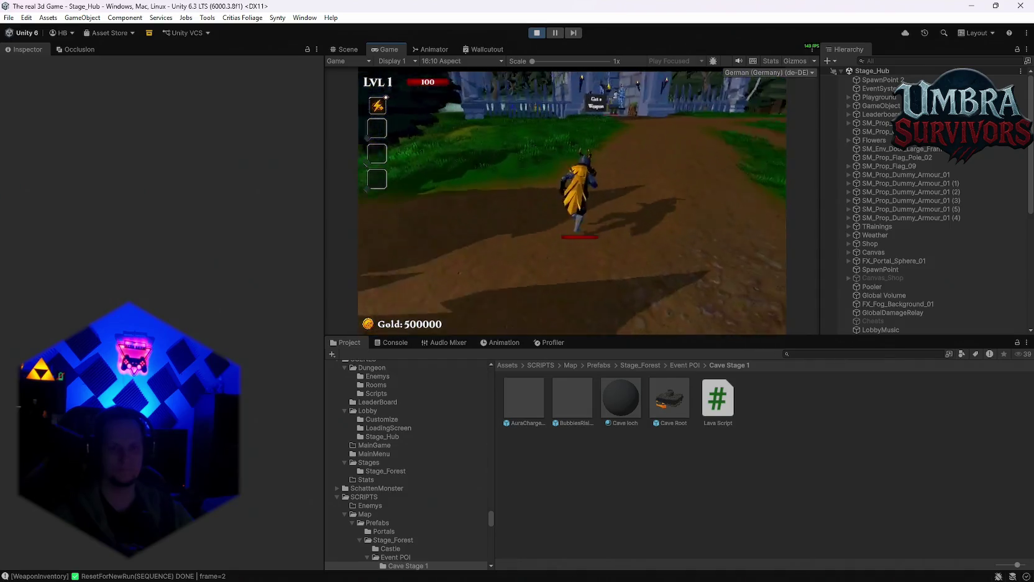
{"action": "key", "text": "w"}
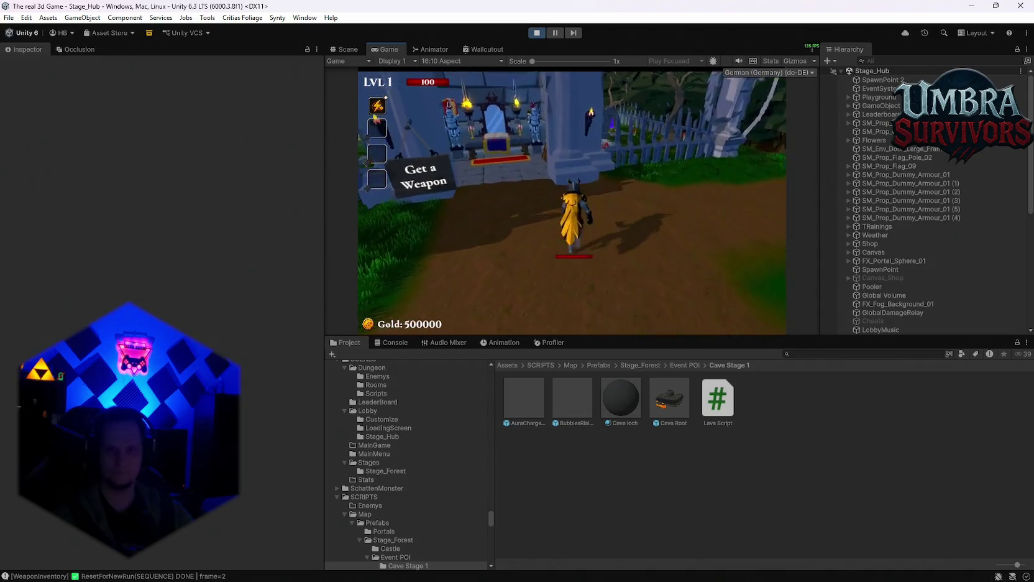
{"action": "key", "text": "w"}
{"action": "left_click", "coordinate": [463, 150]}
{"action": "left_click", "coordinate": [726, 100]}
{"action": "key", "text": "w"}
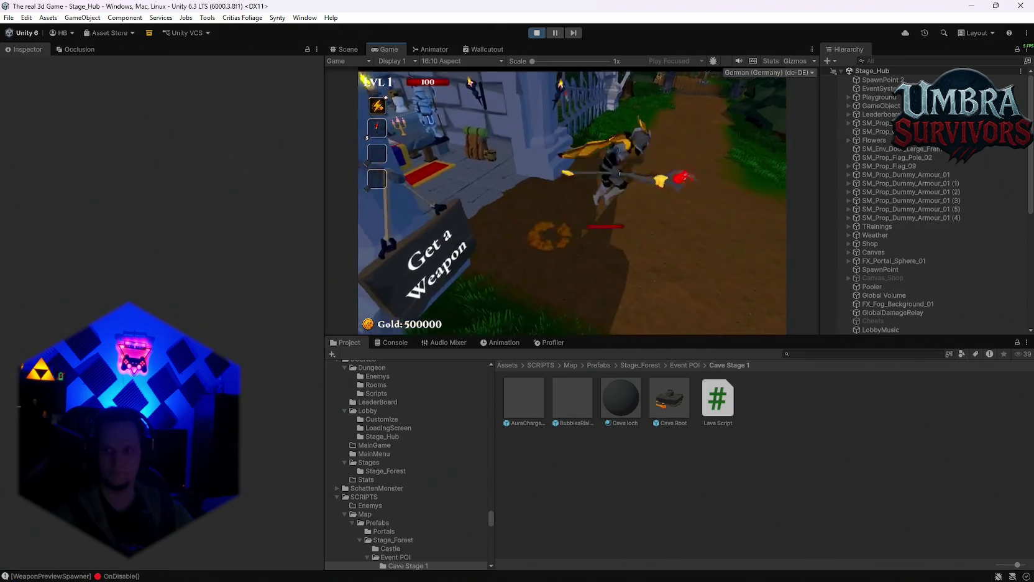
Enter the Stage 1 portal, then pause and maximize the Game view once the forest loads.
{"action": "key", "text": "w"}
{"action": "key", "text": "w"}
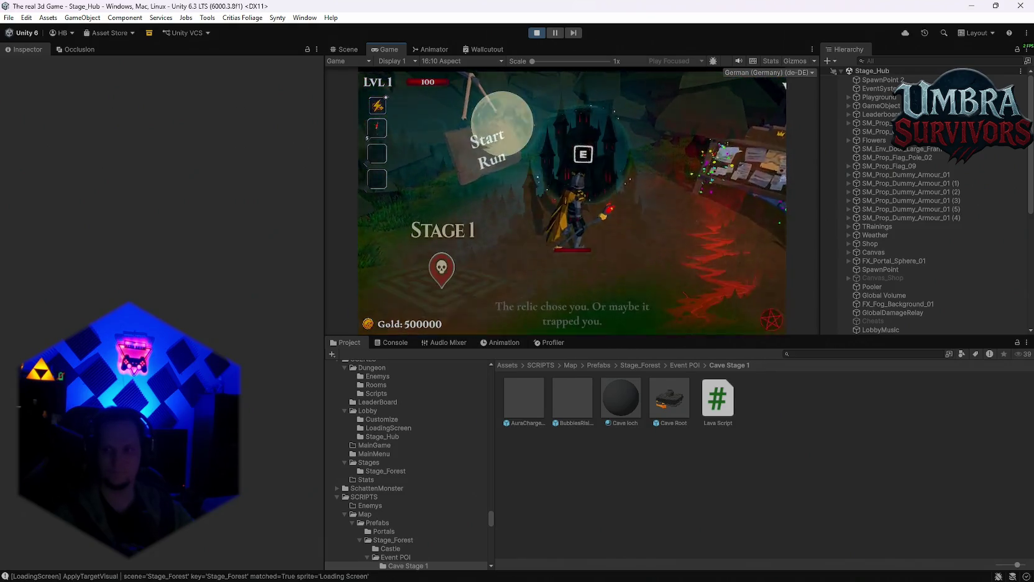
{"action": "key", "text": "e"}
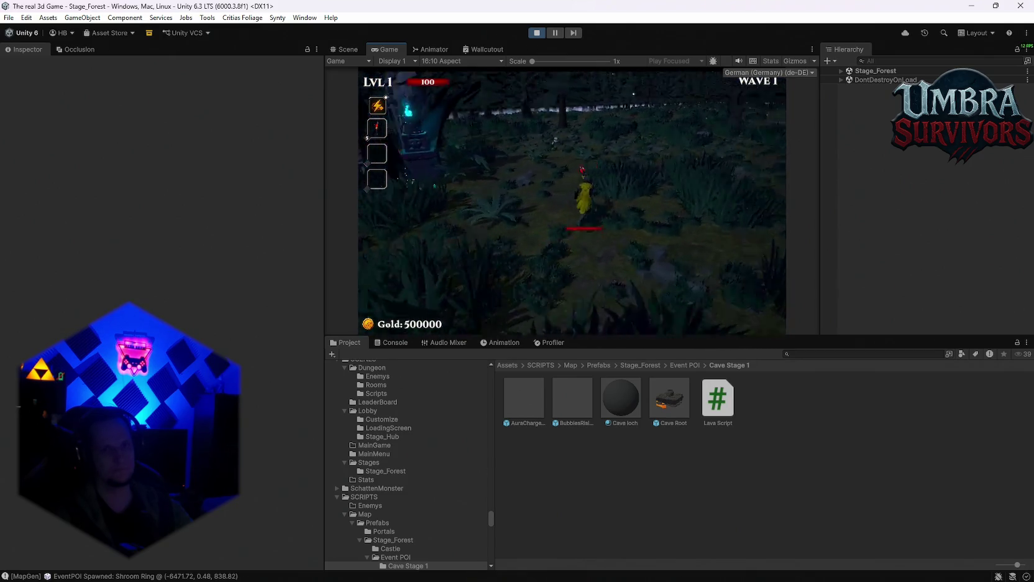
{"action": "key", "text": "Escape"}
{"action": "key", "text": "shift+space"}
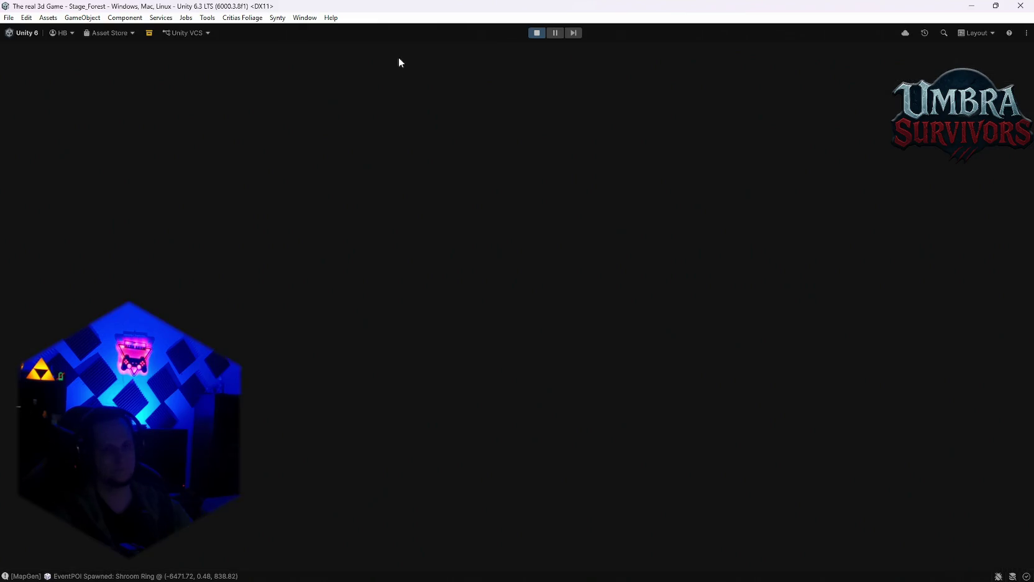
Resume, take the Spectral Ice level-up card, play until death, then exit Play mode.
{"action": "left_click", "coordinate": [520, 282]}
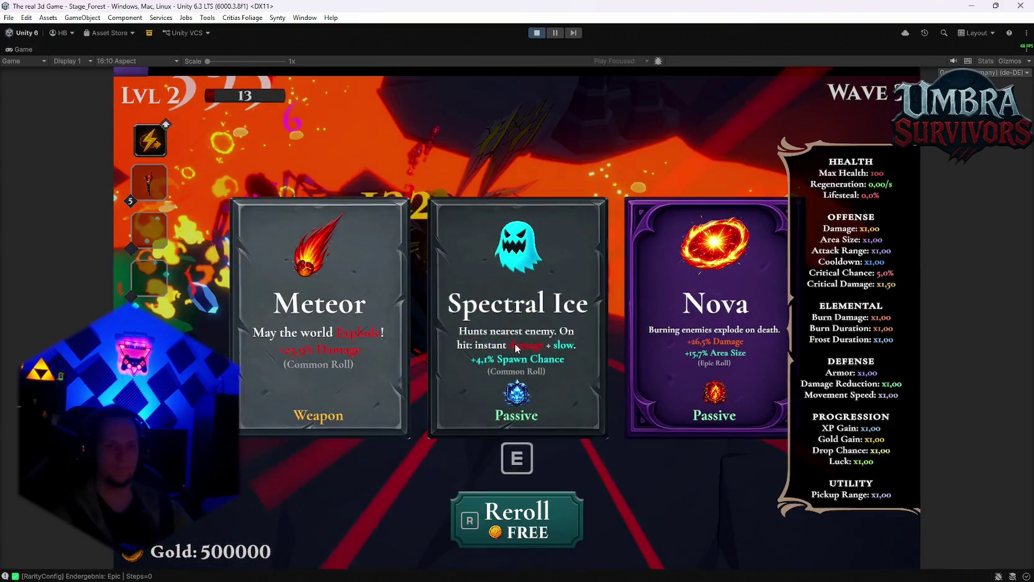
{"action": "left_click", "coordinate": [515, 347]}
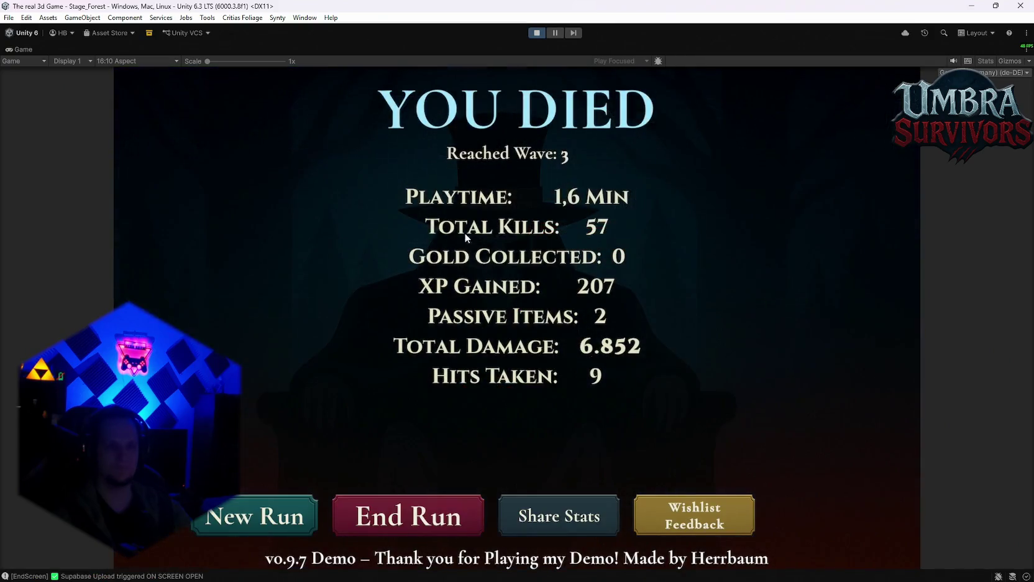
{"action": "left_click", "coordinate": [536, 33]}
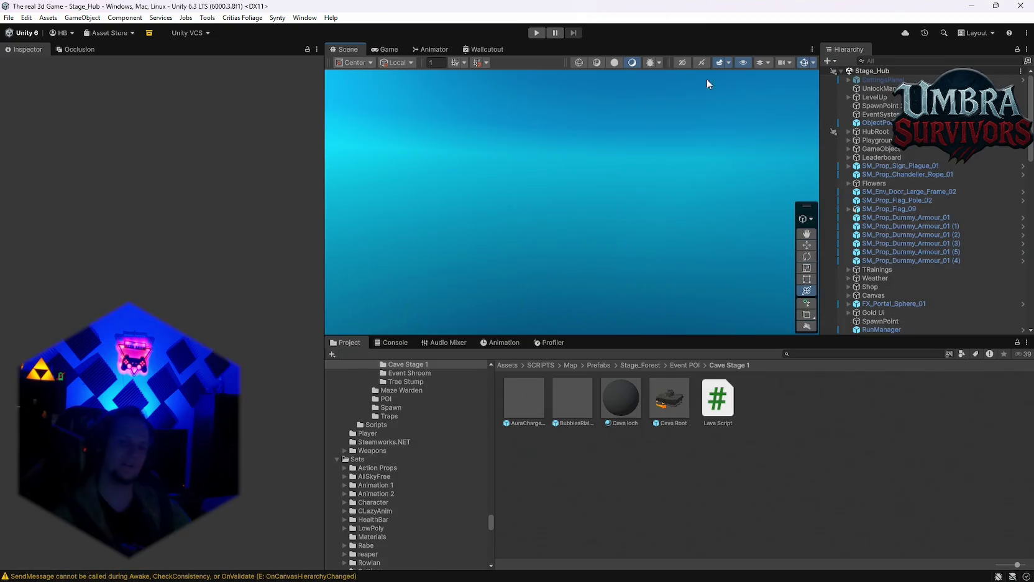
Open the Cave Root prefab and select Event Chest (1) in the lava cave.
{"action": "double_click", "coordinate": [665, 393]}
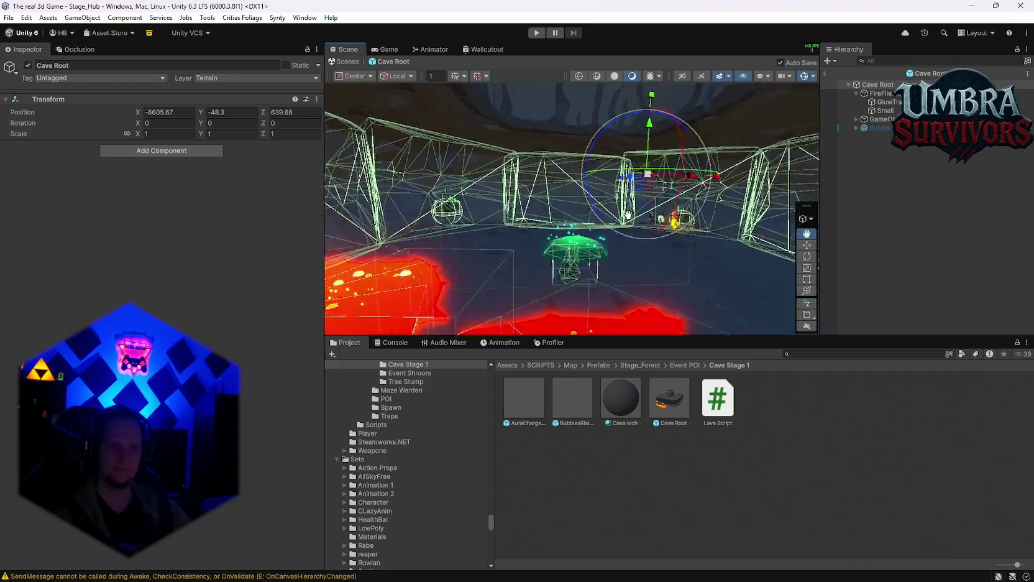
{"action": "left_click", "coordinate": [528, 214]}
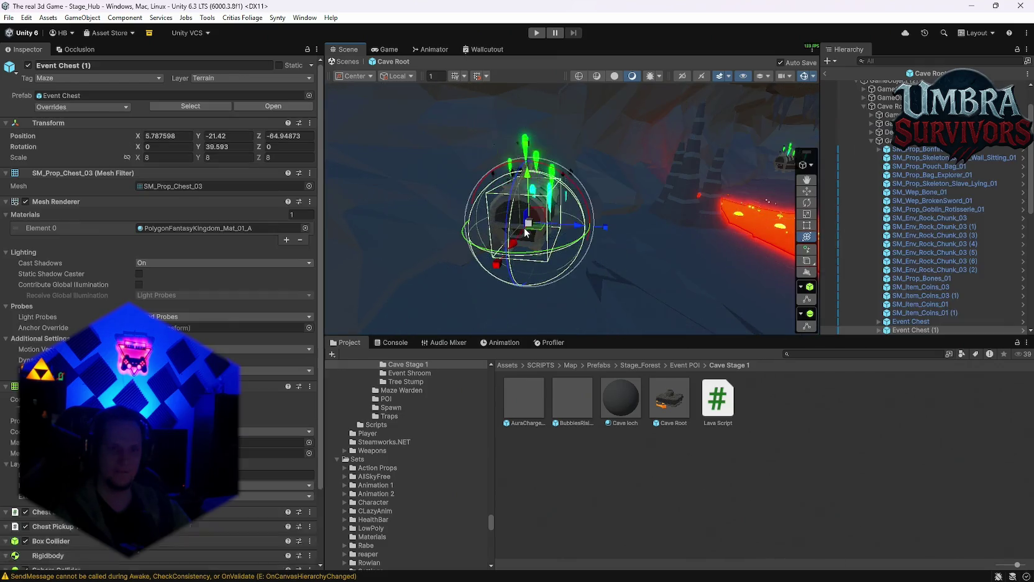
{"action": "scroll", "coordinate": [161, 280], "scroll_direction": "down", "scroll_amount": 6}
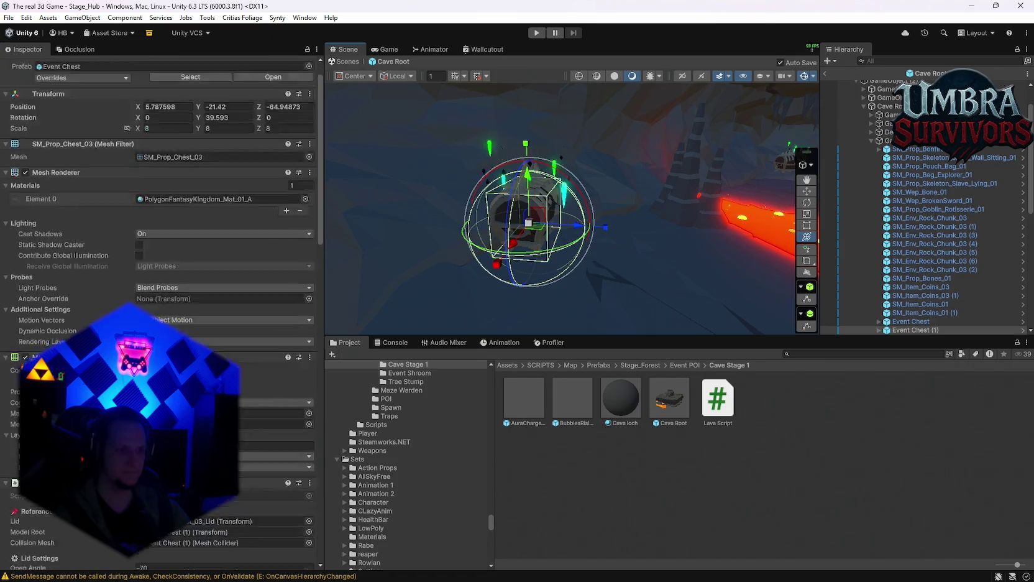
{"action": "left_click_drag", "start_coordinate": [608, 260], "coordinate": [561, 284]}
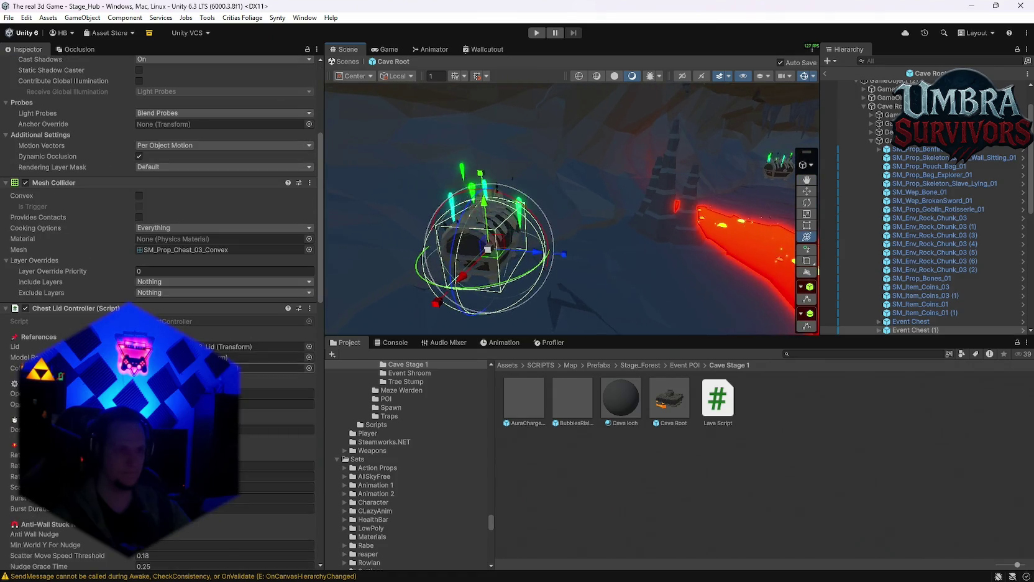
{"action": "scroll", "coordinate": [162, 311], "scroll_direction": "down", "scroll_amount": 10}
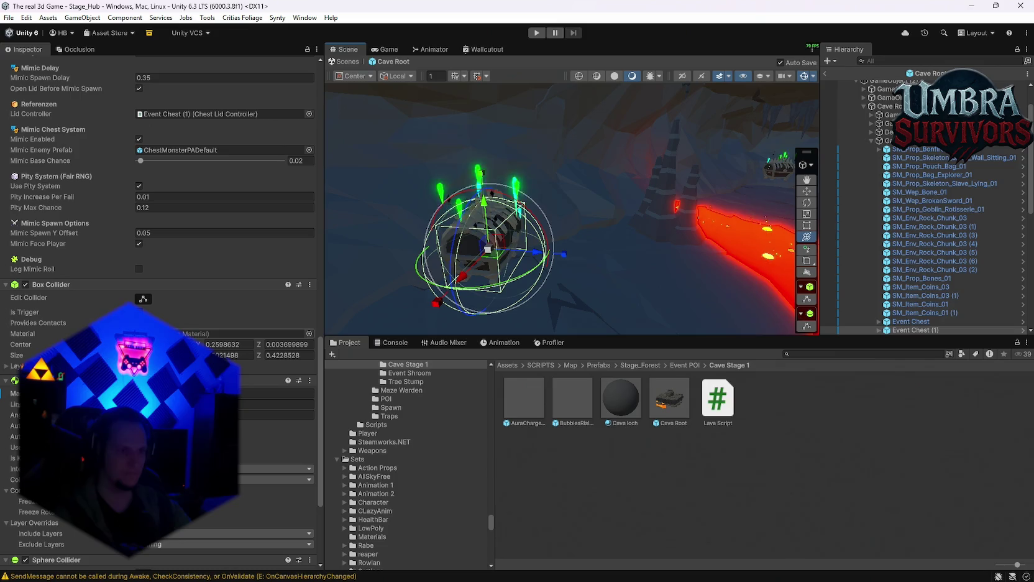
{"action": "scroll", "coordinate": [161, 311], "scroll_direction": "down", "scroll_amount": 5}
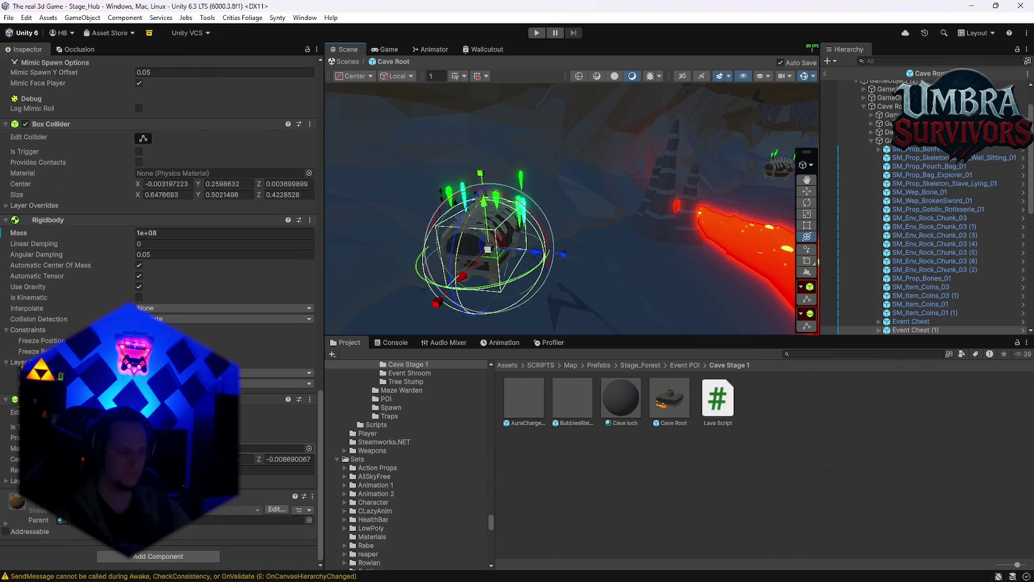
{"action": "mouse_move", "coordinate": [603, 261]}
{"action": "left_mouse_down"}
{"action": "mouse_move", "coordinate": [618, 243]}
{"action": "mouse_move", "coordinate": [598, 216]}
{"action": "mouse_move", "coordinate": [560, 212]}
{"action": "mouse_move", "coordinate": [602, 255]}
{"action": "mouse_move", "coordinate": [556, 272]}
{"action": "left_mouse_up"}
Select an event chest near the lava and rotate it to face a new direction.
{"action": "left_click", "coordinate": [553, 205]}
{"action": "left_click", "coordinate": [600, 256]}
{"action": "left_click", "coordinate": [678, 214]}
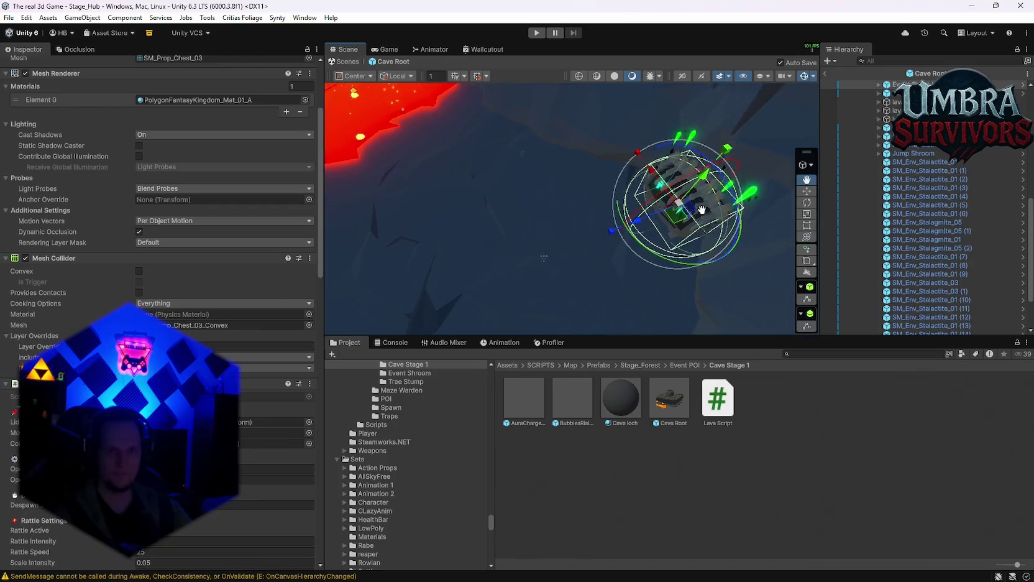
{"action": "mouse_move", "coordinate": [664, 221]}
{"action": "left_mouse_down"}
{"action": "mouse_move", "coordinate": [567, 227]}
{"action": "mouse_move", "coordinate": [596, 200]}
{"action": "mouse_move", "coordinate": [684, 162]}
{"action": "mouse_move", "coordinate": [777, 137]}
{"action": "mouse_move", "coordinate": [618, 205]}
{"action": "mouse_move", "coordinate": [650, 179]}
{"action": "left_mouse_up"}
{"action": "left_click", "coordinate": [800, 132]}
{"action": "key", "text": "y"}
{"action": "left_click", "coordinate": [572, 205]}
{"action": "key", "text": "f"}
{"action": "mouse_move", "coordinate": [582, 222]}
{"action": "left_mouse_down"}
{"action": "mouse_move", "coordinate": [567, 230]}
{"action": "mouse_move", "coordinate": [597, 242]}
{"action": "mouse_move", "coordinate": [633, 161]}
{"action": "mouse_move", "coordinate": [731, 247]}
{"action": "mouse_move", "coordinate": [547, 213]}
{"action": "mouse_move", "coordinate": [517, 172]}
{"action": "mouse_move", "coordinate": [494, 222]}
{"action": "mouse_move", "coordinate": [562, 124]}
{"action": "mouse_move", "coordinate": [595, 240]}
{"action": "mouse_move", "coordinate": [498, 164]}
{"action": "mouse_move", "coordinate": [701, 141]}
{"action": "mouse_move", "coordinate": [249, 262]}
{"action": "left_mouse_up"}
{"action": "left_click", "coordinate": [498, 164]}
{"action": "mouse_move", "coordinate": [613, 151]}
{"action": "left_mouse_down"}
{"action": "mouse_move", "coordinate": [834, 192]}
{"action": "mouse_move", "coordinate": [975, 184]}
{"action": "left_mouse_up"}
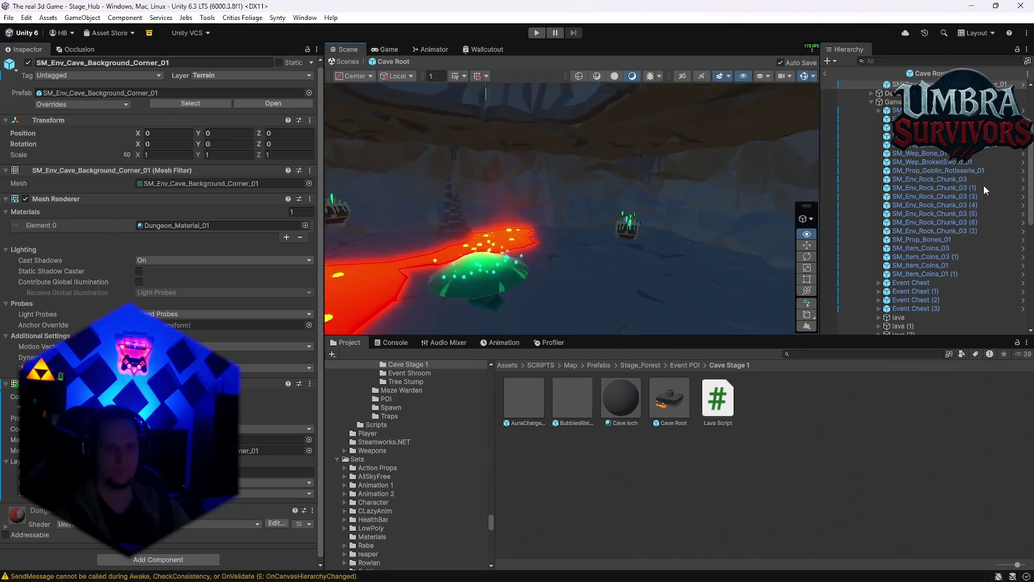
{"action": "left_click", "coordinate": [647, 241]}
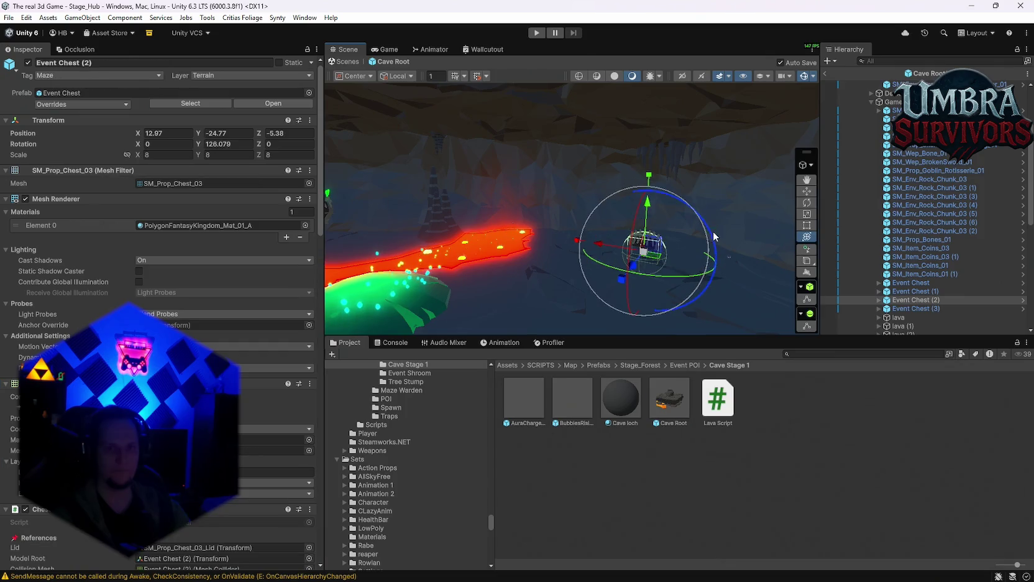
Inspect the chest and the second background corner piece, undoing an accidental selection change.
{"action": "left_click", "coordinate": [713, 230]}
{"action": "mouse_move", "coordinate": [713, 230]}
{"action": "left_mouse_down"}
{"action": "mouse_move", "coordinate": [642, 246]}
{"action": "mouse_move", "coordinate": [677, 230]}
{"action": "mouse_move", "coordinate": [724, 174]}
{"action": "left_mouse_up"}
{"action": "key", "text": "ctrl+z"}
{"action": "left_click", "coordinate": [666, 198]}
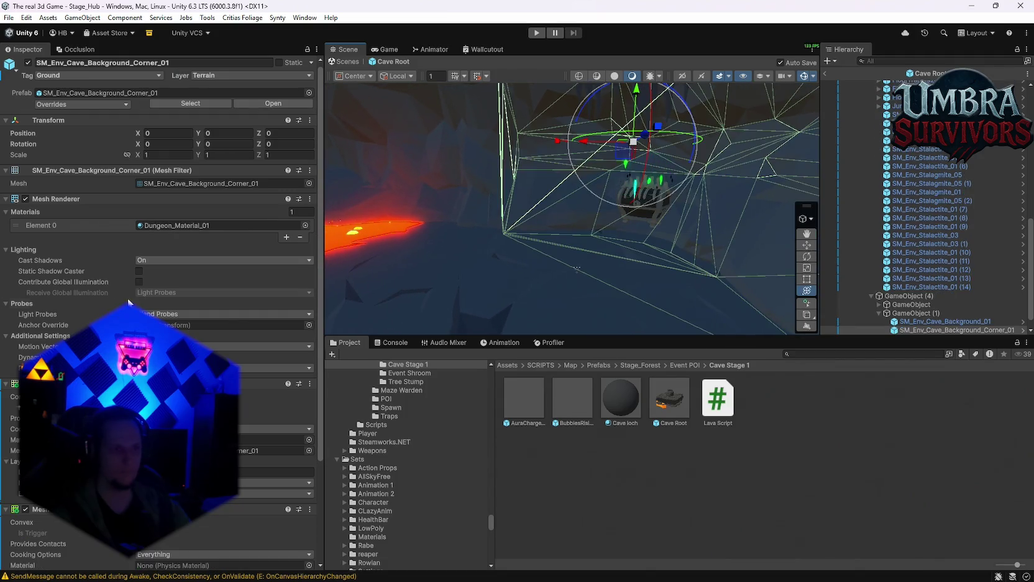
{"action": "mouse_move", "coordinate": [577, 268]}
{"action": "left_mouse_down"}
{"action": "mouse_move", "coordinate": [291, 212]}
{"action": "mouse_move", "coordinate": [289, 200]}
{"action": "left_mouse_up"}
{"action": "left_click", "coordinate": [472, 174]}
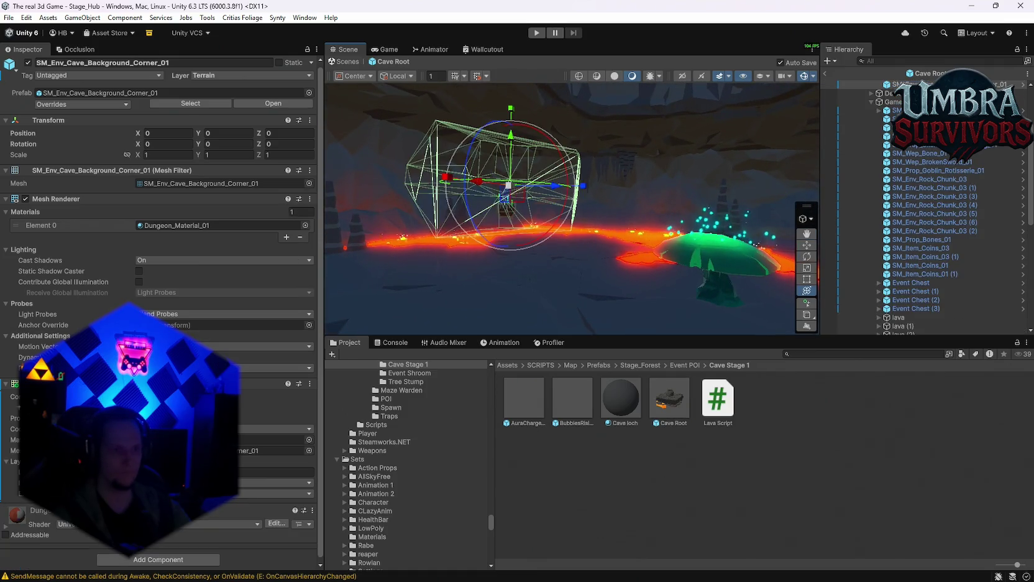
{"action": "left_click", "coordinate": [448, 261]}
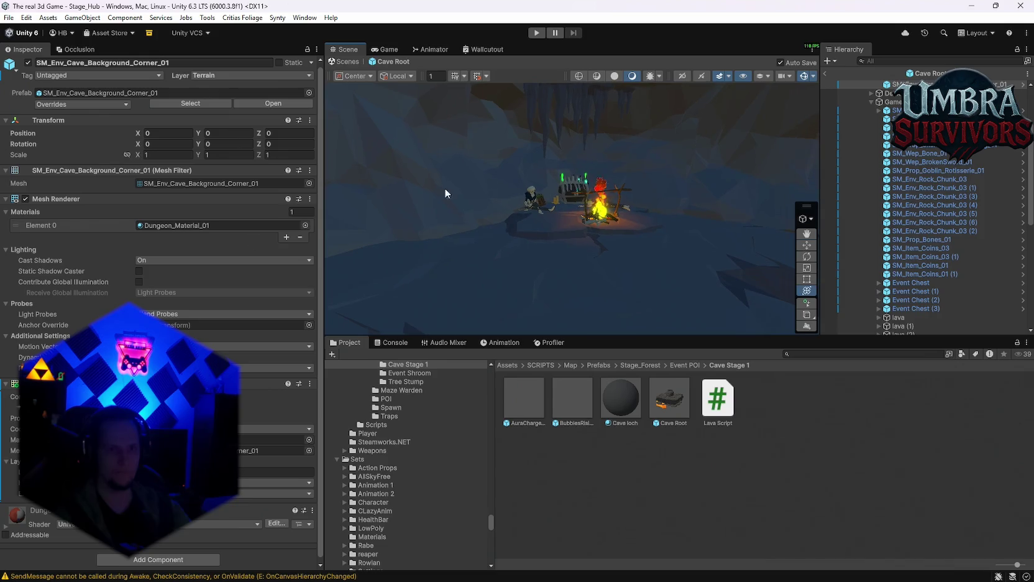
{"action": "scroll", "coordinate": [570, 206], "scroll_direction": "up", "scroll_amount": 5}
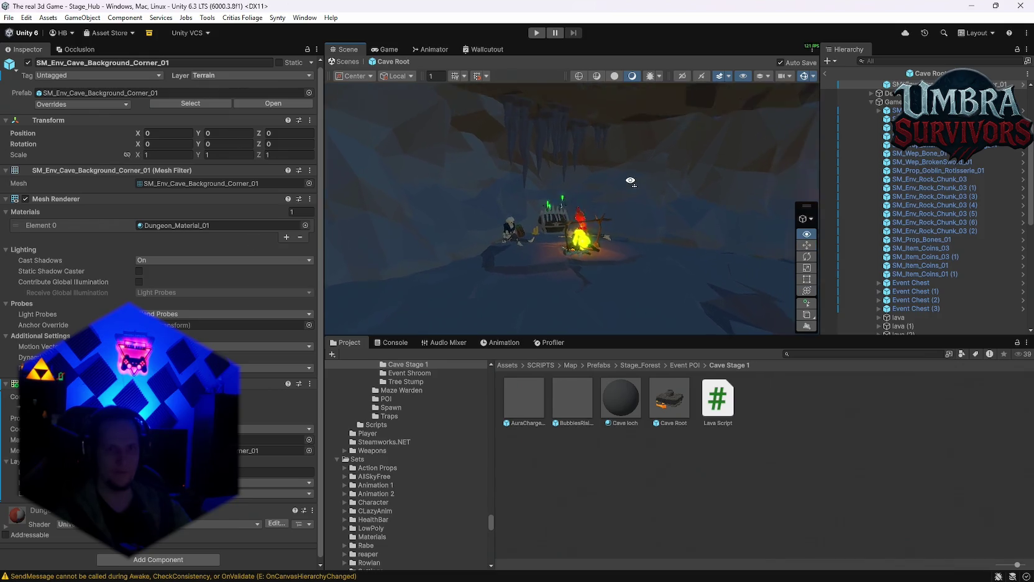
Select Event Chest (3) by the campfire and the cave background mesh.
{"action": "left_click", "coordinate": [624, 200]}
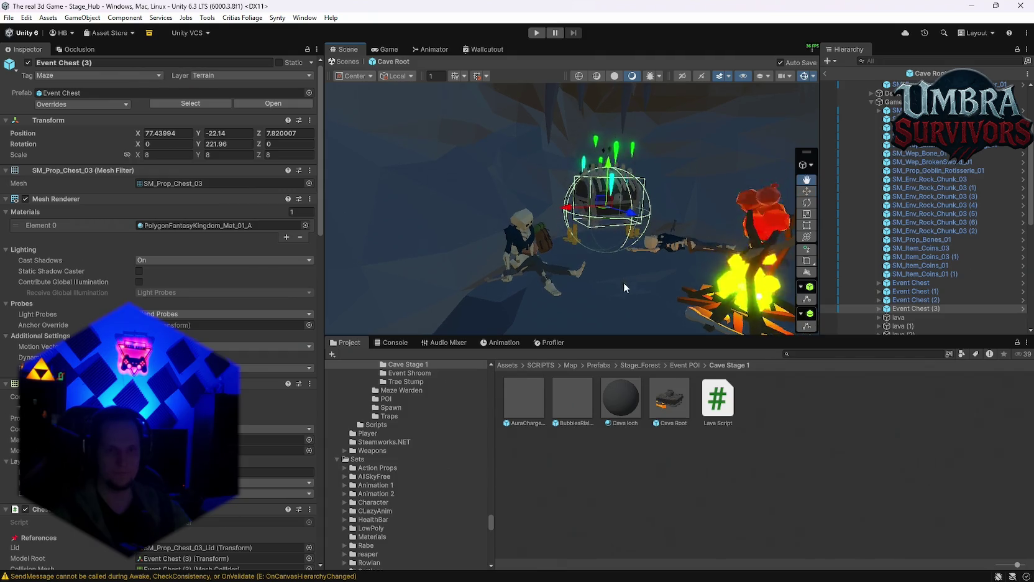
{"action": "left_click", "coordinate": [537, 132]}
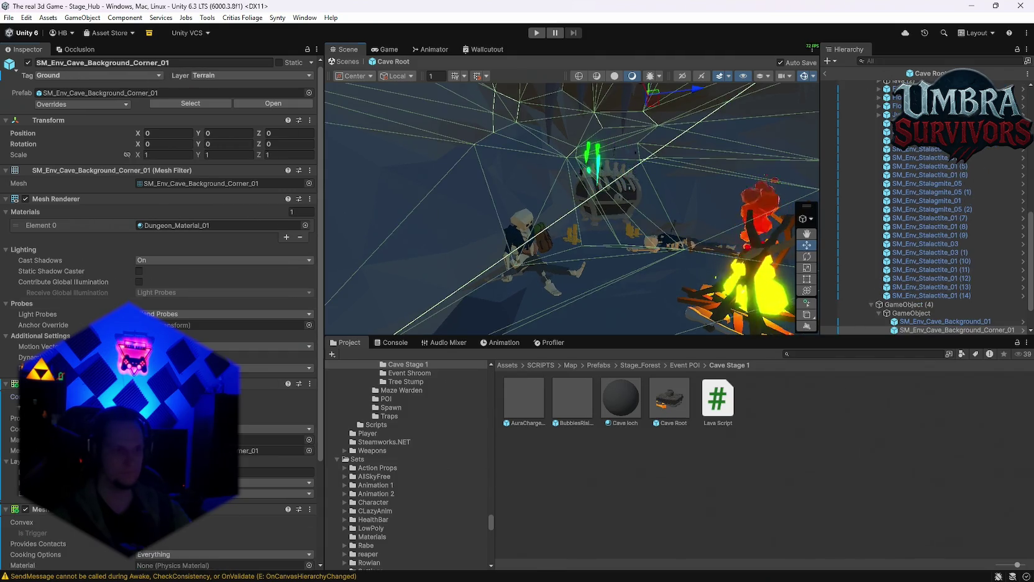
{"action": "mouse_move", "coordinate": [562, 193]}
{"action": "left_mouse_down"}
{"action": "mouse_move", "coordinate": [977, 166]}
{"action": "mouse_move", "coordinate": [795, 160]}
{"action": "left_mouse_up"}
{"action": "left_click", "coordinate": [627, 183]}
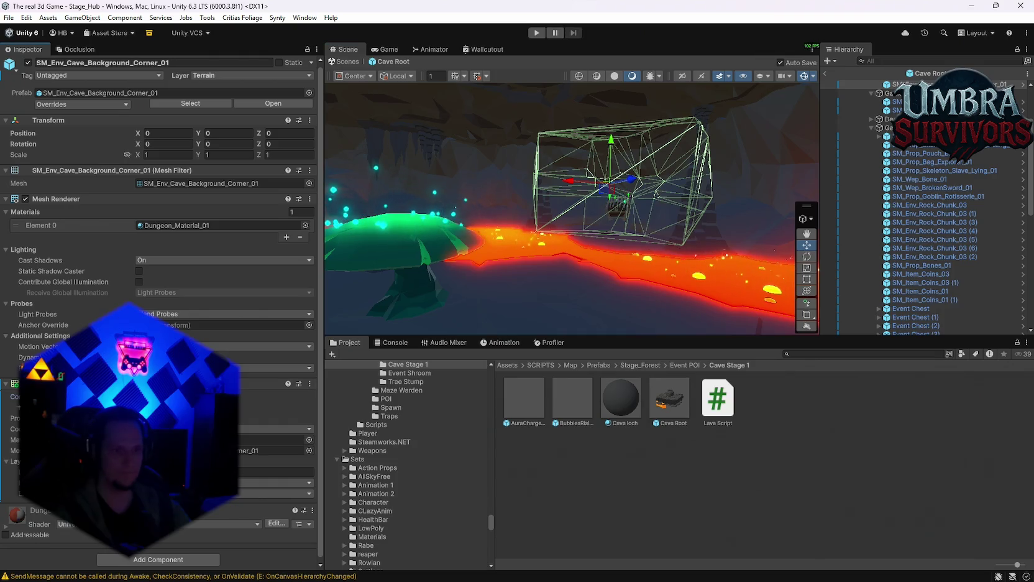
{"action": "left_click", "coordinate": [639, 190]}
{"action": "mouse_move", "coordinate": [639, 190]}
{"action": "left_mouse_down"}
{"action": "mouse_move", "coordinate": [640, 174]}
{"action": "mouse_move", "coordinate": [601, 190]}
{"action": "mouse_move", "coordinate": [403, 177]}
{"action": "mouse_move", "coordinate": [423, 141]}
{"action": "mouse_move", "coordinate": [412, 197]}
{"action": "mouse_move", "coordinate": [431, 173]}
{"action": "mouse_move", "coordinate": [422, 186]}
{"action": "mouse_move", "coordinate": [1014, 174]}
{"action": "mouse_move", "coordinate": [410, 224]}
{"action": "mouse_move", "coordinate": [401, 223]}
{"action": "mouse_move", "coordinate": [502, 199]}
{"action": "mouse_move", "coordinate": [777, 202]}
{"action": "mouse_move", "coordinate": [981, 179]}
{"action": "mouse_move", "coordinate": [87, 189]}
{"action": "mouse_move", "coordinate": [197, 232]}
{"action": "mouse_move", "coordinate": [94, 241]}
{"action": "mouse_move", "coordinate": [7, 197]}
{"action": "left_mouse_up"}
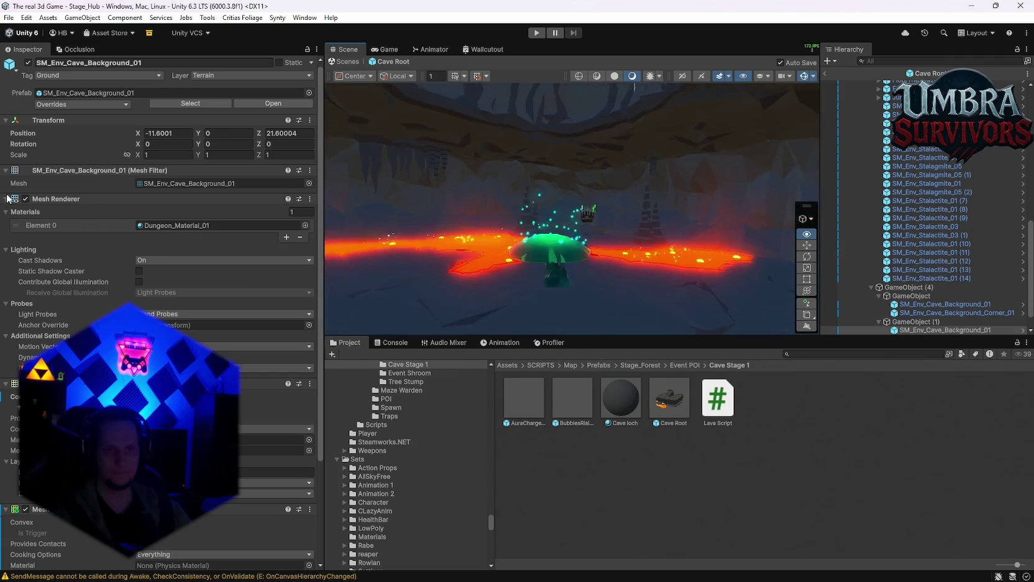
Check the Jump Shroom's bounce settings and use the File menu to save before testing.
{"action": "left_click", "coordinate": [501, 264]}
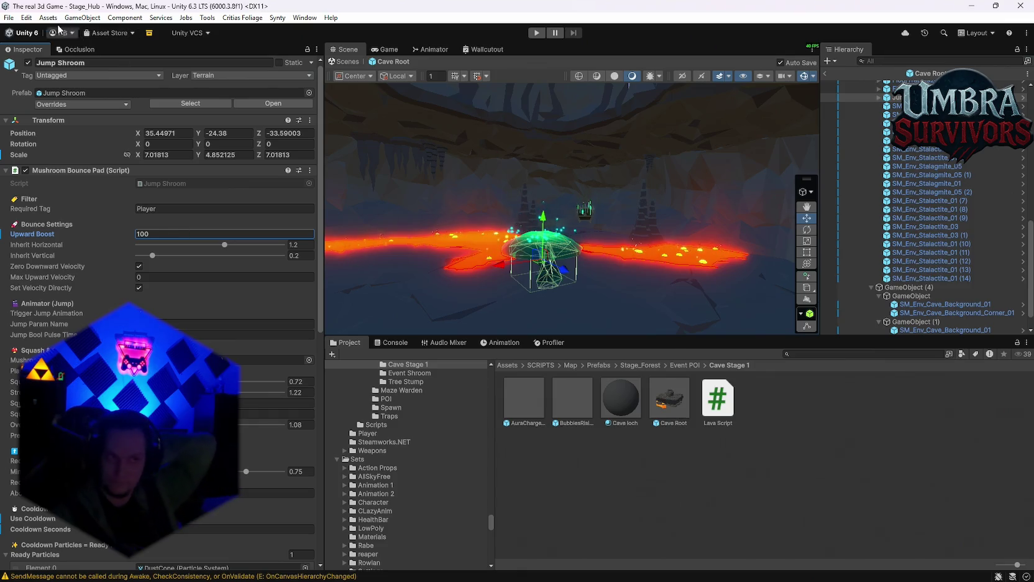
{"action": "left_click", "coordinate": [9, 18]}
{"action": "left_click", "coordinate": [9, 17]}
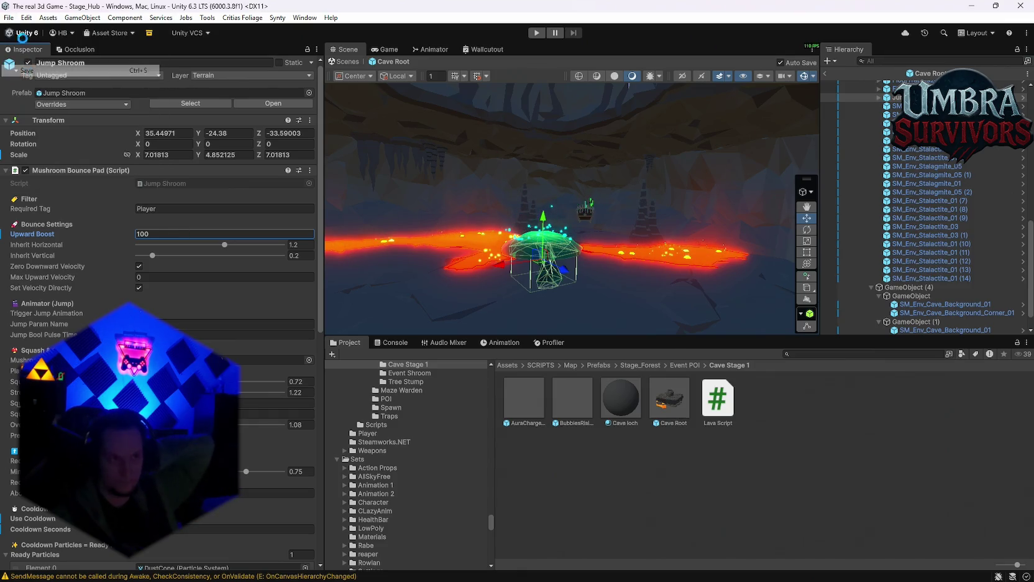
{"action": "left_click", "coordinate": [9, 18]}
{"action": "key", "text": "Escape"}
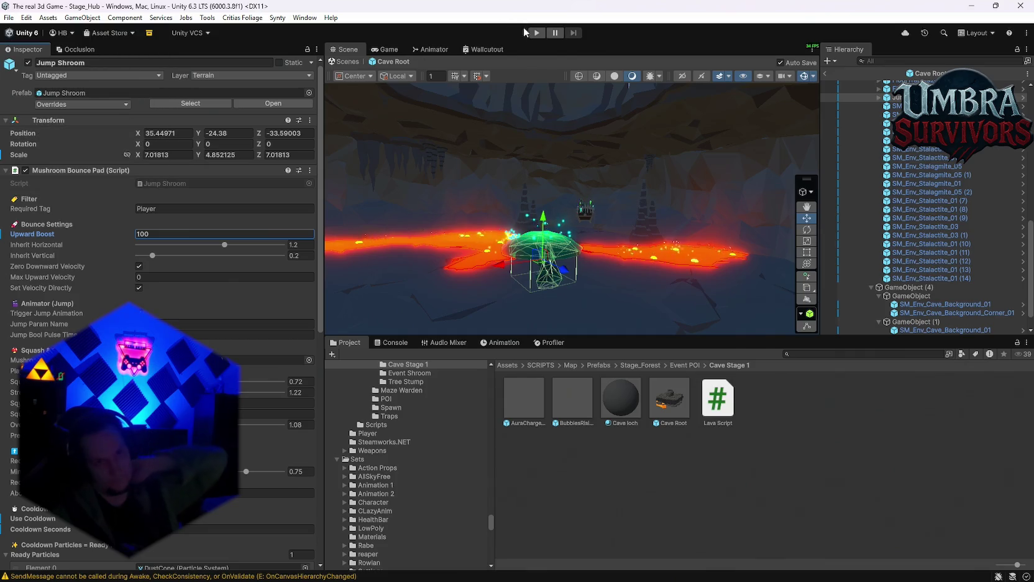
Start Play mode, take the Vampire Orb relic, then pause and maximize the Game view.
{"action": "left_click", "coordinate": [537, 32]}
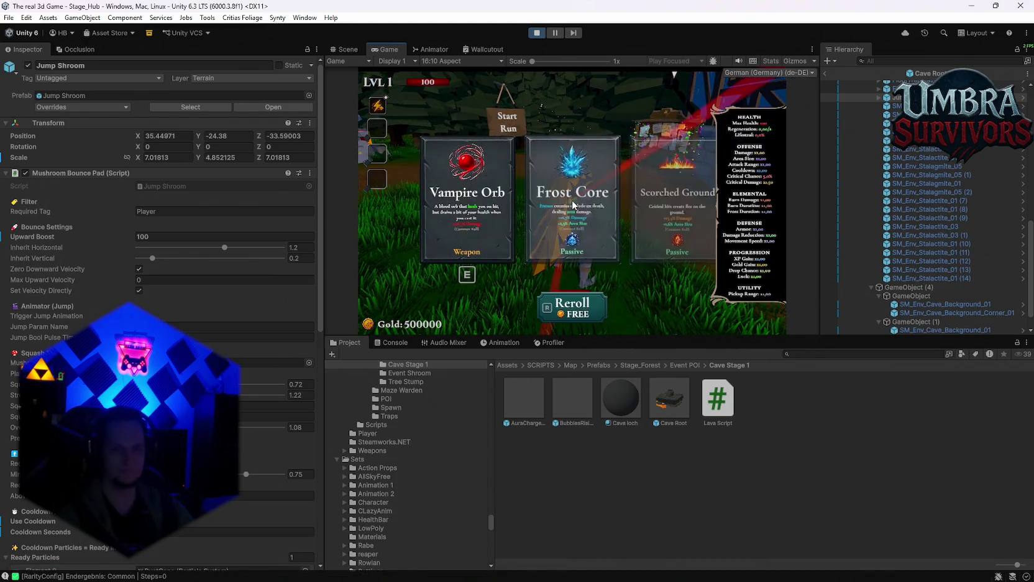
{"action": "key", "text": "Return"}
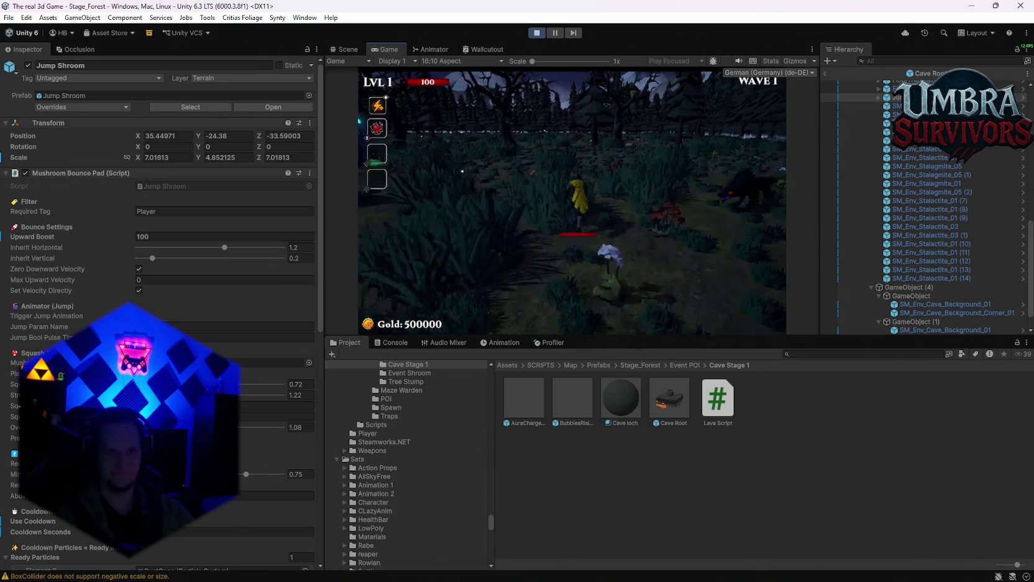
{"action": "key", "text": "Escape"}
{"action": "double_click", "coordinate": [385, 50]}
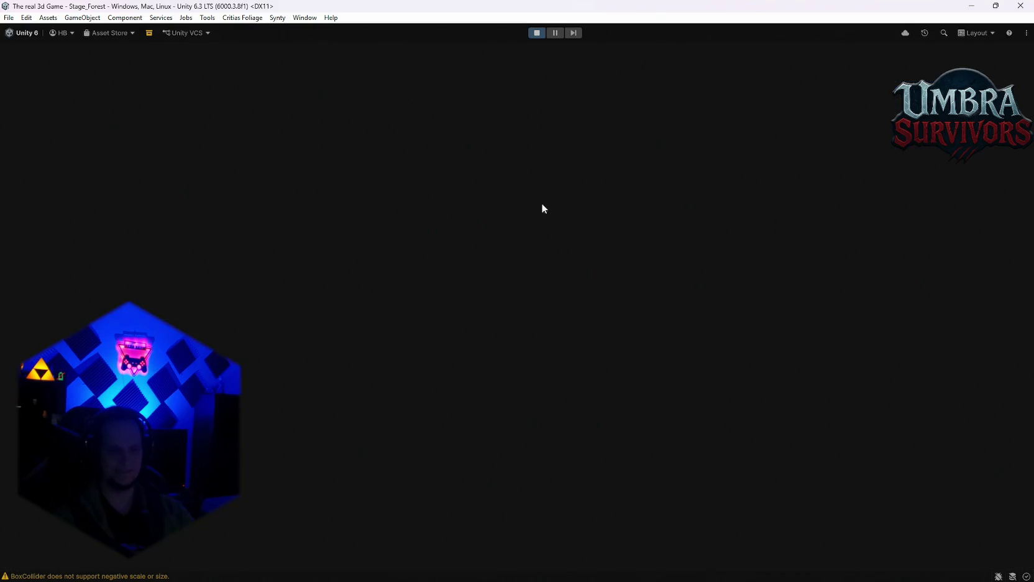
Resume, collect the Flamethrower reward, play to the death screen, and stop Play mode.
{"action": "key", "text": "Escape"}
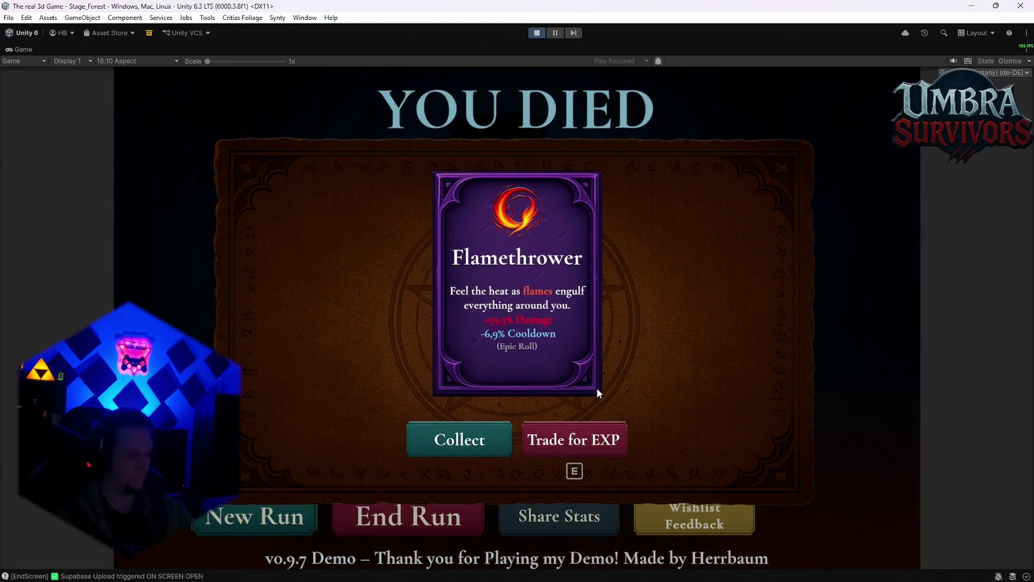
{"action": "left_click", "coordinate": [489, 439]}
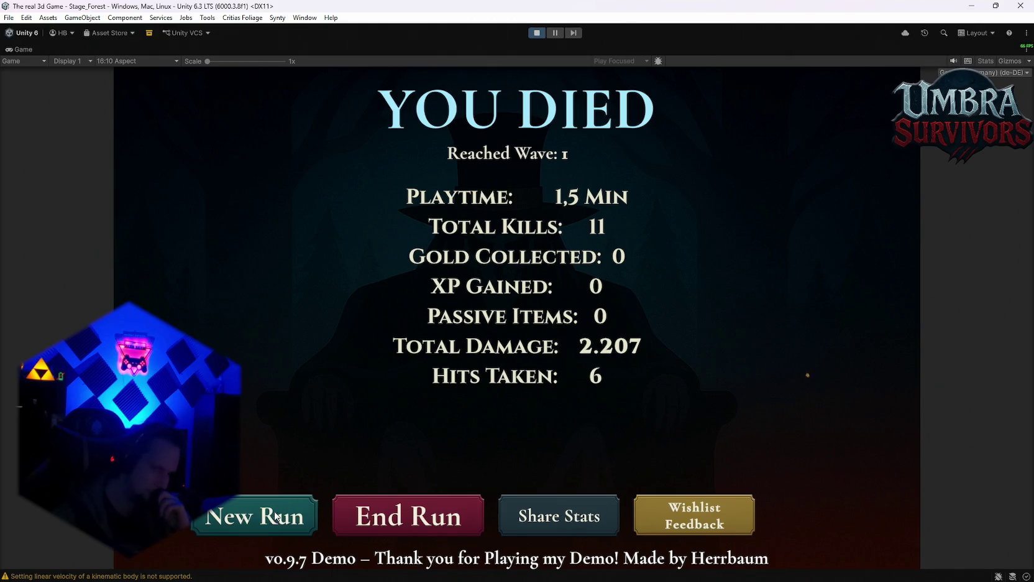
{"action": "left_click", "coordinate": [539, 33]}
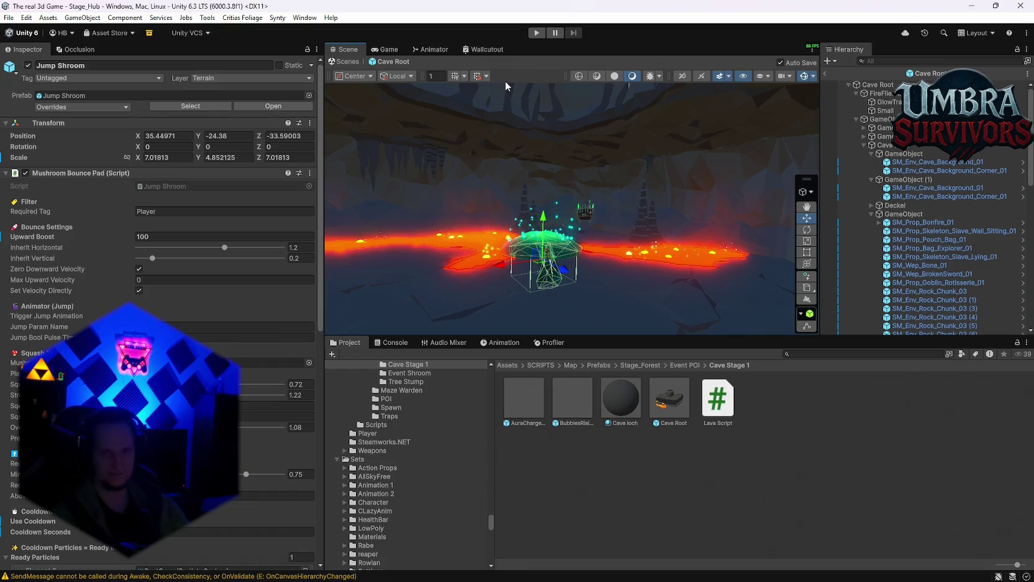
Filter the Hierarchy by 'cub', select all 15 lava Cubes, and scroll to Lava Damage Zone.
{"action": "left_click", "coordinate": [880, 61]}
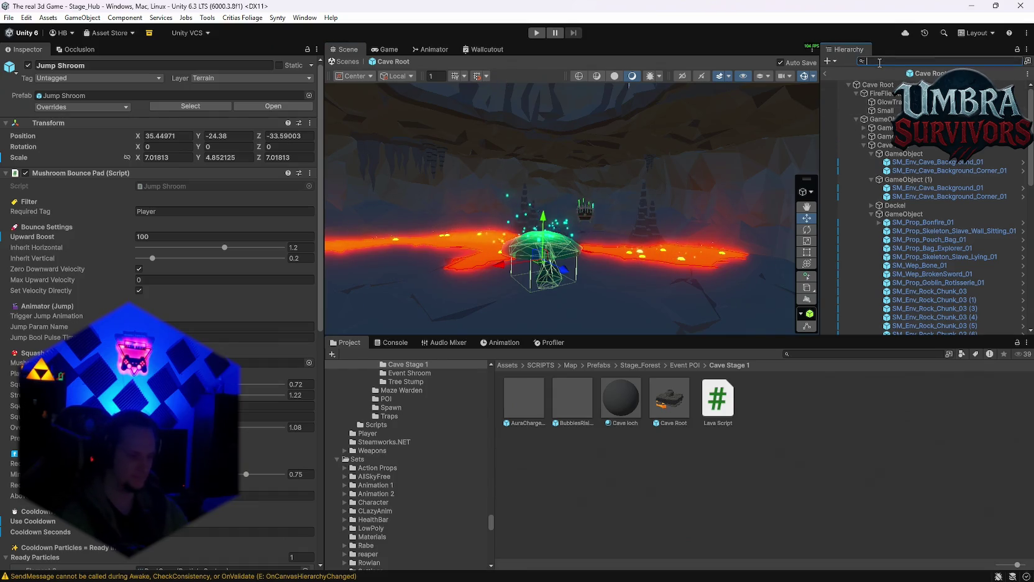
{"action": "type", "text": "cub"}
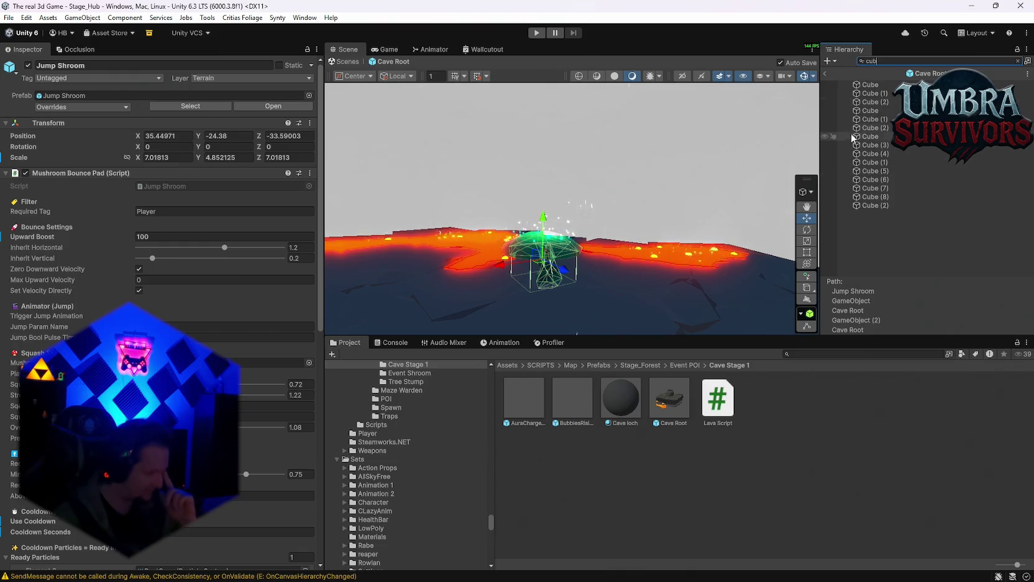
{"action": "left_click", "coordinate": [871, 85]}
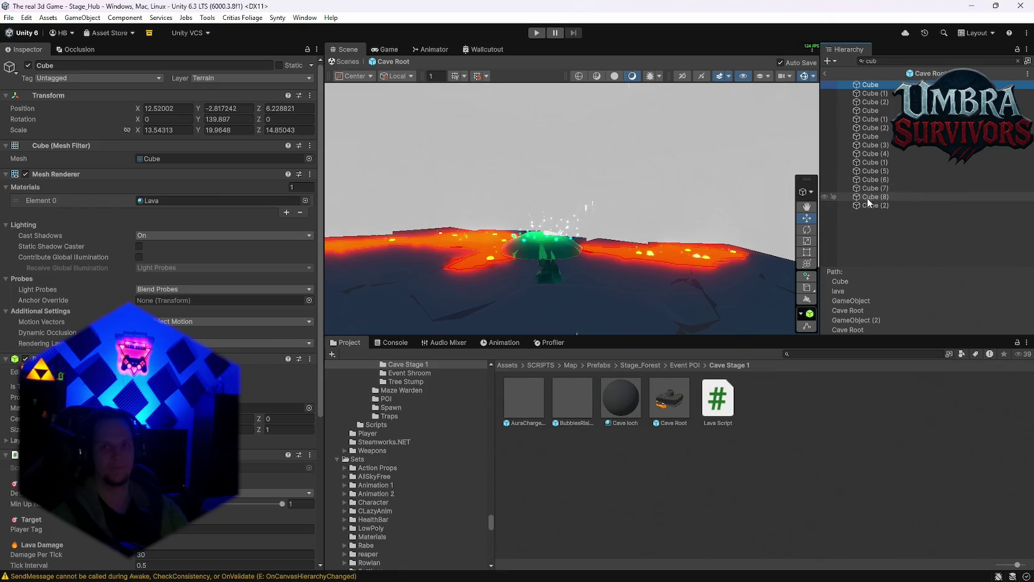
{"action": "left_click", "coordinate": [875, 205], "text": "shift"}
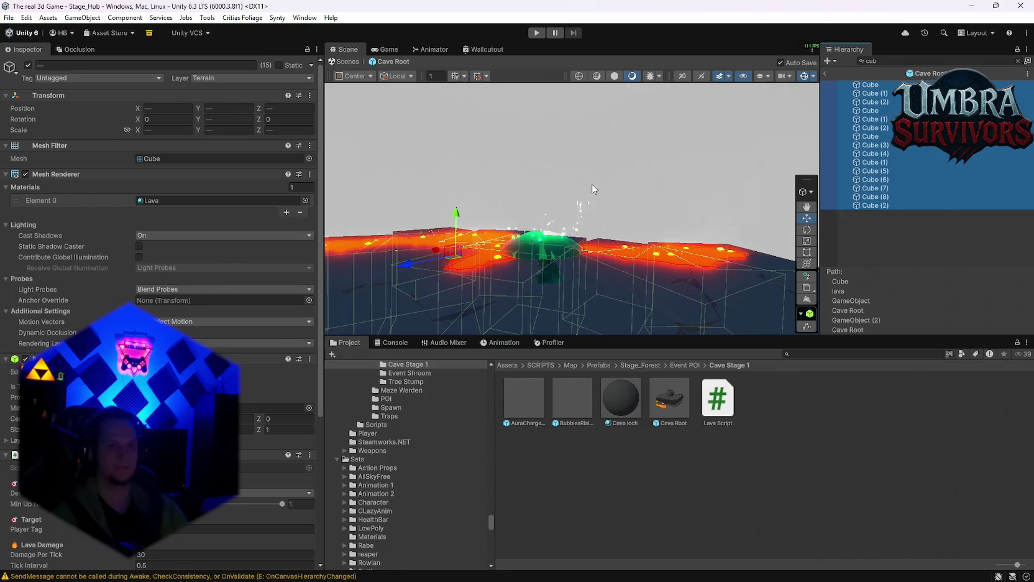
{"action": "scroll", "coordinate": [224, 287], "scroll_direction": "down", "scroll_amount": 7}
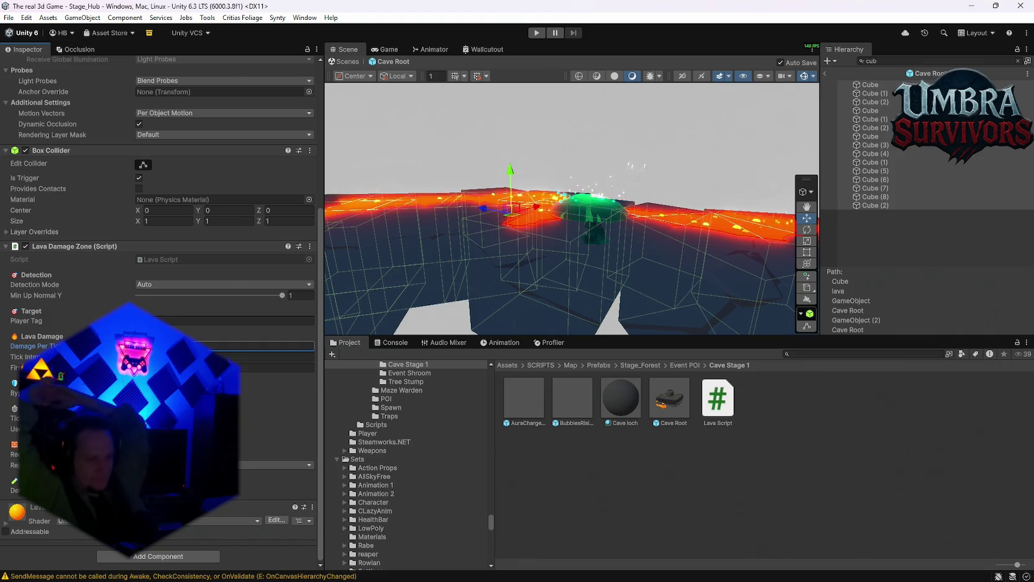
Select the Tick Interval field, then enter Play mode with Ctrl+P.
{"action": "left_click", "coordinate": [186, 356]}
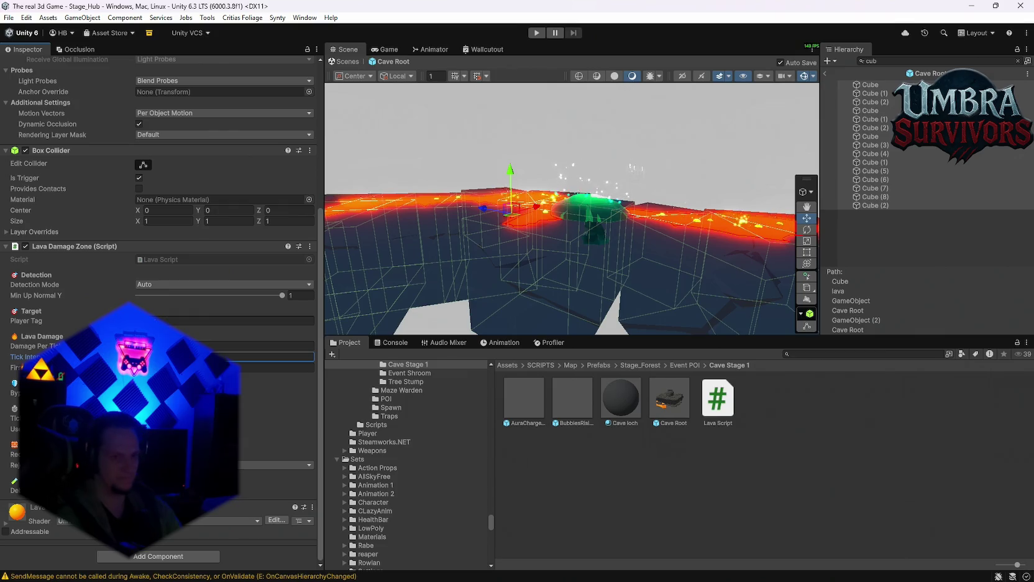
{"action": "key", "text": "ctrl+p"}
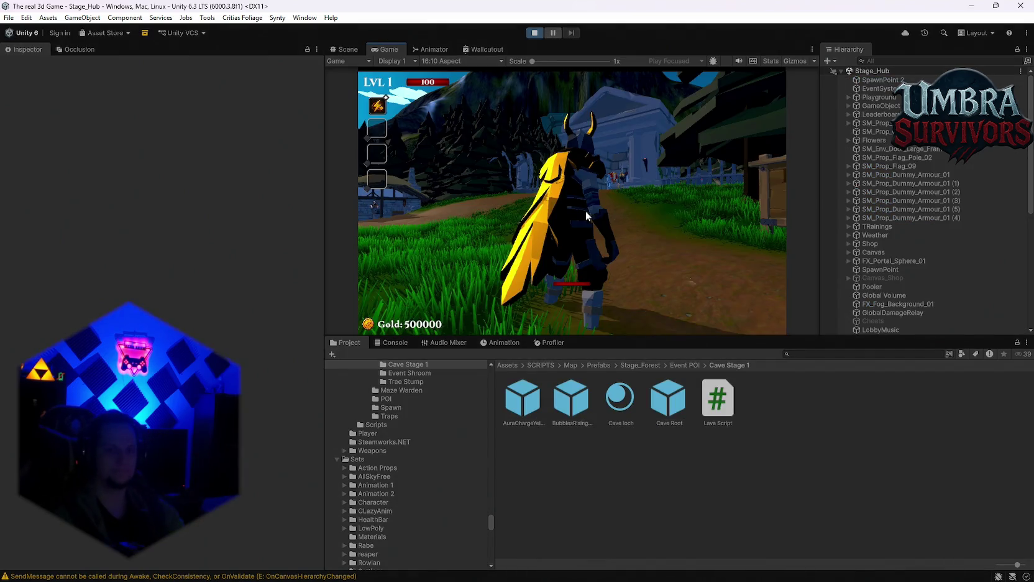
Run the character to the Get a Weapon shrine and take the Fire Staff.
{"action": "left_click", "coordinate": [583, 210]}
{"action": "key", "text": "w"}
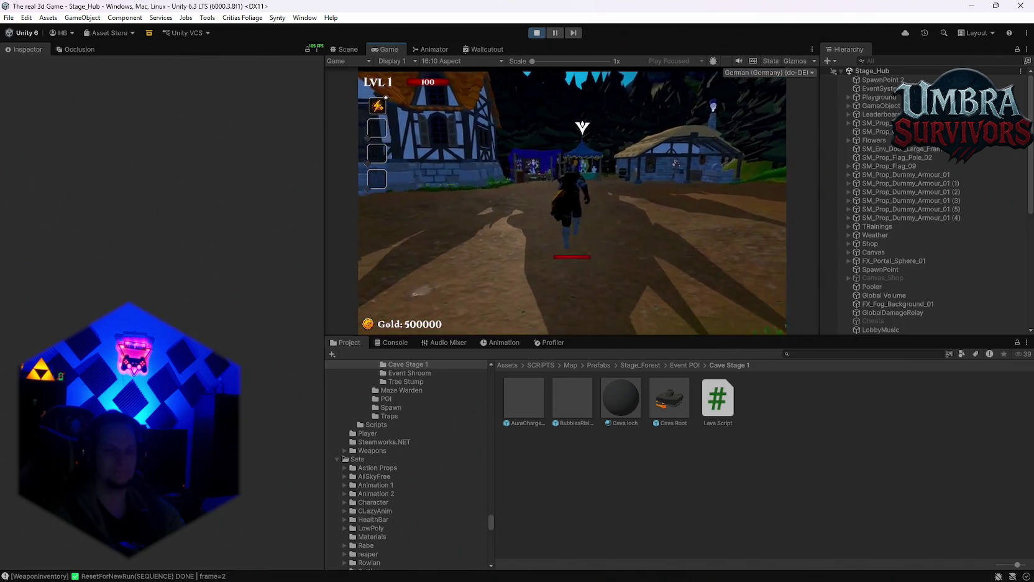
{"action": "key", "text": "w"}
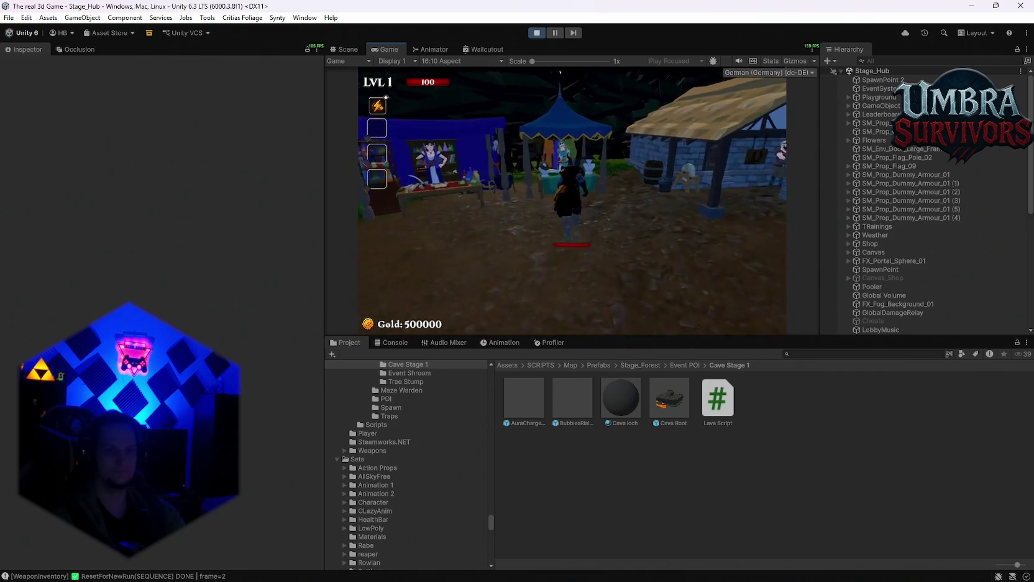
{"action": "key", "text": "w"}
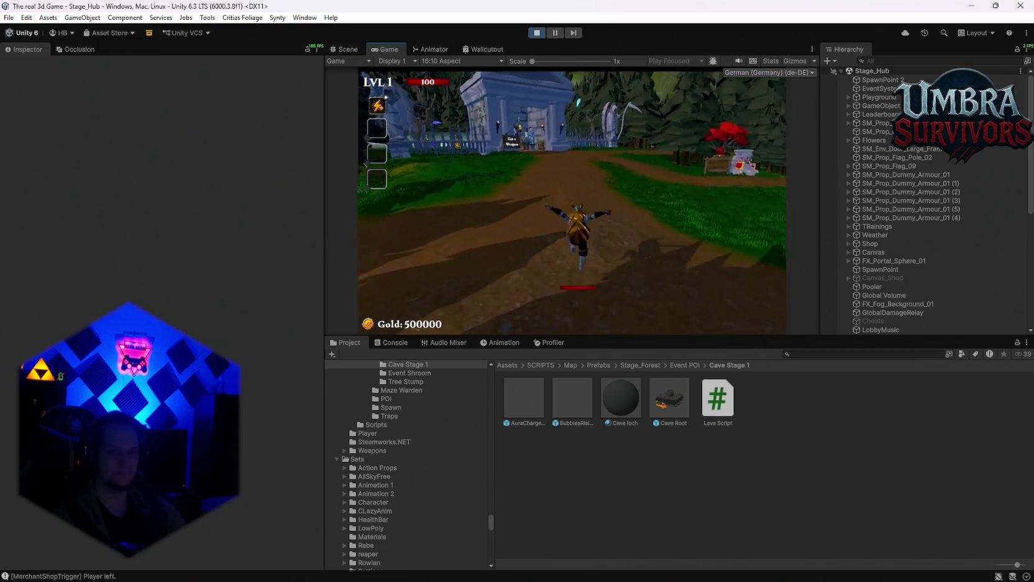
{"action": "key", "text": "w"}
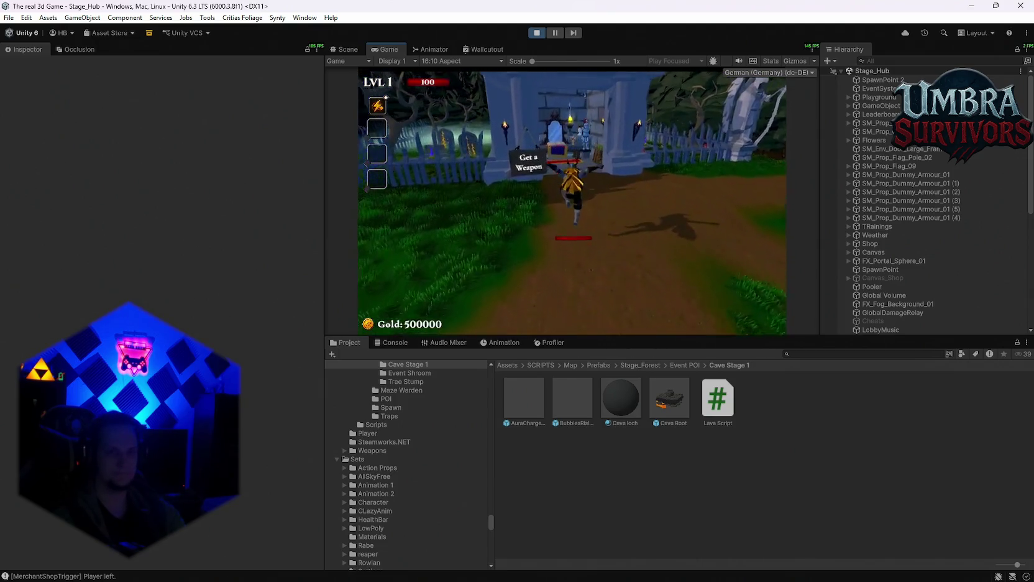
{"action": "key", "text": "w"}
{"action": "left_click", "coordinate": [457, 144]}
{"action": "left_click", "coordinate": [725, 101]}
Walk into the Stage 1 portal, then pause and maximize the Game view.
{"action": "key", "text": "w"}
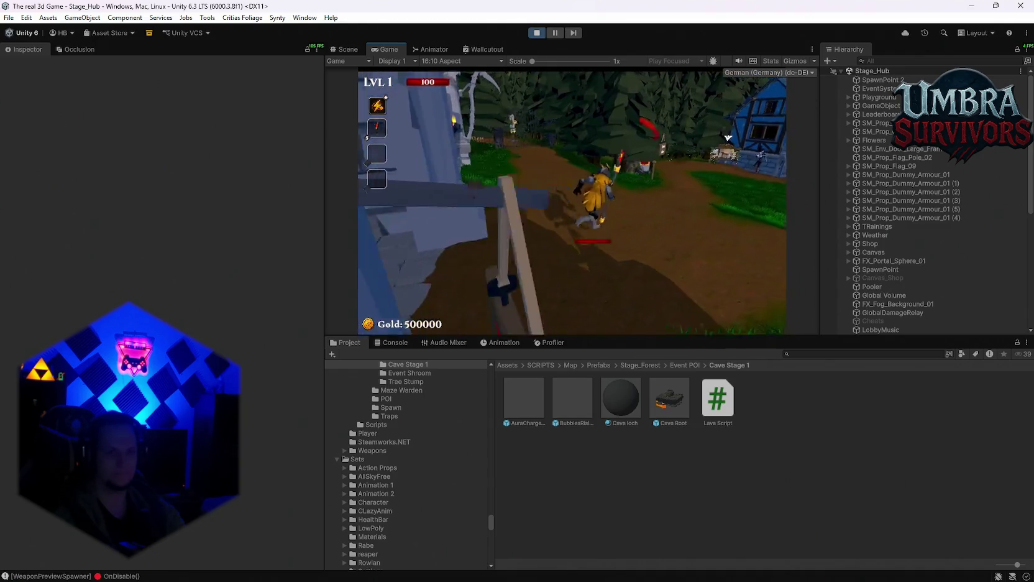
{"action": "key", "text": "w"}
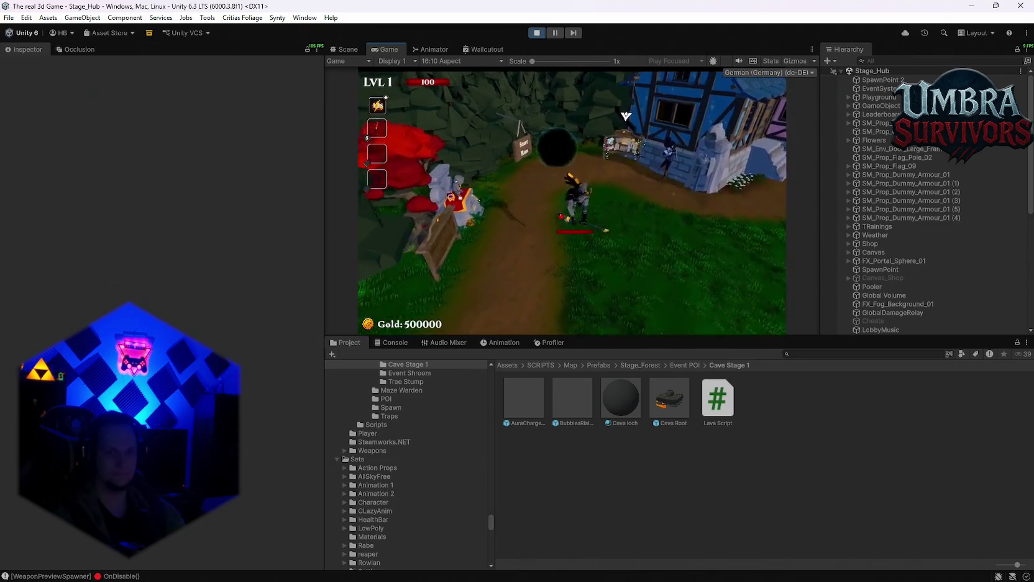
{"action": "key", "text": "w"}
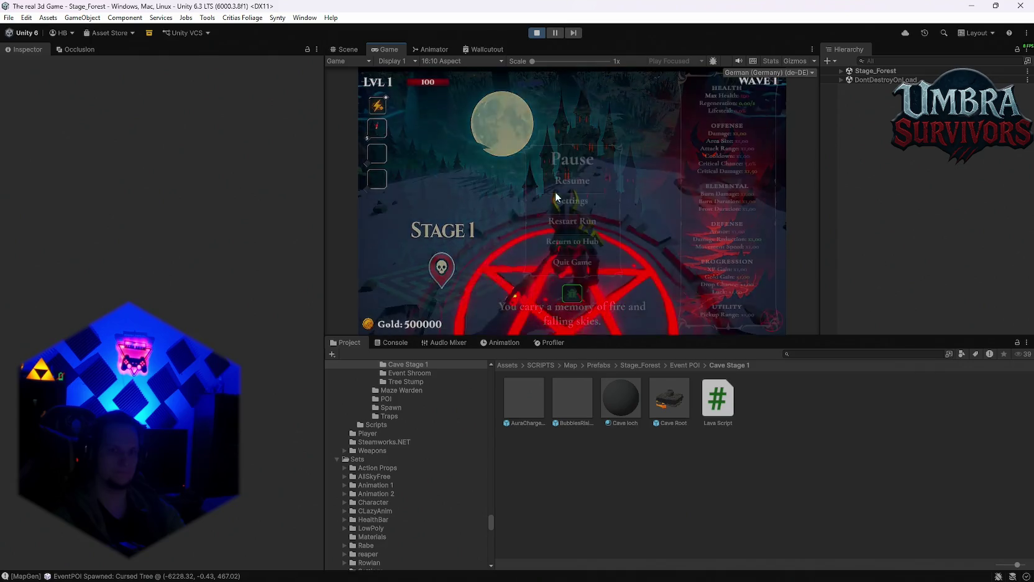
{"action": "key", "text": "Escape"}
{"action": "double_click", "coordinate": [372, 47]}
Resume Stage 1, collect Blessed Aura, Fire Tornado and the next chest reward, then head into the forest.
{"action": "left_click", "coordinate": [528, 282]}
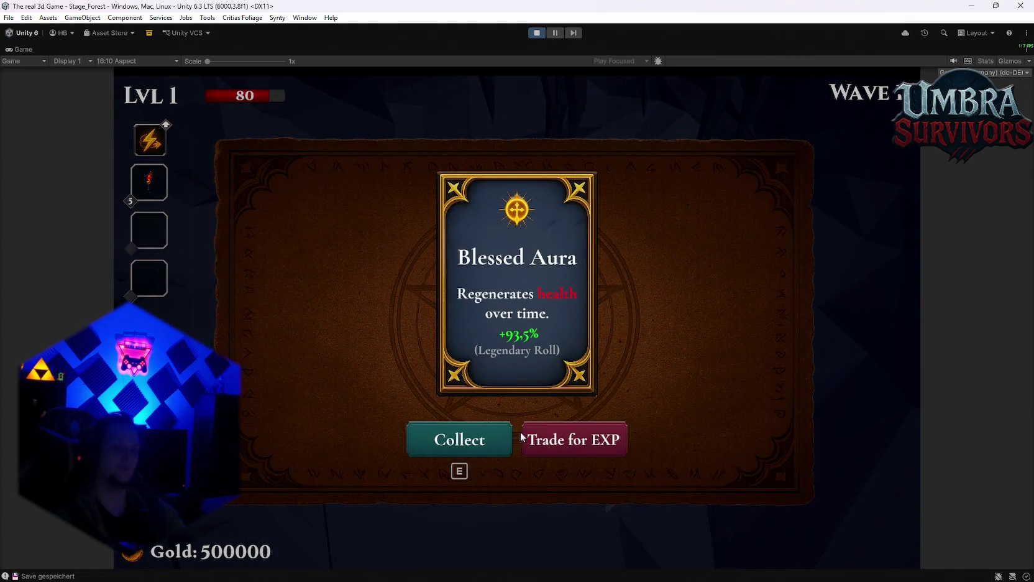
{"action": "left_click", "coordinate": [467, 440]}
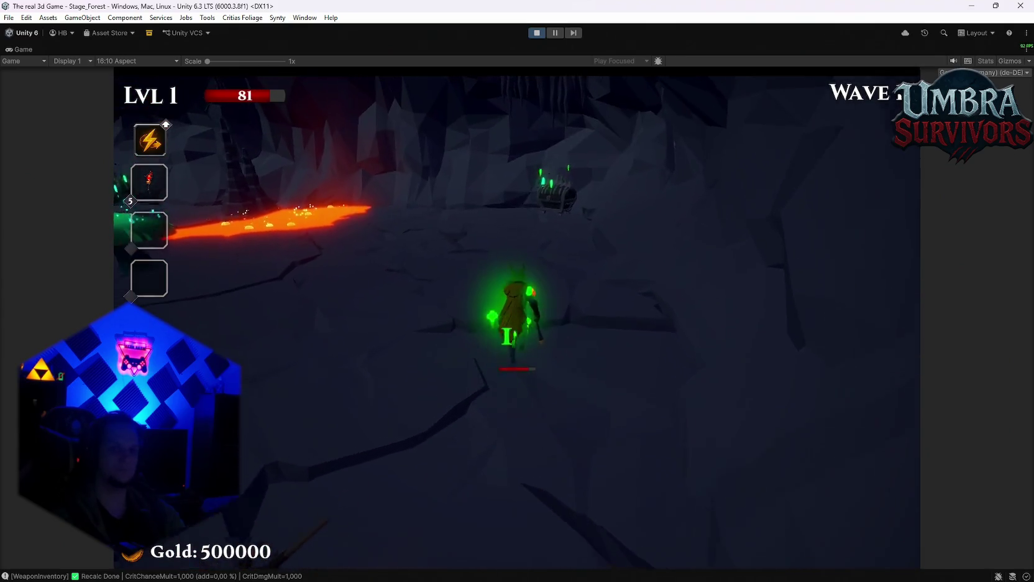
{"action": "key", "text": "w"}
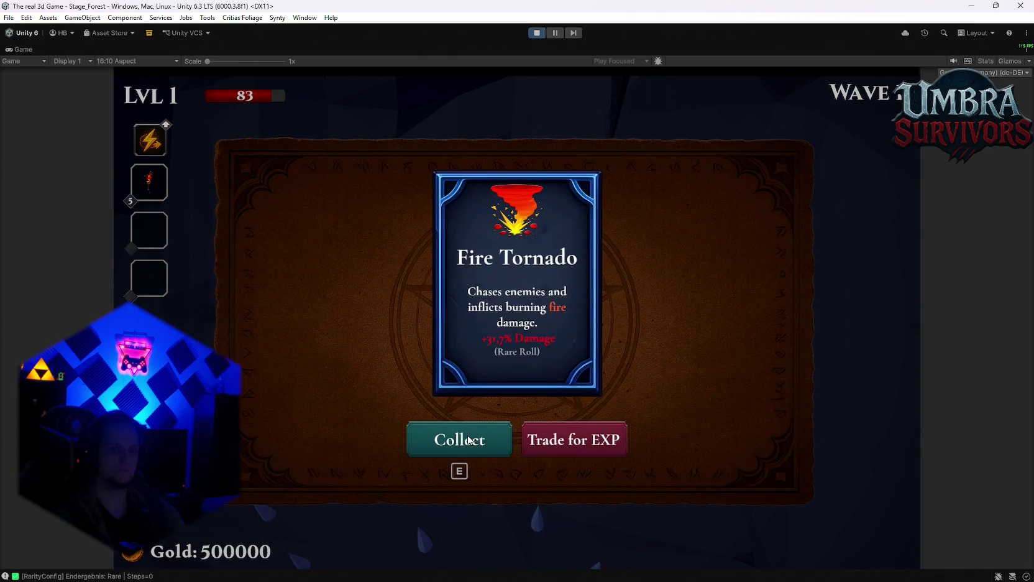
{"action": "left_click", "coordinate": [469, 441]}
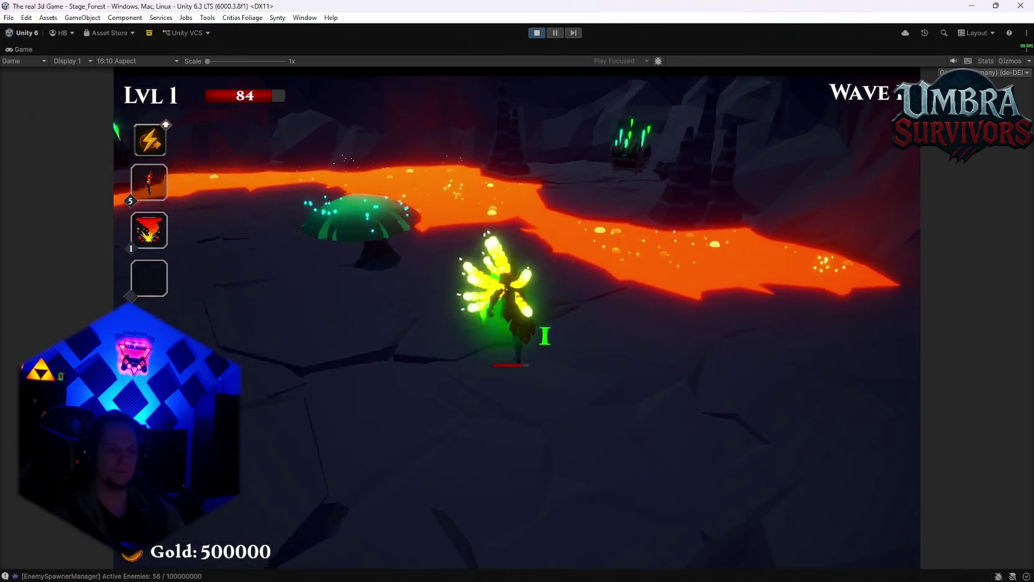
{"action": "key", "text": "w"}
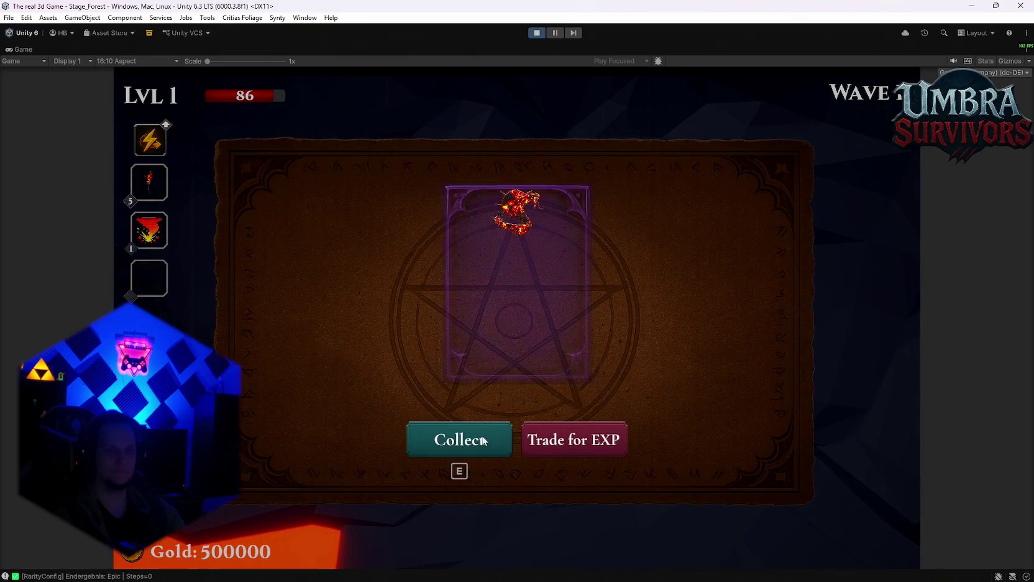
{"action": "left_click", "coordinate": [469, 440]}
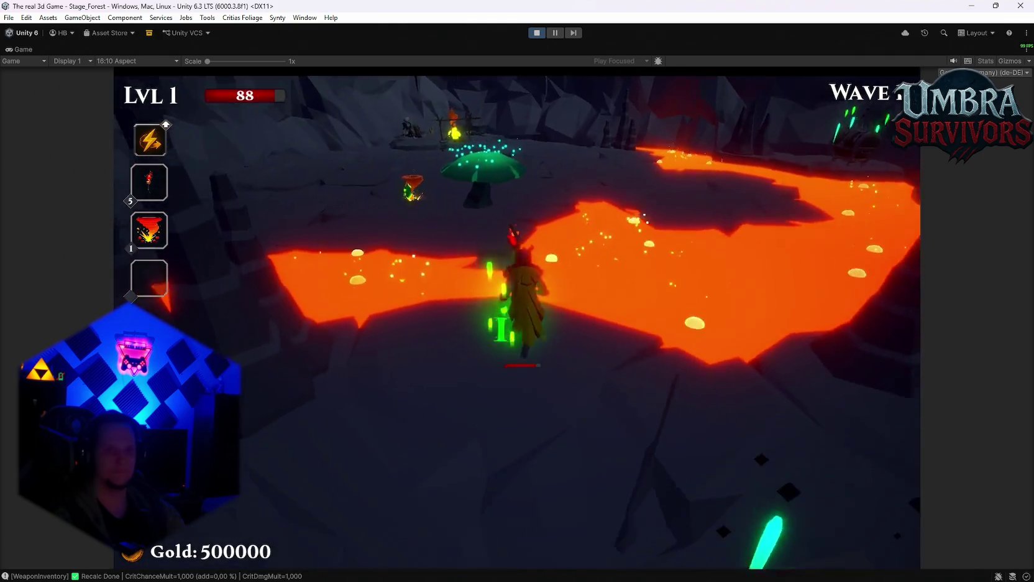
{"action": "key", "text": "w"}
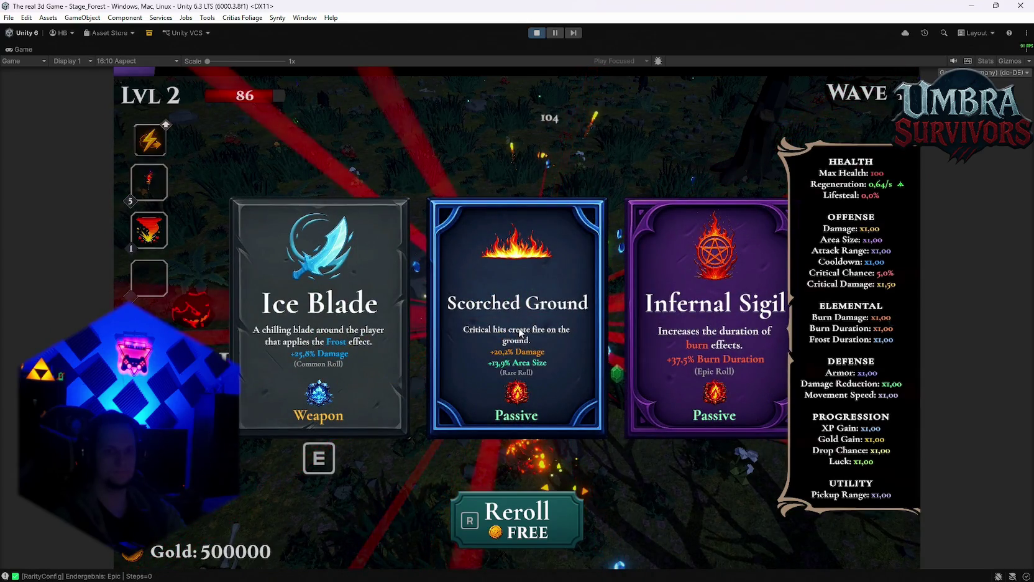
Take Scorched Ground, Nova, Ice Wave, Infernal Sigil and Vampire Orb on successive level-ups.
{"action": "left_click", "coordinate": [521, 331]}
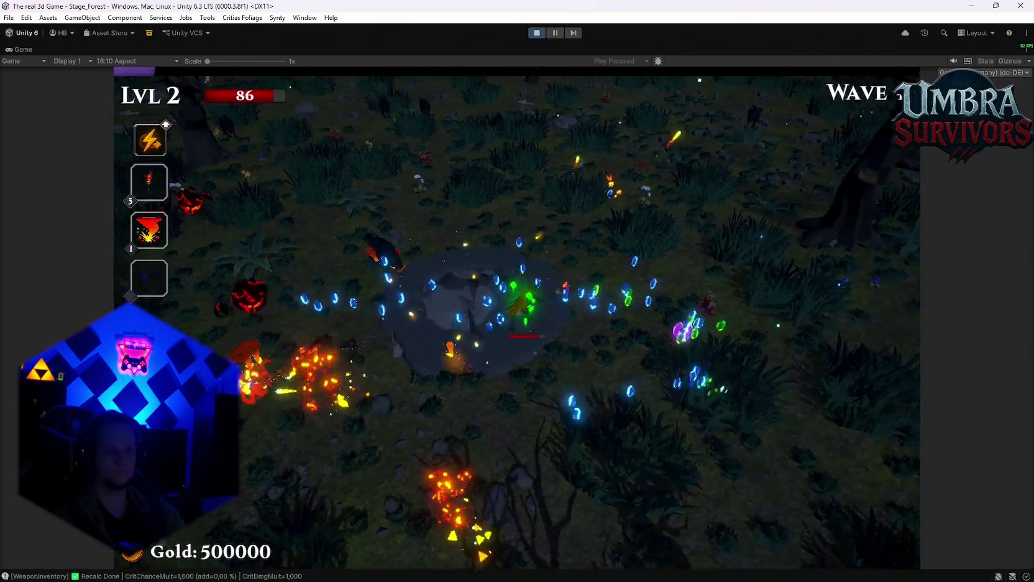
{"action": "left_click", "coordinate": [525, 331]}
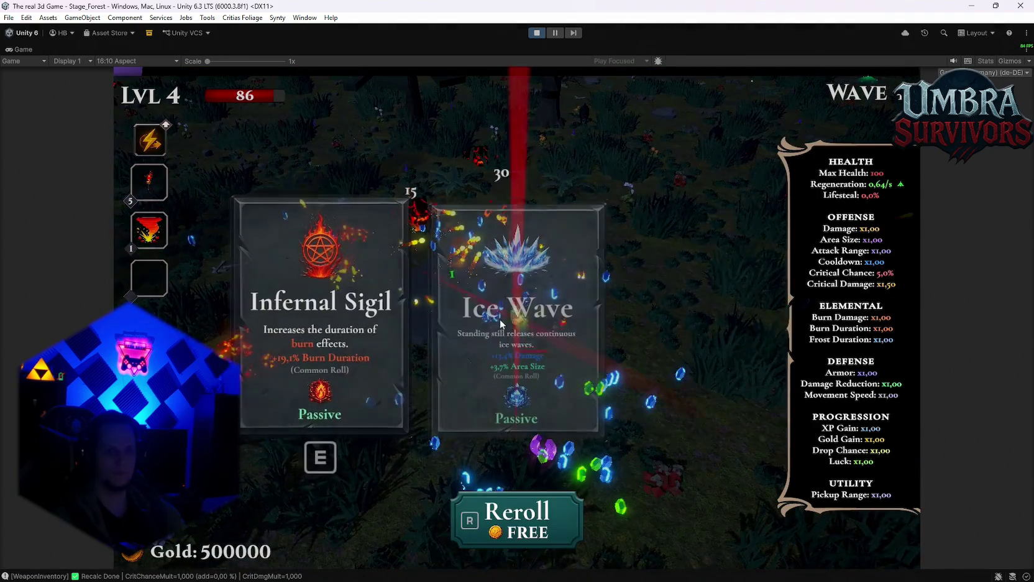
{"action": "left_click", "coordinate": [524, 330]}
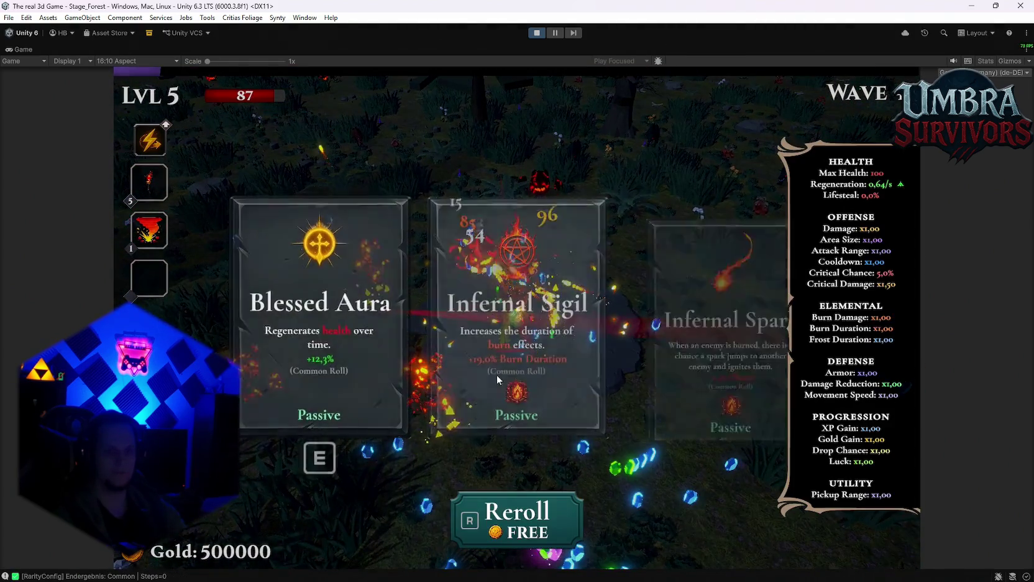
{"action": "left_click", "coordinate": [529, 360]}
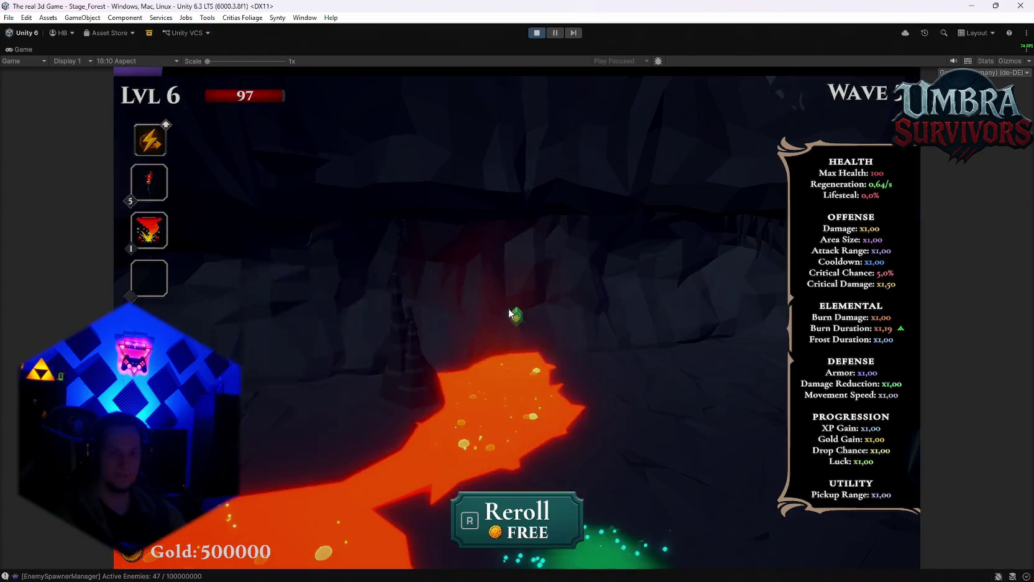
{"action": "left_click", "coordinate": [326, 348]}
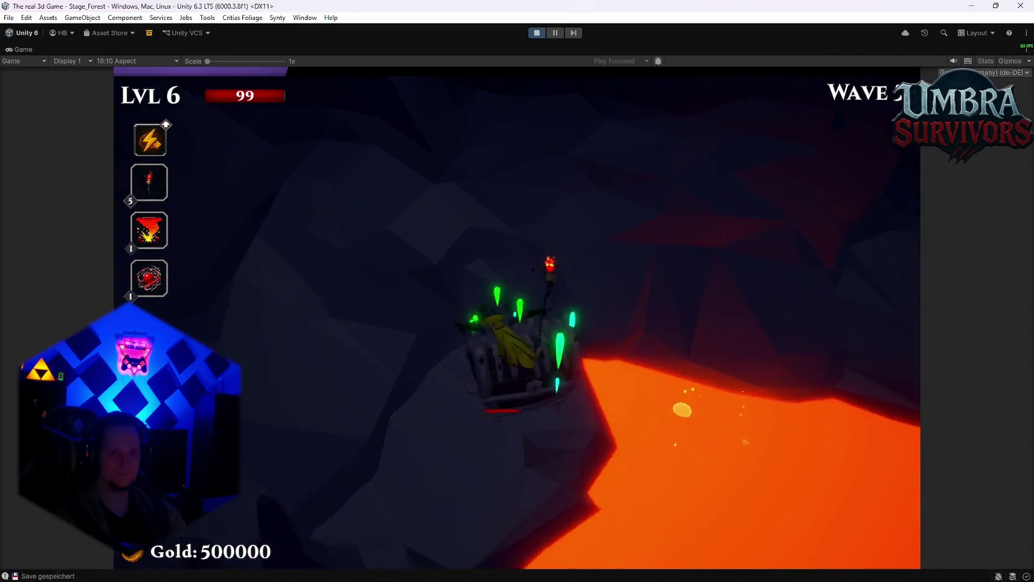
Collect the Composter reward and walk the character up-left toward the lava river.
{"action": "left_click", "coordinate": [487, 435]}
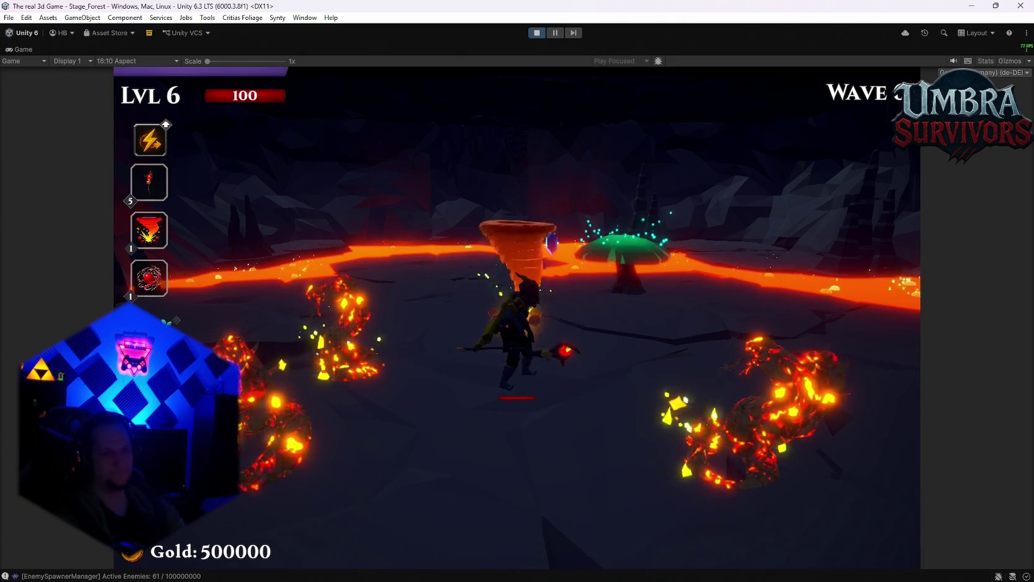
{"action": "key", "text": "w"}
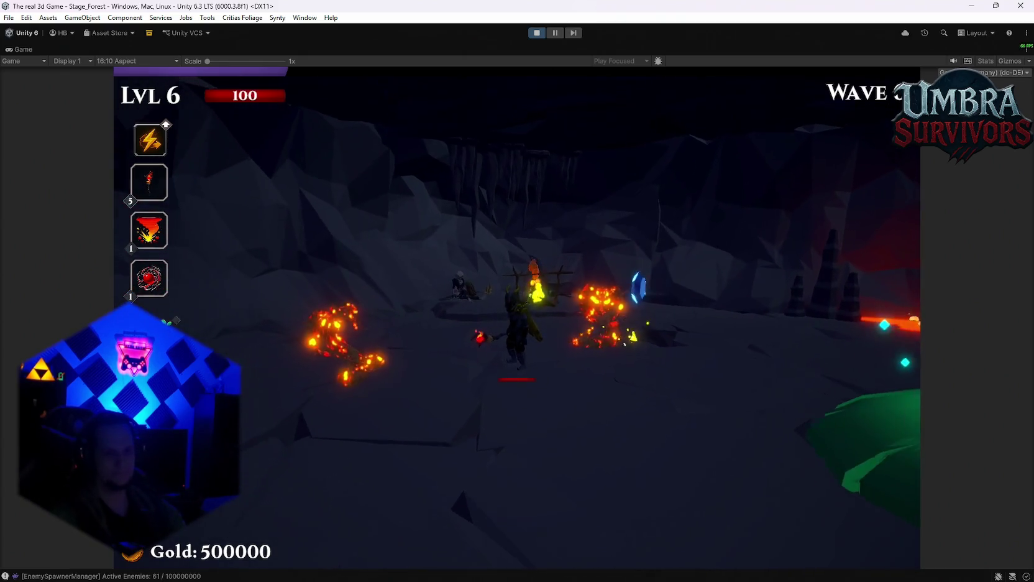
{"action": "key", "text": "w"}
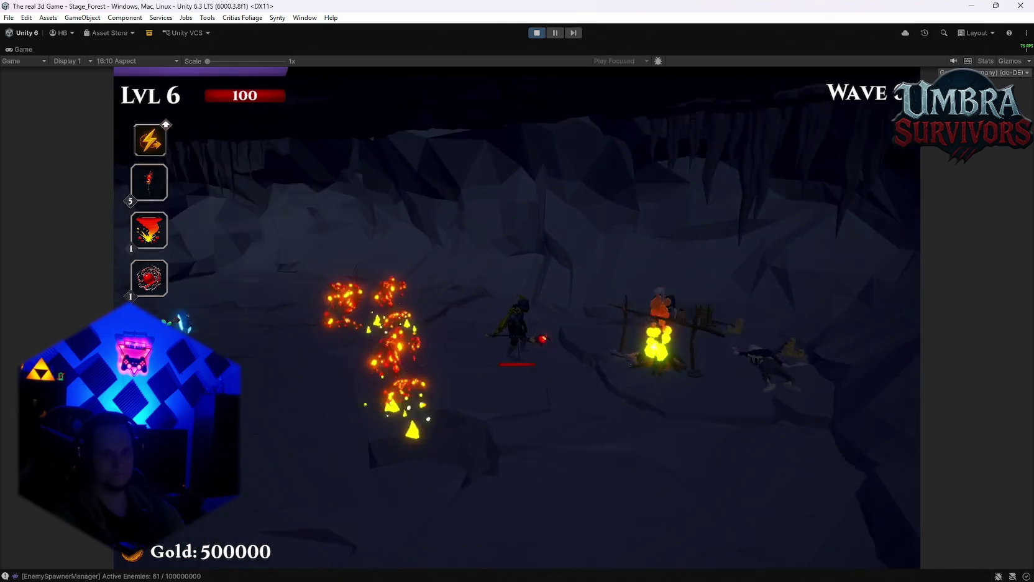
{"action": "key", "text": "d"}
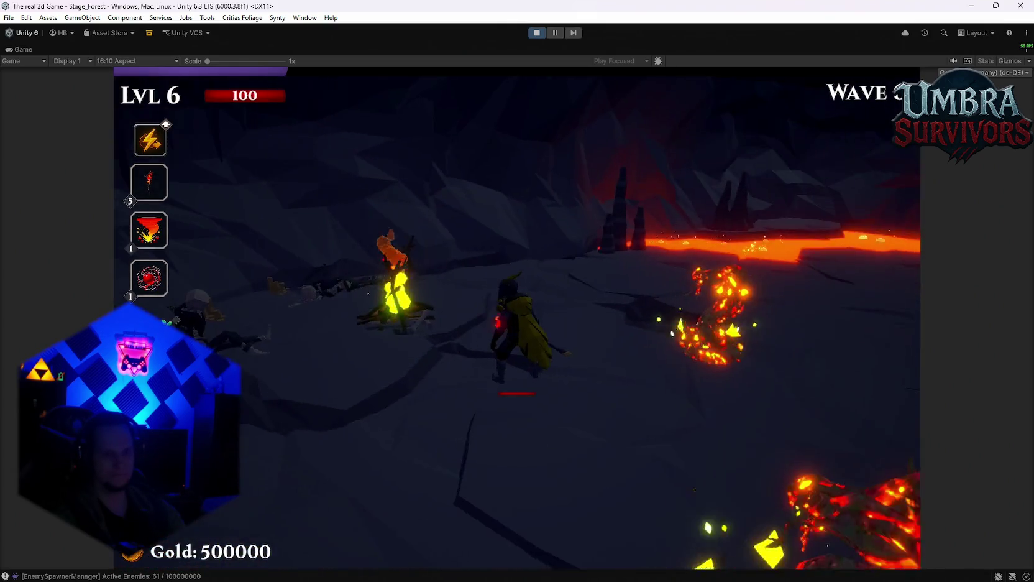
{"action": "key", "text": "w"}
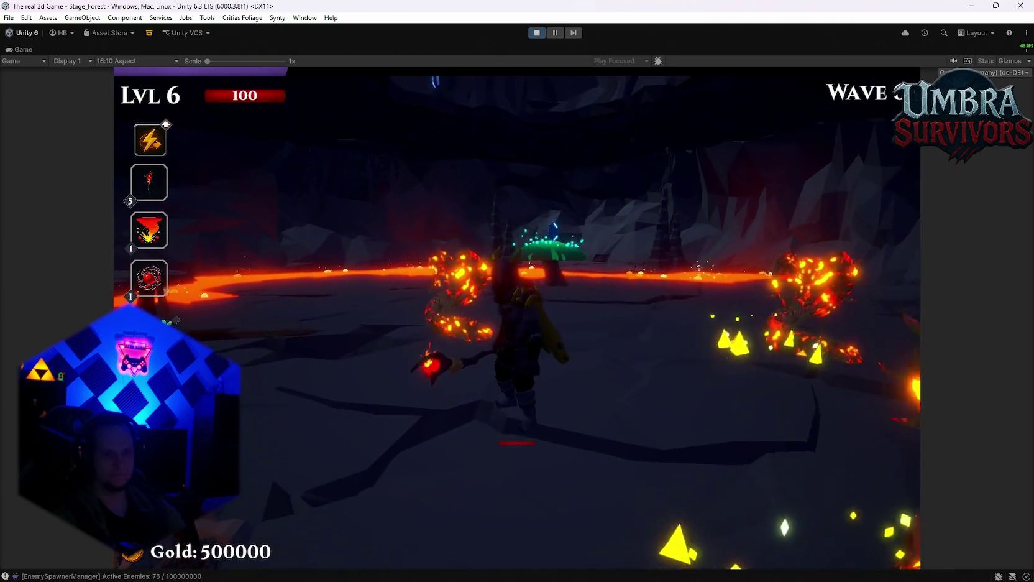
Move the character back and forth along the lava river, then left across the arena.
{"action": "key", "text": "s"}
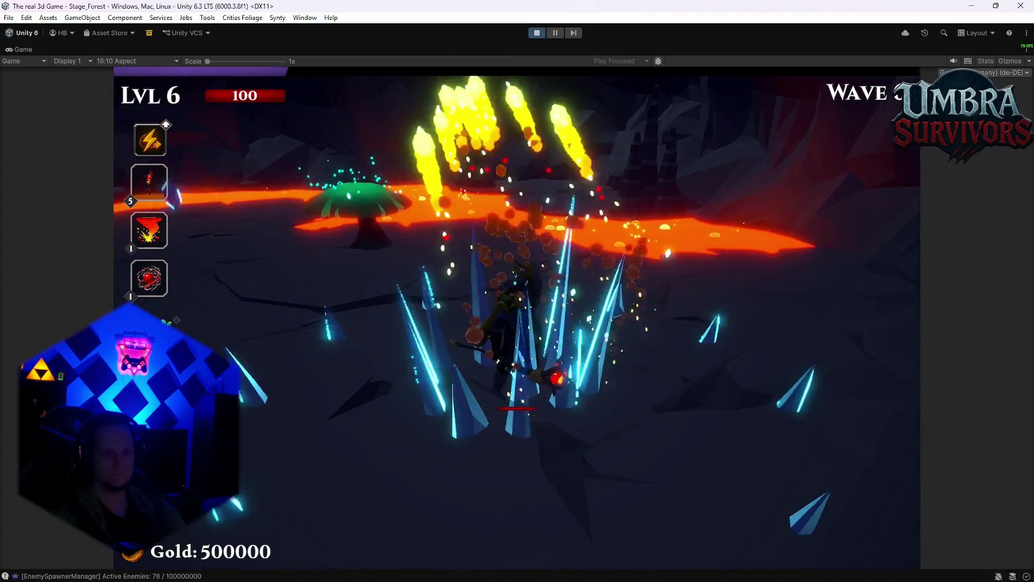
{"action": "key", "text": "w"}
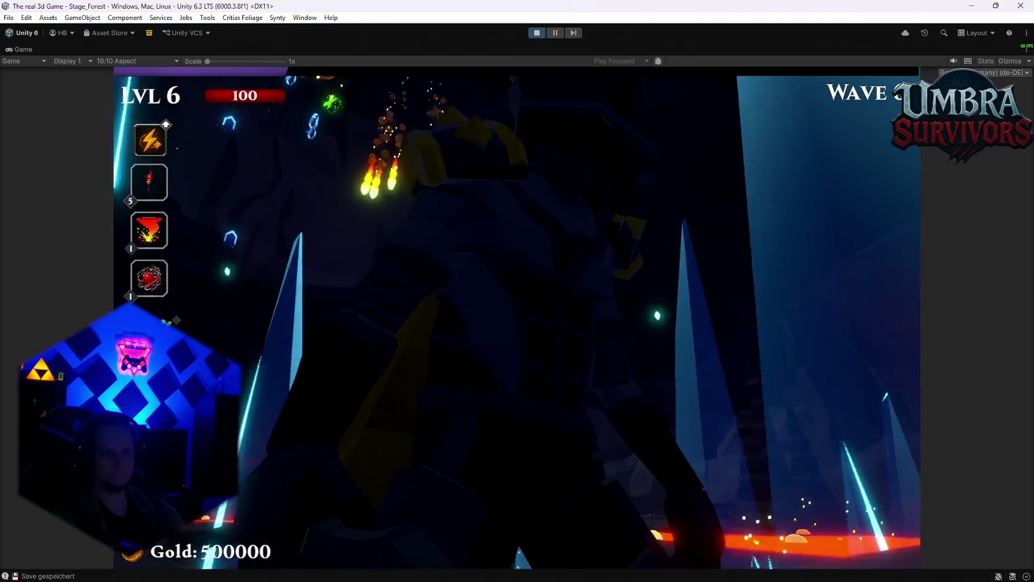
{"action": "key", "text": "s"}
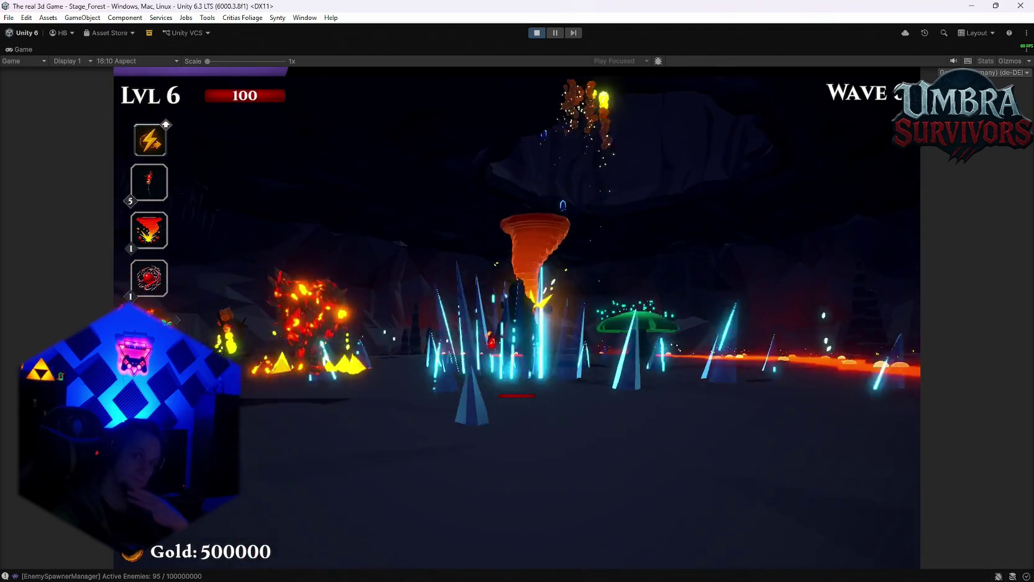
{"action": "key", "text": "w"}
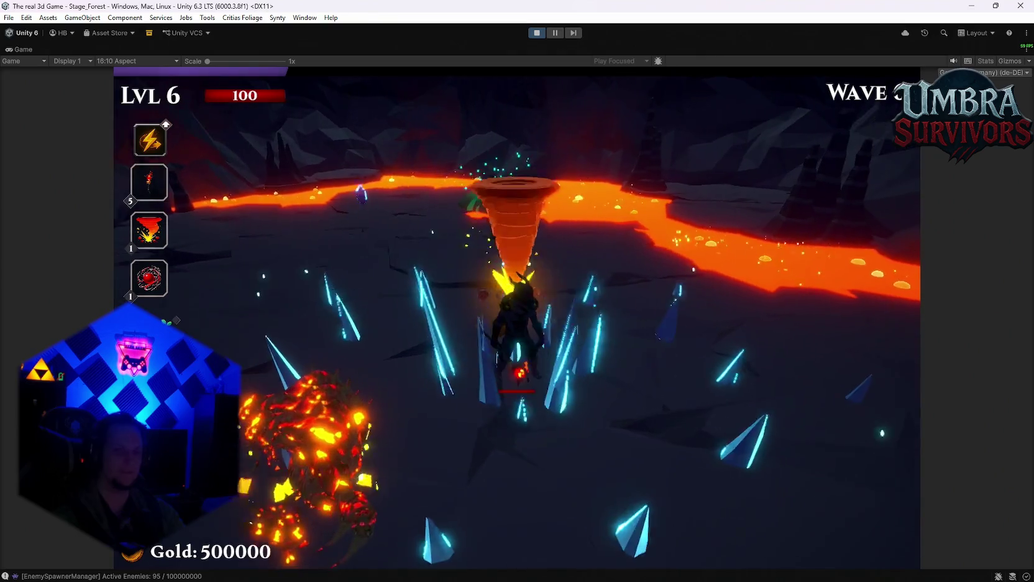
{"action": "key", "text": "s"}
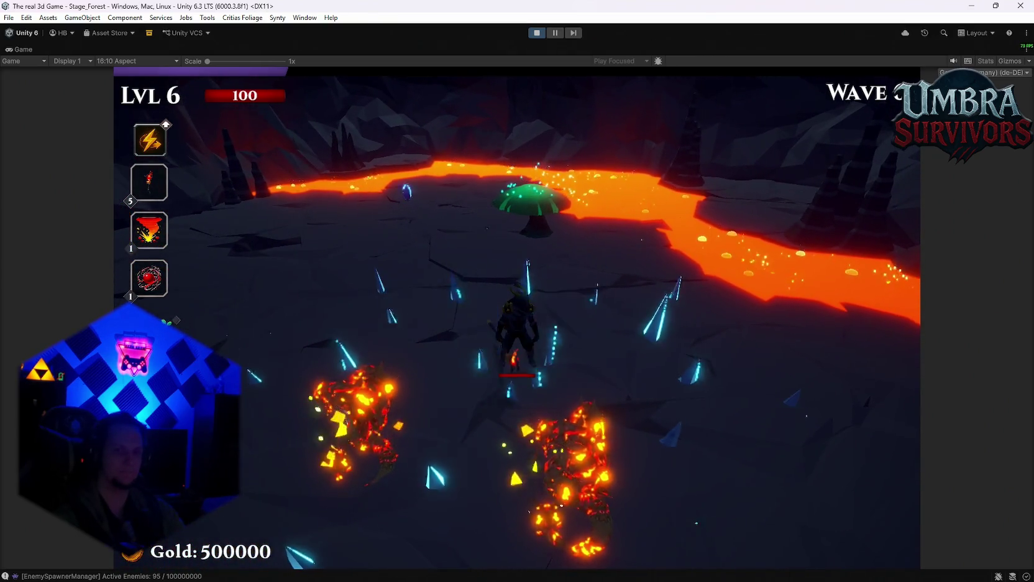
{"action": "key", "text": "s"}
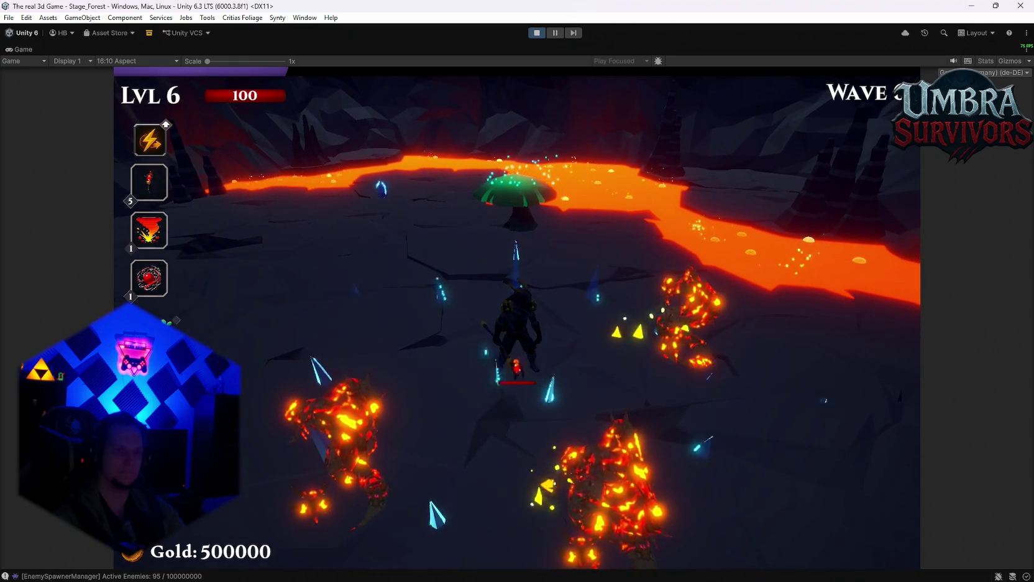
{"action": "key", "text": "d"}
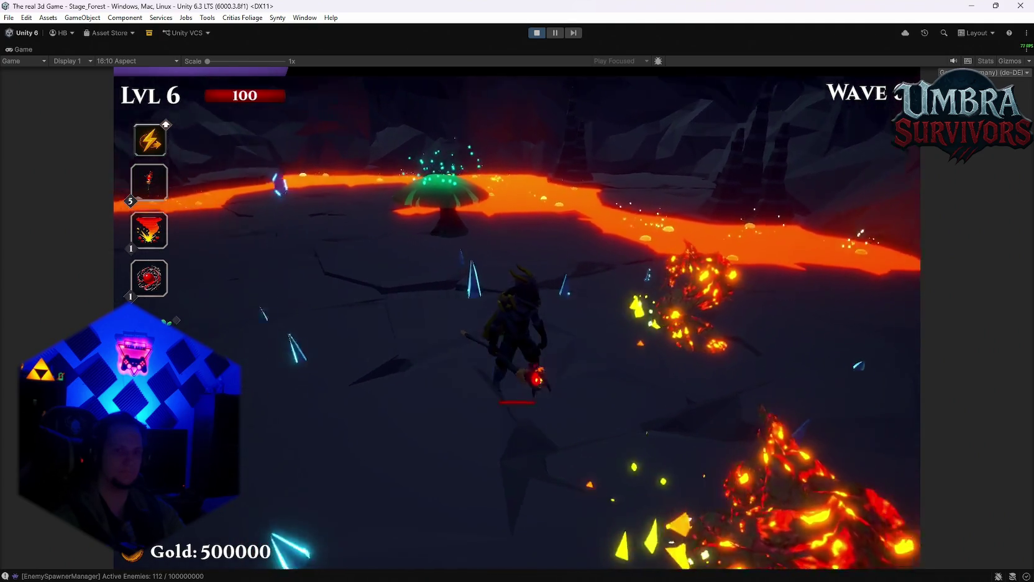
{"action": "key", "text": "a"}
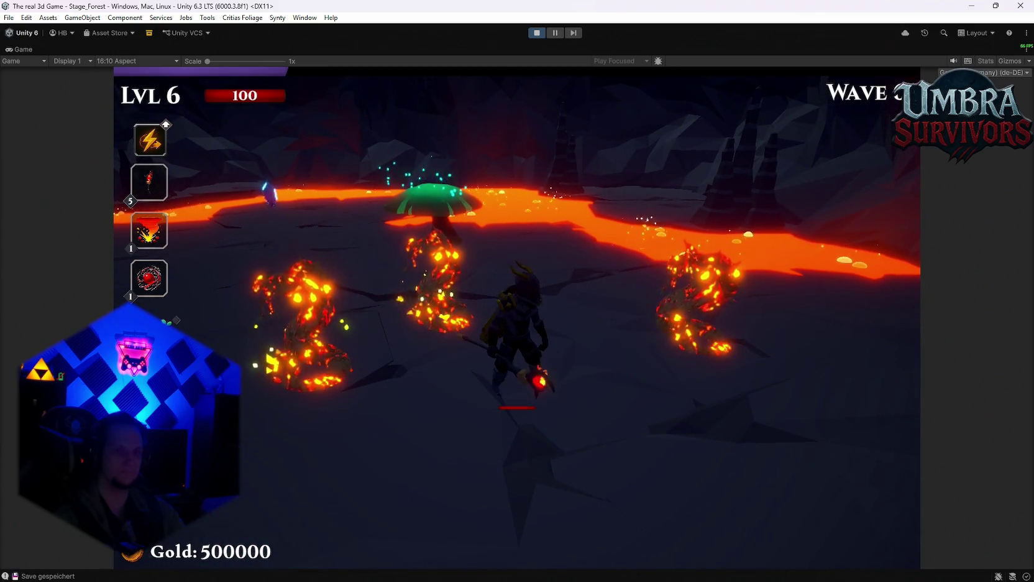
{"action": "key", "text": "a"}
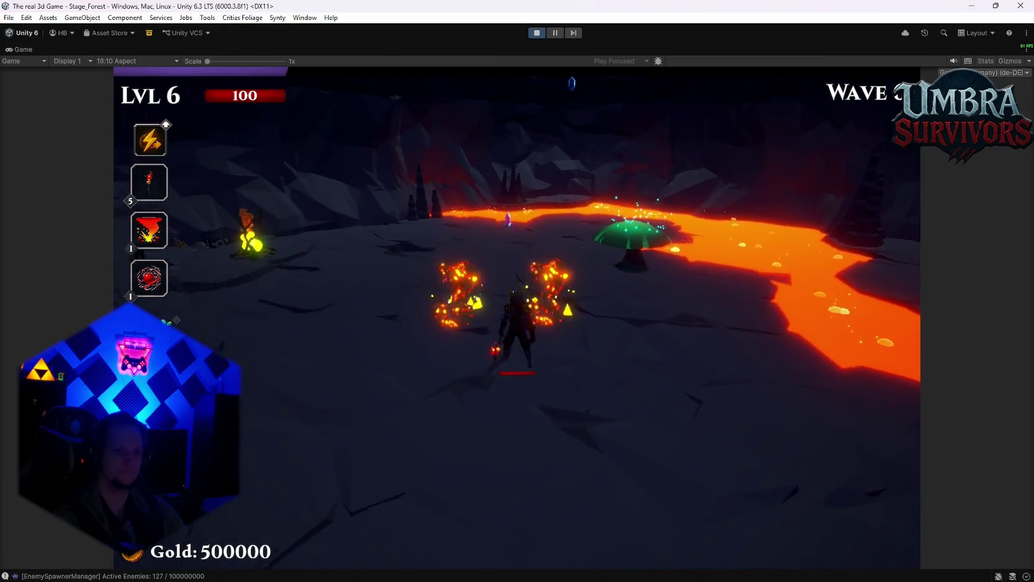
{"action": "key", "text": "a"}
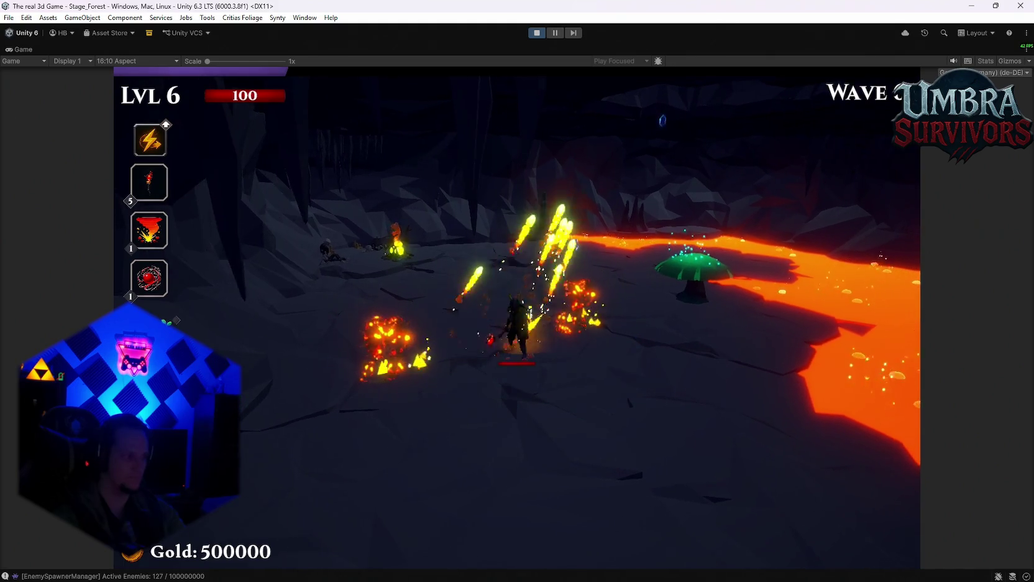
{"action": "key", "text": "d"}
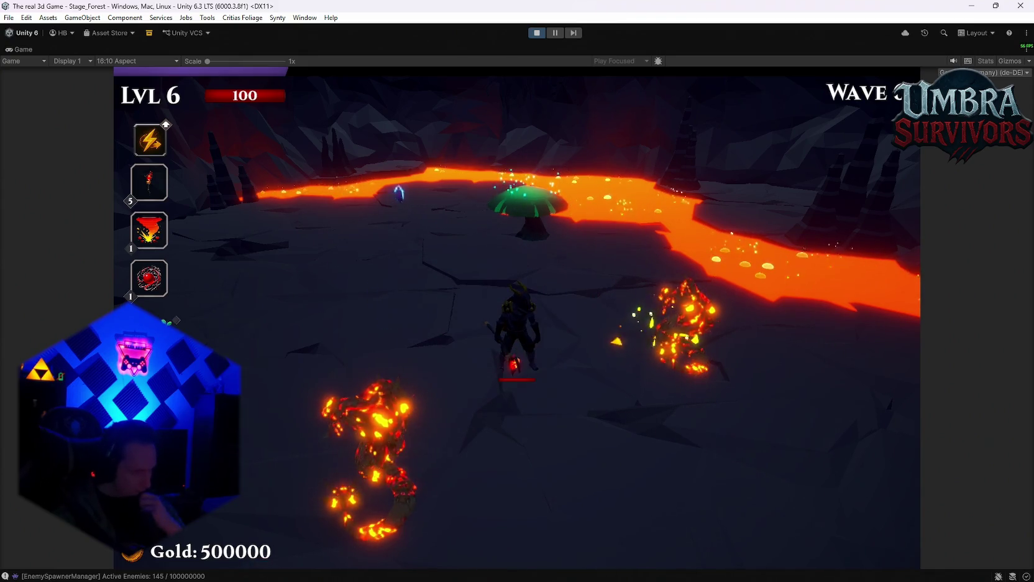
{"action": "key", "text": "w"}
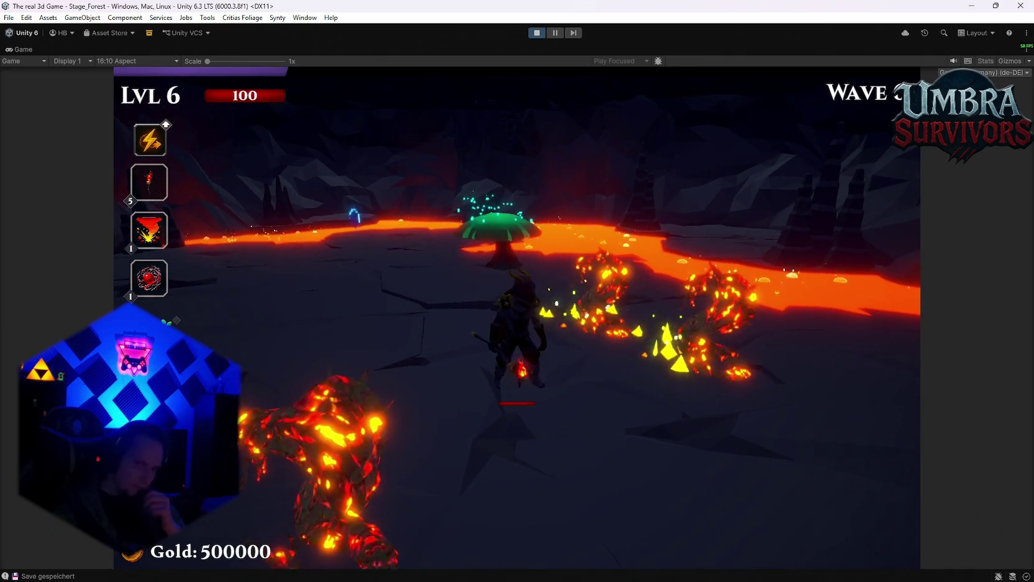
{"action": "key", "text": "w"}
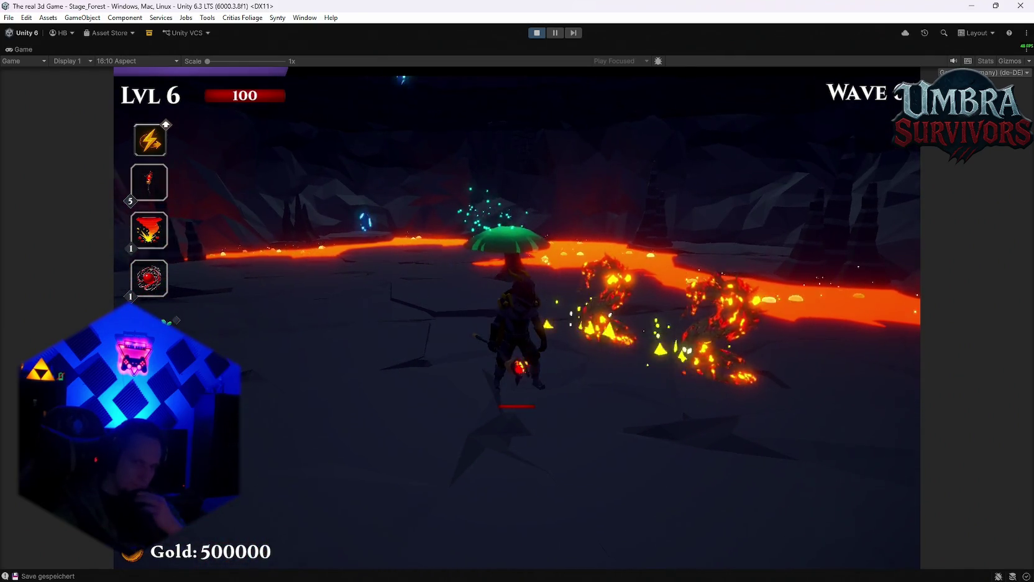
{"action": "key", "text": "a"}
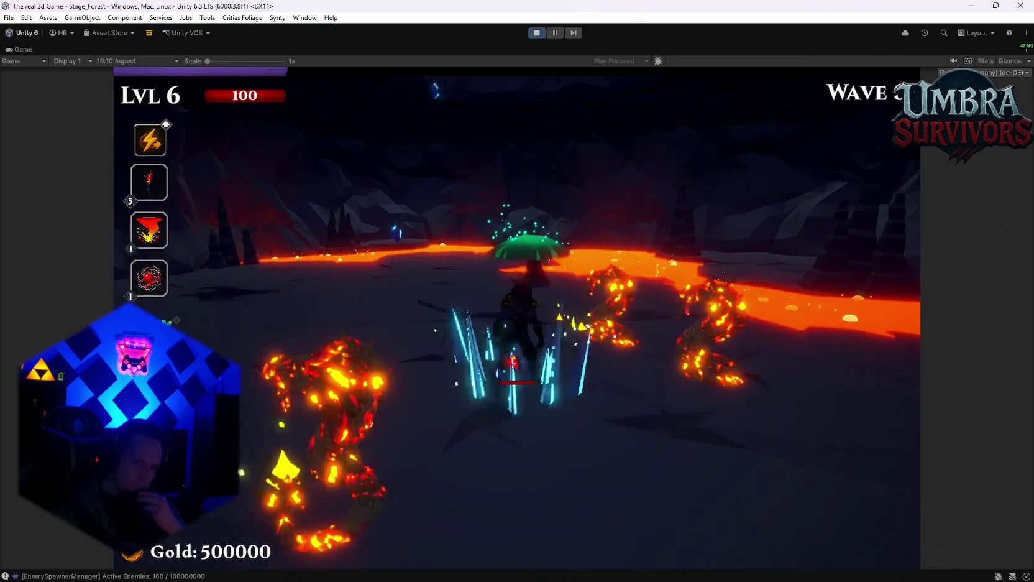
{"action": "key", "text": "d"}
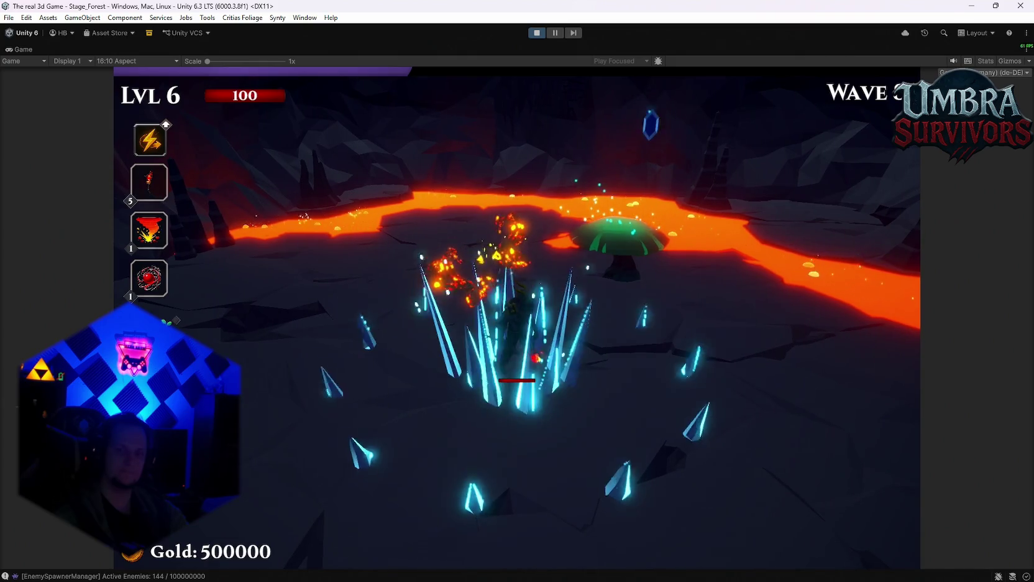
{"action": "key", "text": "Escape"}
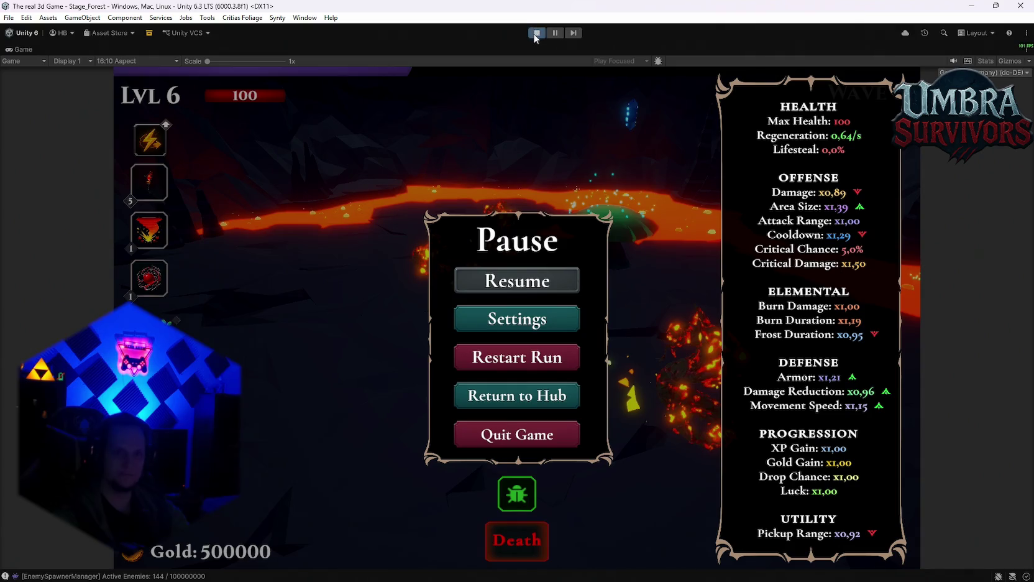
Stop play mode to return to the Stage_Hub scene editor.
{"action": "left_click", "coordinate": [538, 37]}
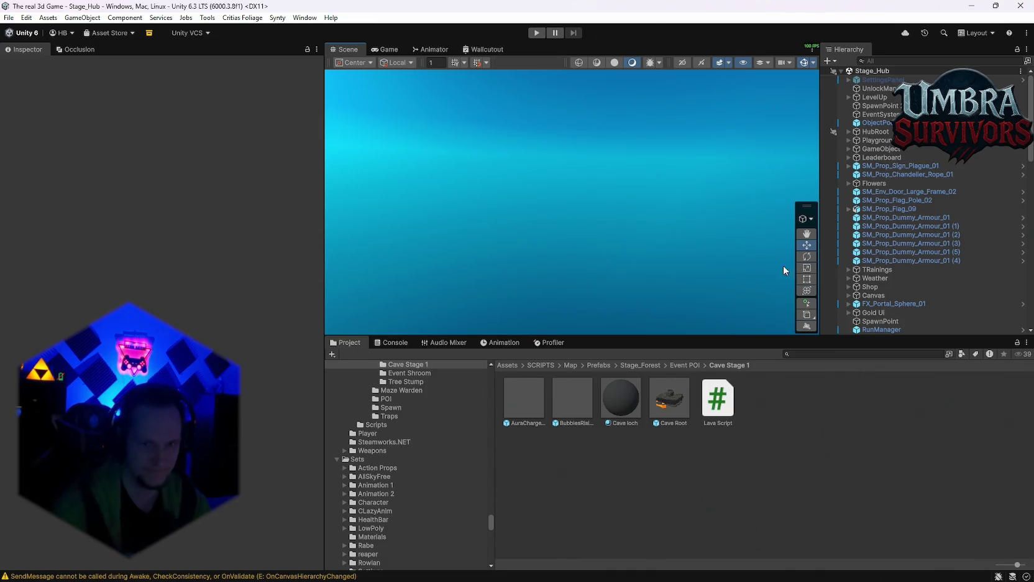
Open the Cave Root prefab and expand its BubblesRisingLava, GameObject and FireFlies children.
{"action": "double_click", "coordinate": [660, 409]}
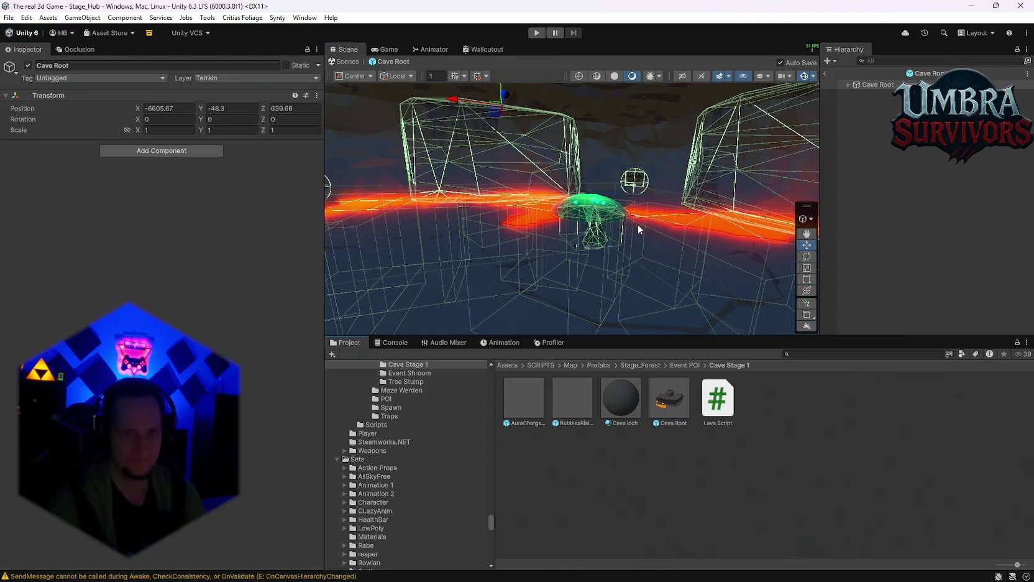
{"action": "left_click_drag", "start_coordinate": [584, 282], "coordinate": [528, 267]}
{"action": "left_click", "coordinate": [851, 86]}
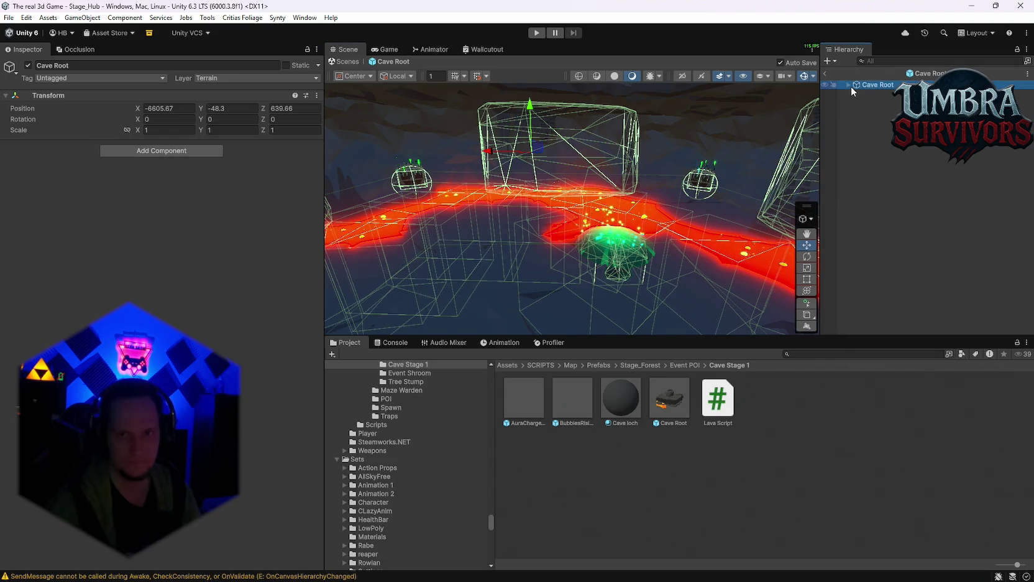
{"action": "left_click", "coordinate": [849, 85]}
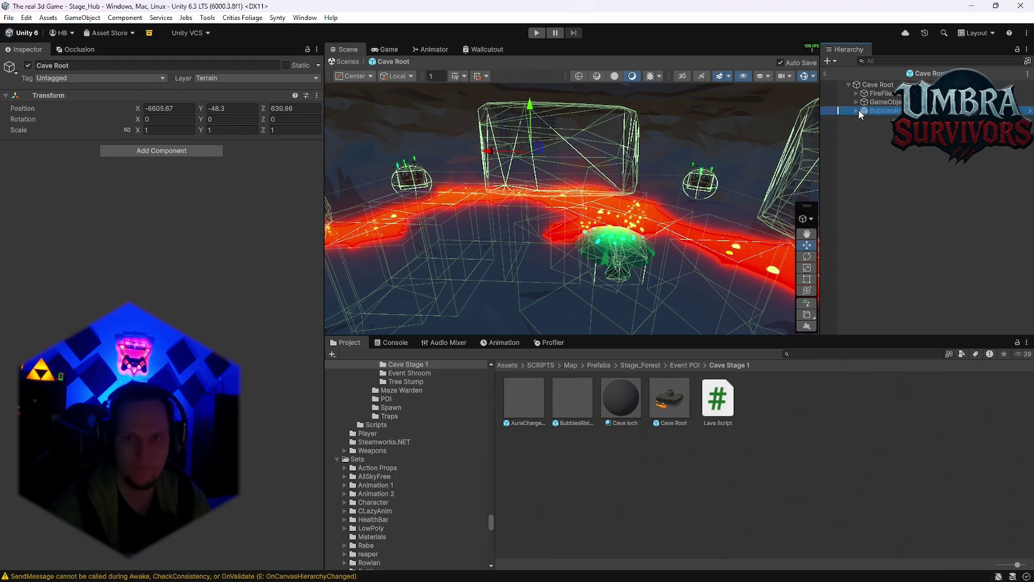
{"action": "left_click", "coordinate": [858, 109]}
{"action": "left_click", "coordinate": [856, 110]}
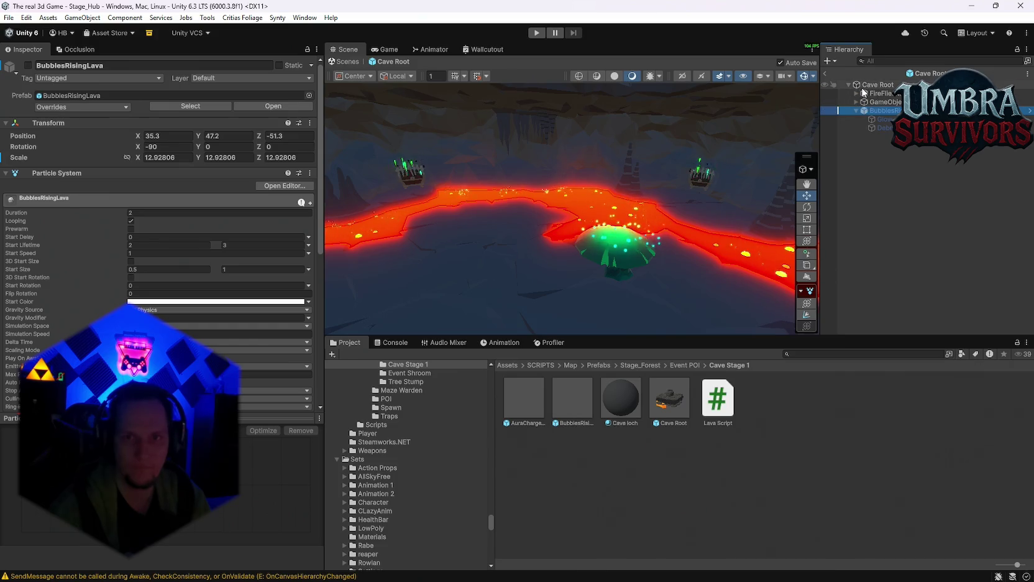
{"action": "left_click", "coordinate": [857, 102]}
{"action": "left_click", "coordinate": [857, 93]}
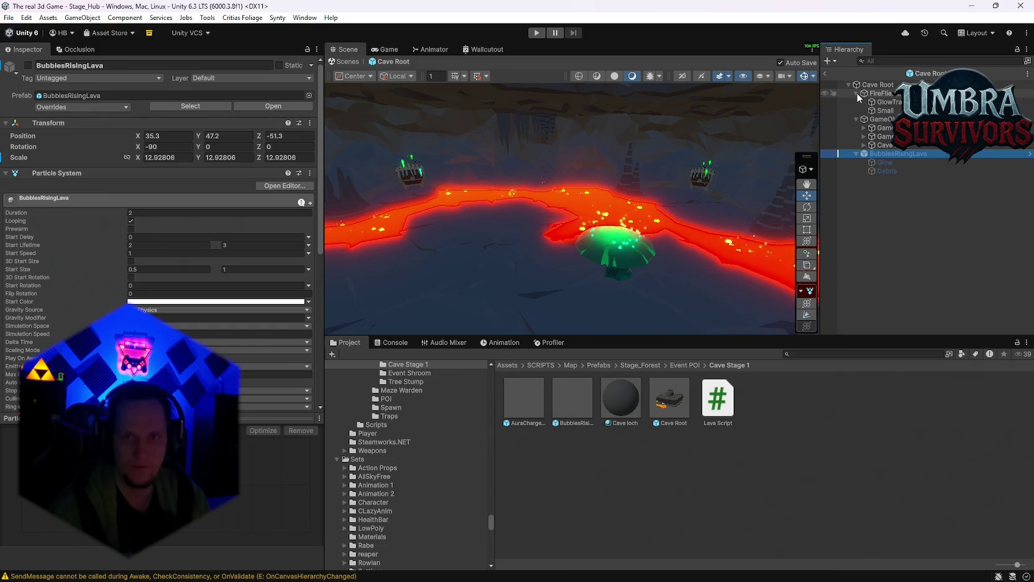
Filter the Hierarchy by name and select the lava Cube.
{"action": "left_click", "coordinate": [878, 62]}
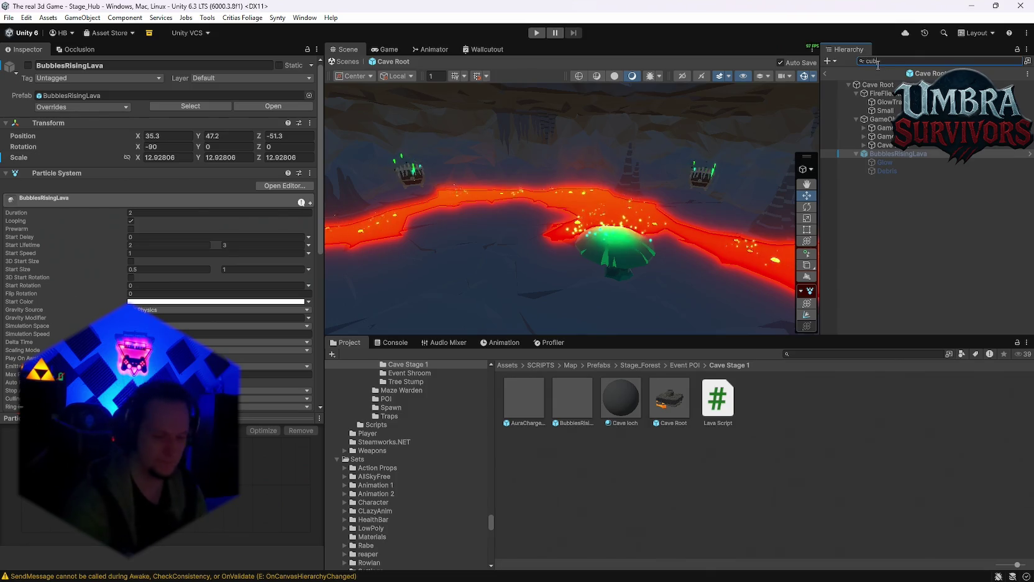
{"action": "type", "text": "e"}
{"action": "left_click", "coordinate": [870, 137]}
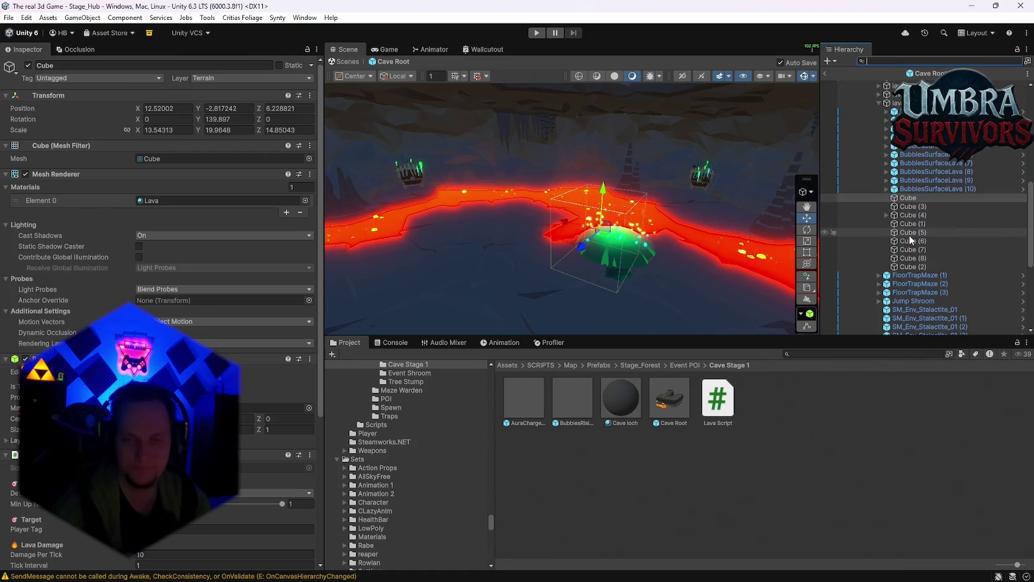
Move the lava Cube across the cave floor to X 61.54, Z -52.27.
{"action": "mouse_move", "coordinate": [644, 182]}
{"action": "left_mouse_down"}
{"action": "mouse_move", "coordinate": [678, 184]}
{"action": "mouse_move", "coordinate": [670, 210]}
{"action": "left_mouse_up"}
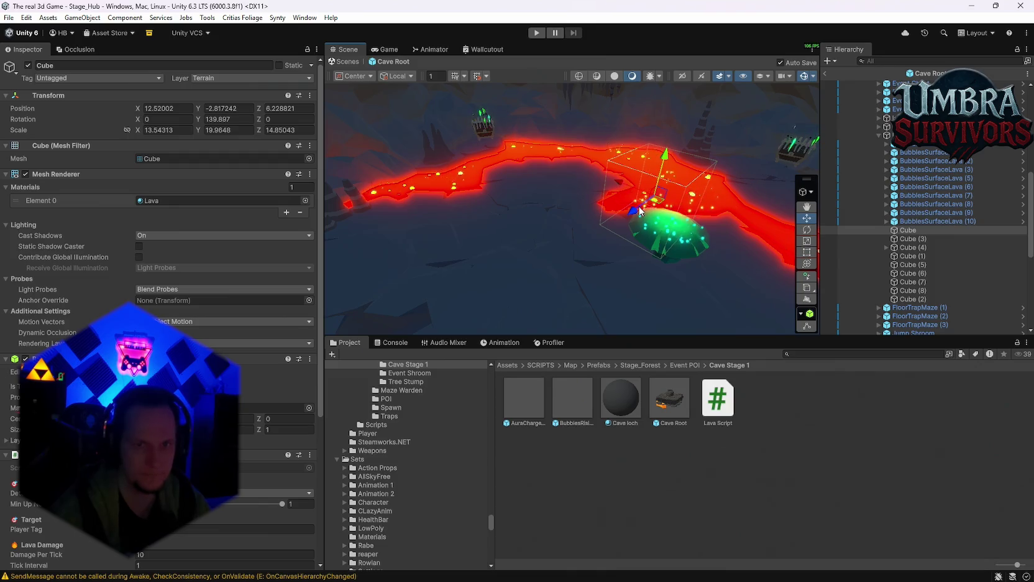
{"action": "mouse_move", "coordinate": [636, 206]}
{"action": "left_mouse_down"}
{"action": "mouse_move", "coordinate": [463, 287]}
{"action": "mouse_move", "coordinate": [481, 285]}
{"action": "left_mouse_up"}
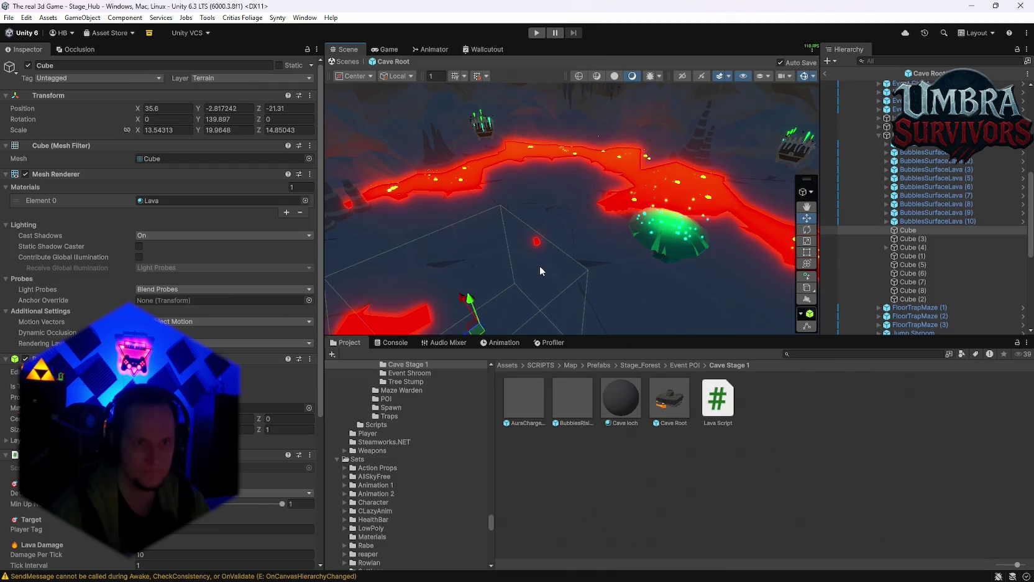
{"action": "key", "text": "f"}
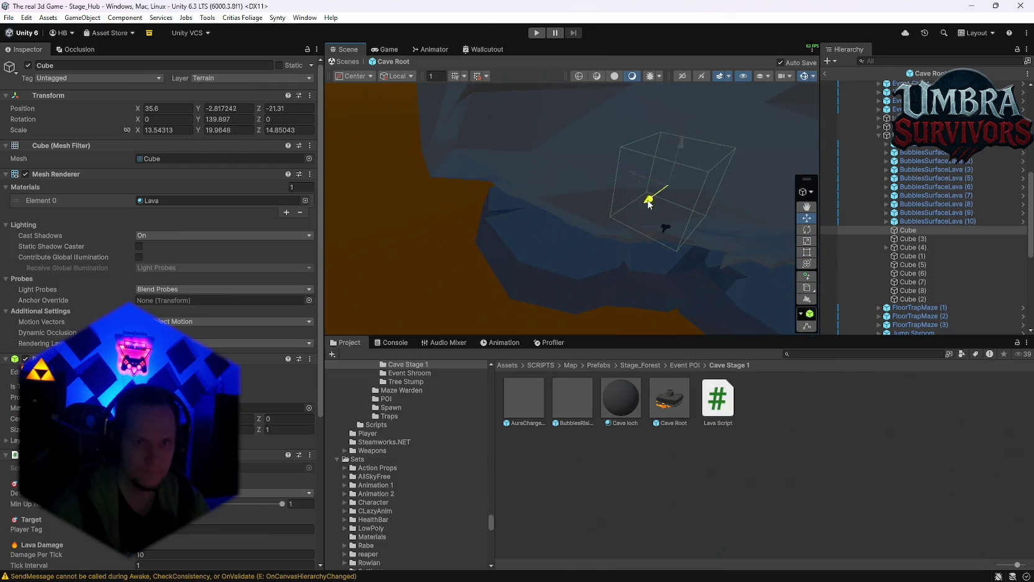
{"action": "left_click_drag", "start_coordinate": [648, 203], "coordinate": [575, 244]}
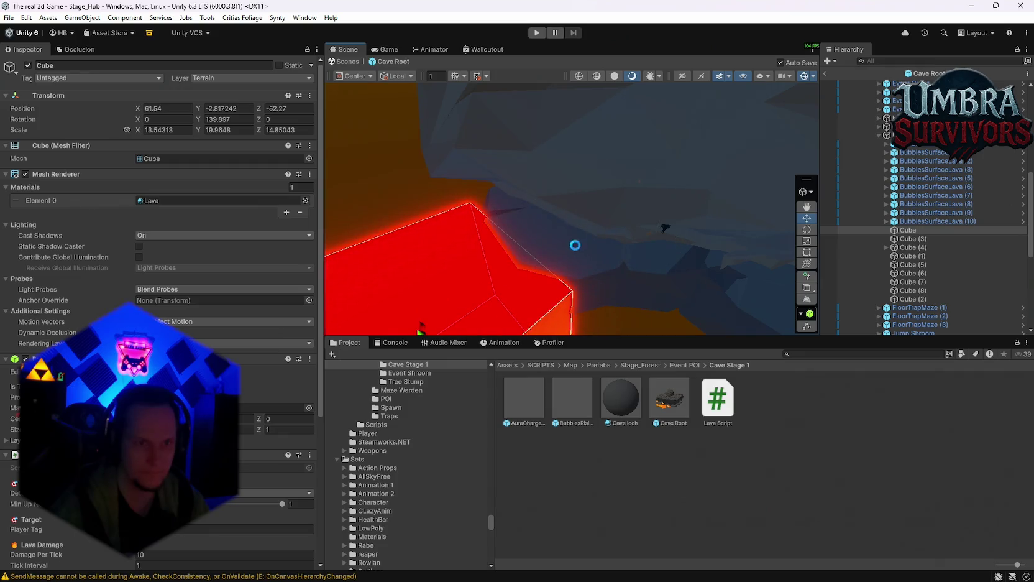
{"action": "key", "text": "f"}
{"action": "left_click_drag", "start_coordinate": [697, 164], "coordinate": [649, 204], "text": "alt"}
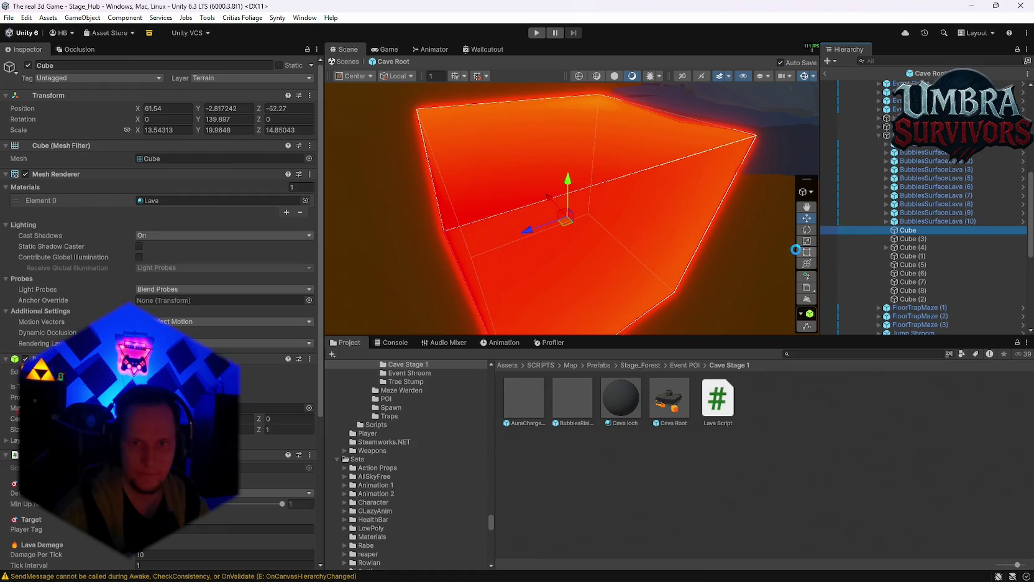
Duplicate the Cube, nest Cube (9) under it, and shrink it to about 0.925.
{"action": "key", "text": "ctrl+d"}
{"action": "left_click_drag", "start_coordinate": [906, 230], "coordinate": [907, 230]}
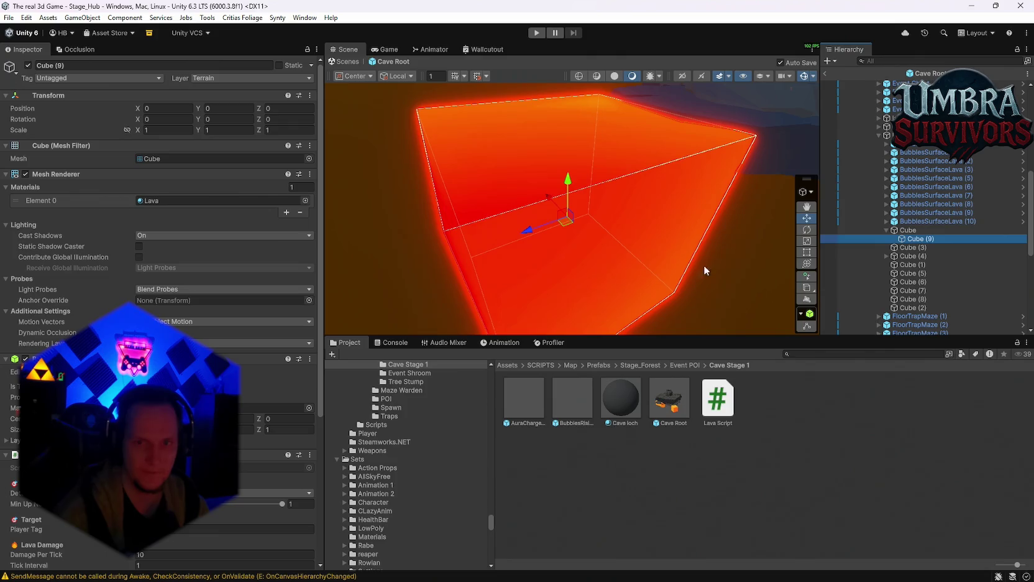
{"action": "left_click", "coordinate": [807, 264]}
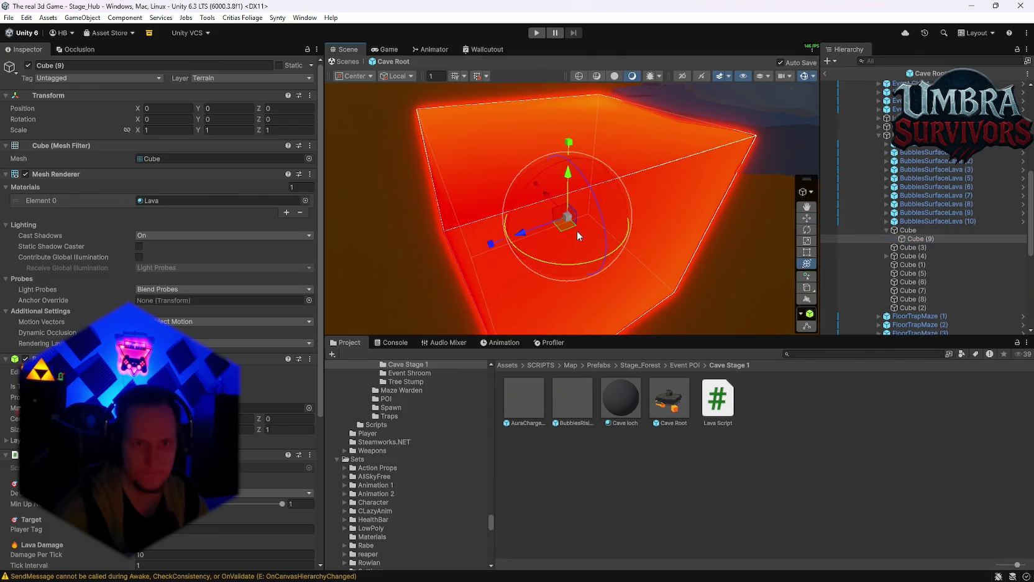
{"action": "mouse_move", "coordinate": [579, 214]}
{"action": "left_mouse_down"}
{"action": "mouse_move", "coordinate": [673, 206]}
{"action": "mouse_move", "coordinate": [648, 192]}
{"action": "left_mouse_up"}
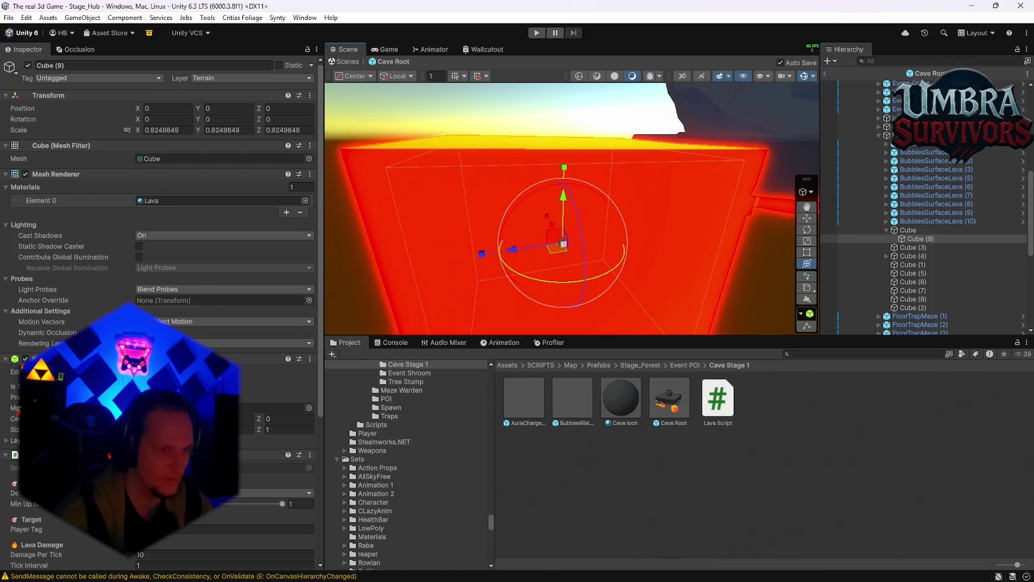
{"action": "mouse_move", "coordinate": [483, 280]}
{"action": "left_mouse_down"}
{"action": "mouse_move", "coordinate": [443, 85]}
{"action": "mouse_move", "coordinate": [528, 166]}
{"action": "mouse_move", "coordinate": [547, 166]}
{"action": "mouse_move", "coordinate": [521, 163]}
{"action": "mouse_move", "coordinate": [540, 225]}
{"action": "left_mouse_up"}
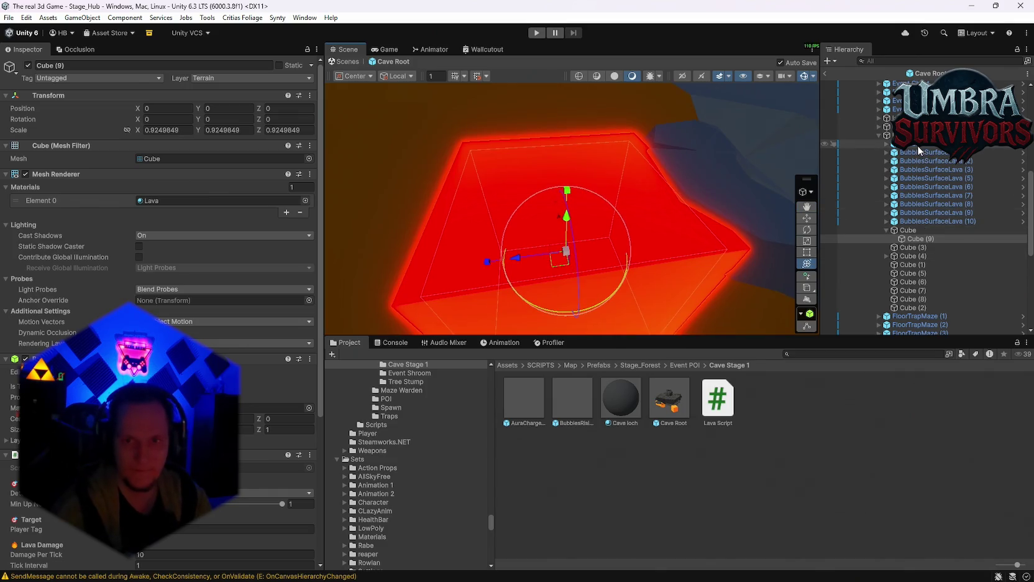
{"action": "left_click", "coordinate": [917, 145]}
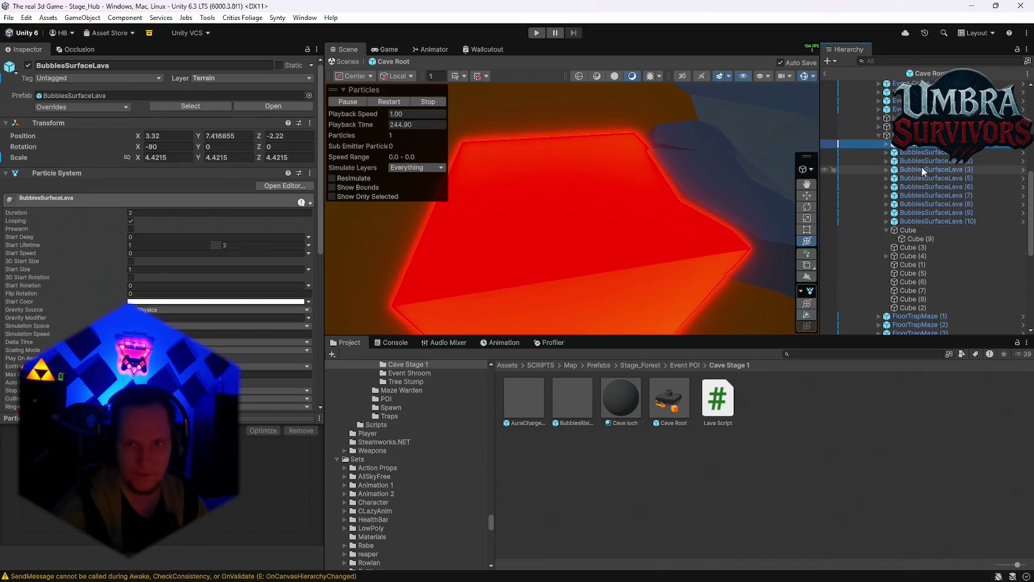
Parent BubblesSurfaceLava (4) under Cube and set its X and Z position to 0.
{"action": "left_click", "coordinate": [844, 230]}
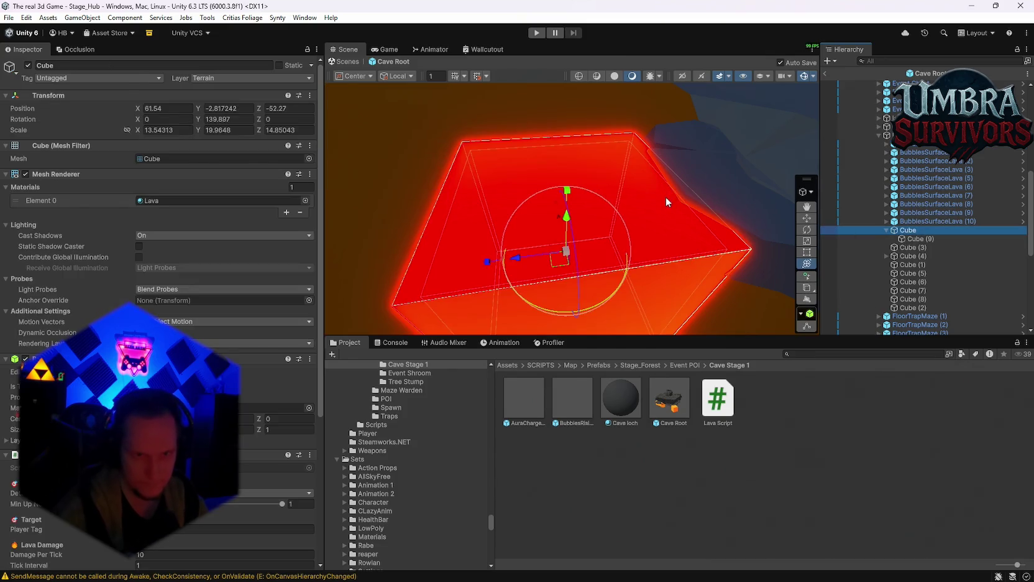
{"action": "left_click", "coordinate": [665, 199]}
{"action": "left_click_drag", "start_coordinate": [907, 237], "coordinate": [911, 245]}
{"action": "left_click", "coordinate": [168, 135]}
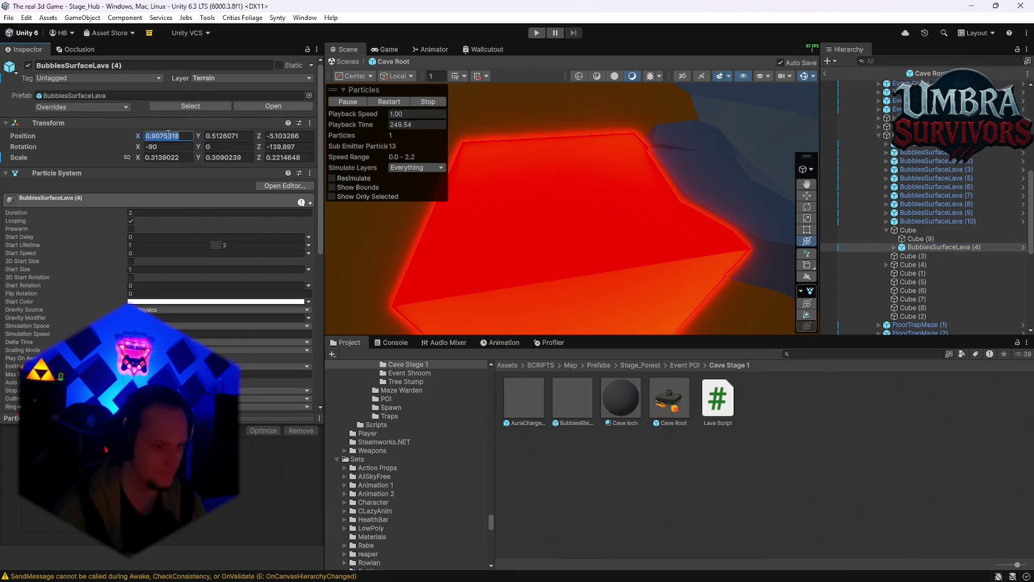
{"action": "type", "text": "0"}
{"action": "left_click", "coordinate": [285, 137]}
{"action": "type", "text": "0"}
{"action": "key", "text": "Return"}
Spread duplicated bubble emitters (4)–(8) across the Cube's top, one at X 0.252, Z 0.253.
{"action": "scroll", "coordinate": [597, 234], "scroll_direction": "up", "scroll_amount": 3}
{"action": "mouse_move", "coordinate": [596, 229]}
{"action": "left_mouse_down"}
{"action": "mouse_move", "coordinate": [591, 223]}
{"action": "mouse_move", "coordinate": [618, 218]}
{"action": "mouse_move", "coordinate": [590, 123]}
{"action": "mouse_move", "coordinate": [634, 223]}
{"action": "mouse_move", "coordinate": [715, 243]}
{"action": "left_mouse_up"}
{"action": "key", "text": "ctrl+d"}
{"action": "mouse_move", "coordinate": [595, 236]}
{"action": "left_mouse_down"}
{"action": "mouse_move", "coordinate": [544, 214]}
{"action": "mouse_move", "coordinate": [562, 213]}
{"action": "mouse_move", "coordinate": [555, 207]}
{"action": "mouse_move", "coordinate": [592, 225]}
{"action": "mouse_move", "coordinate": [629, 213]}
{"action": "mouse_move", "coordinate": [633, 283]}
{"action": "mouse_move", "coordinate": [539, 277]}
{"action": "left_mouse_up"}
{"action": "key", "text": "ctrl+d"}
{"action": "key", "text": "ctrl+d"}
{"action": "key", "text": "ctrl+d"}
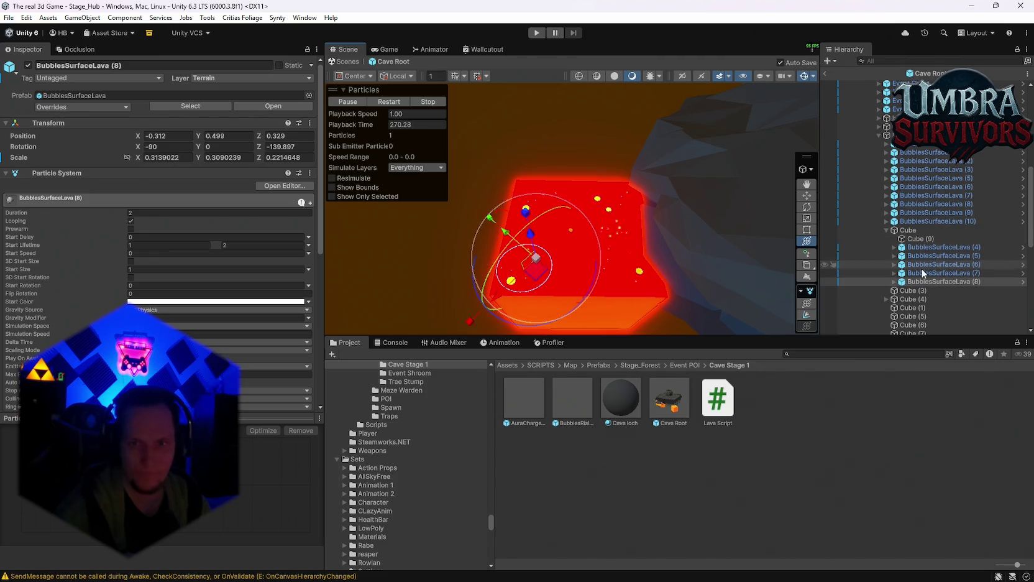
{"action": "left_click", "coordinate": [915, 247], "text": "shift"}
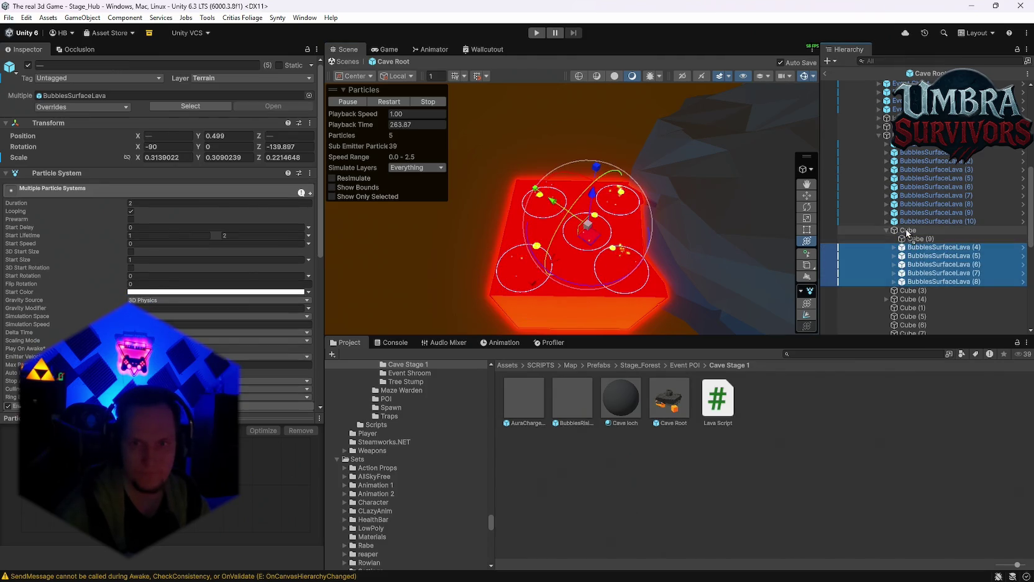
{"action": "left_click", "coordinate": [886, 232]}
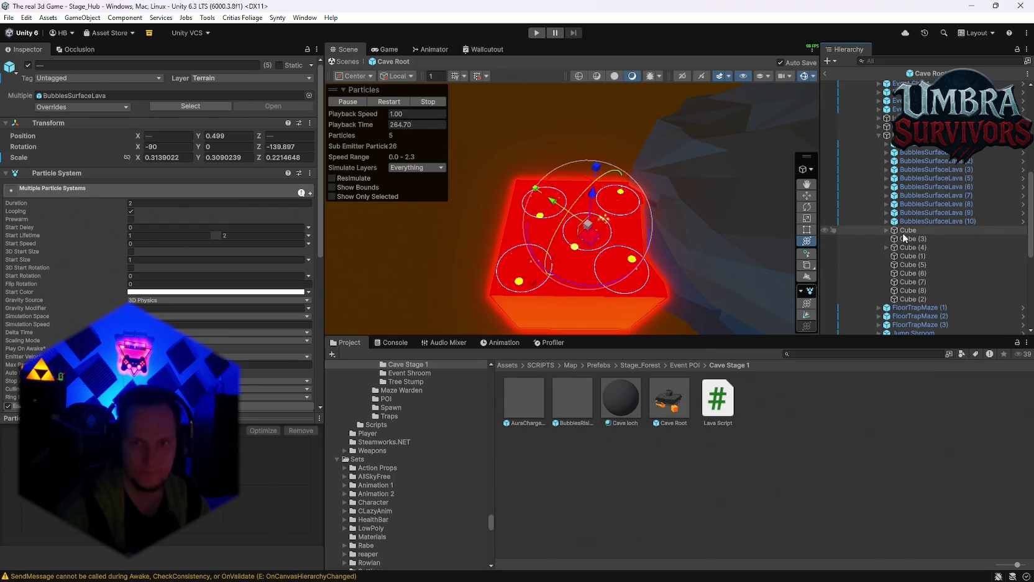
Duplicate the lava Cube and nudge the copy across the floor beside it.
{"action": "left_click", "coordinate": [903, 233]}
{"action": "left_click_drag", "start_coordinate": [574, 257], "coordinate": [626, 253]}
{"action": "key", "text": "ctrl+z"}
{"action": "left_click_drag", "start_coordinate": [552, 190], "coordinate": [721, 230]}
{"action": "key", "text": "ctrl+d"}
{"action": "mouse_move", "coordinate": [624, 211]}
{"action": "left_mouse_down"}
{"action": "mouse_move", "coordinate": [629, 221]}
{"action": "mouse_move", "coordinate": [601, 167]}
{"action": "mouse_move", "coordinate": [664, 272]}
{"action": "mouse_move", "coordinate": [605, 224]}
{"action": "mouse_move", "coordinate": [704, 231]}
{"action": "mouse_move", "coordinate": [625, 224]}
{"action": "left_mouse_up"}
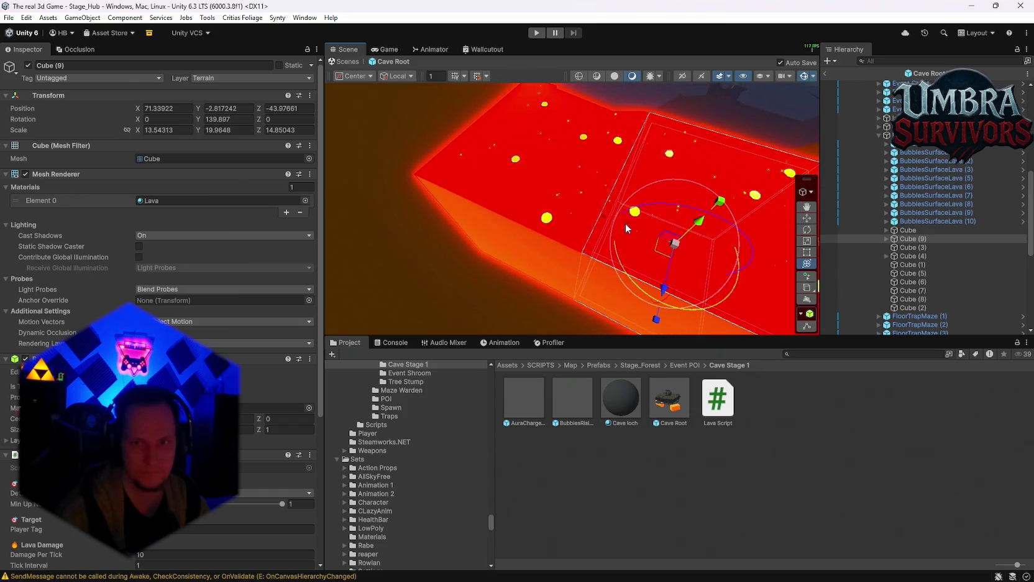
Slide Cube (9) along its length, then duplicate Cube and Cube (9) beside the lava plane.
{"action": "double_click", "coordinate": [908, 230]}
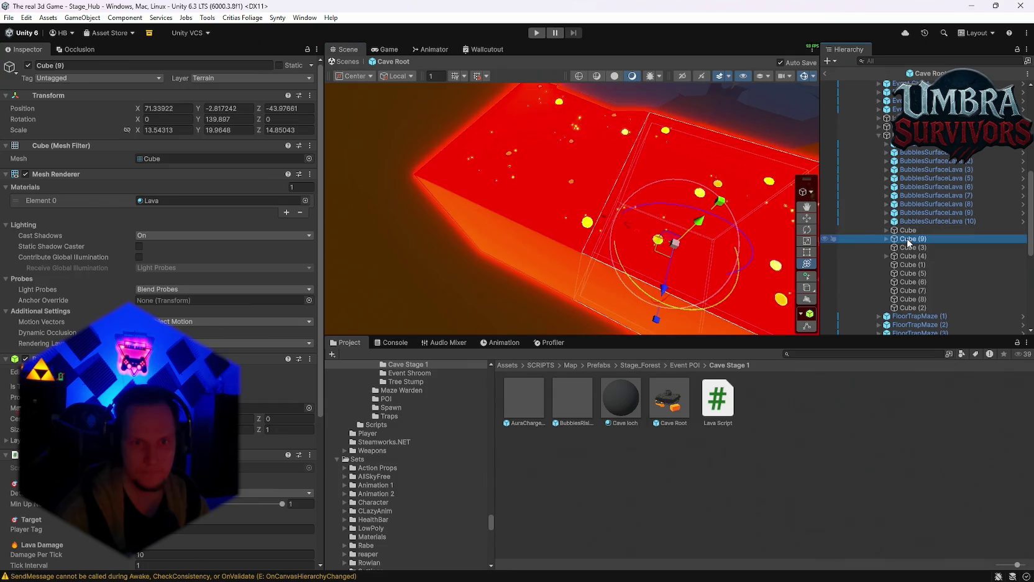
{"action": "left_click", "coordinate": [909, 239], "text": "ctrl"}
{"action": "scroll", "coordinate": [557, 230], "scroll_direction": "up", "scroll_amount": 5}
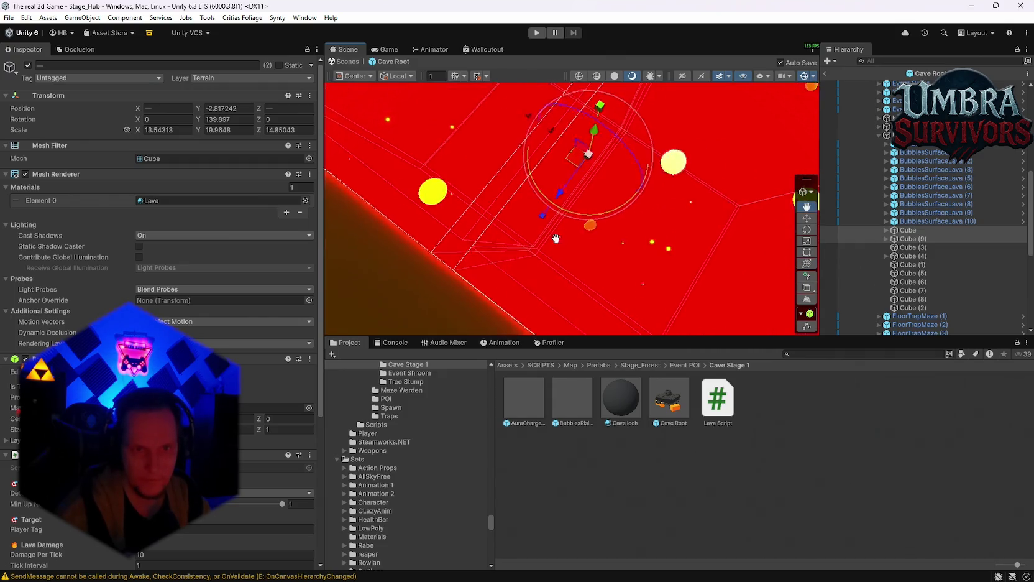
{"action": "left_click_drag", "start_coordinate": [556, 238], "coordinate": [593, 246]}
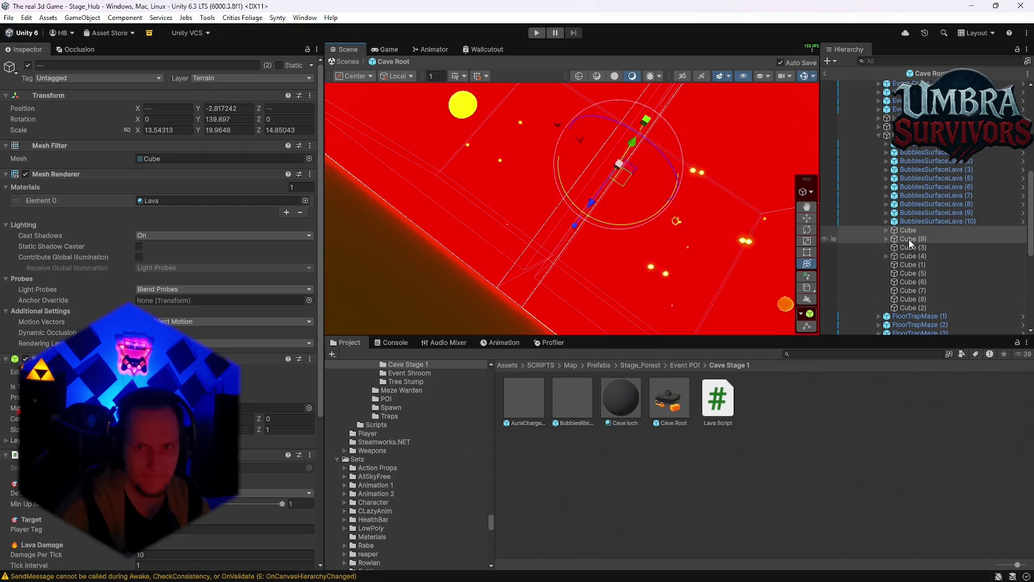
{"action": "left_click", "coordinate": [910, 240]}
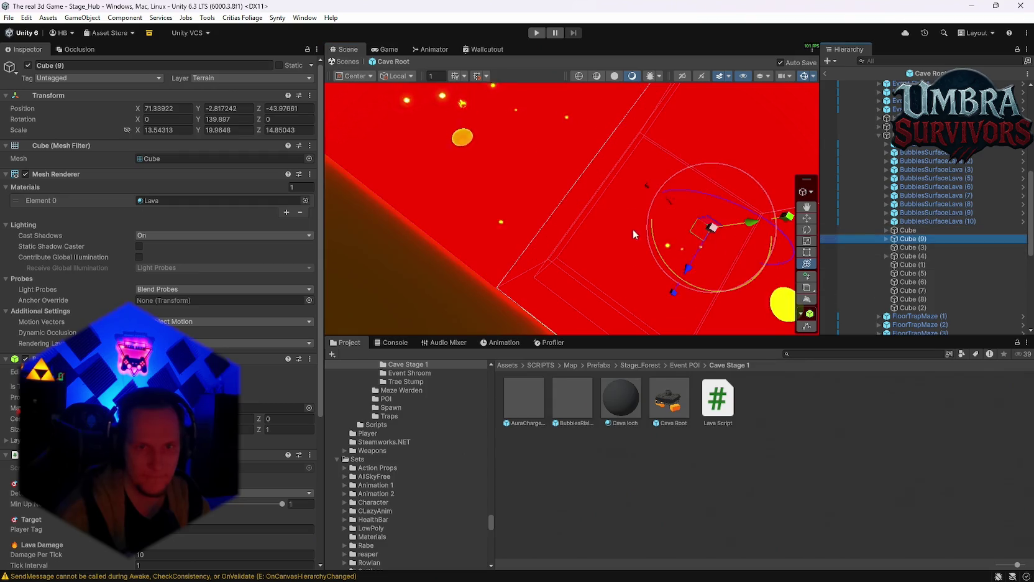
{"action": "mouse_move", "coordinate": [675, 205]}
{"action": "left_mouse_down"}
{"action": "mouse_move", "coordinate": [665, 199]}
{"action": "mouse_move", "coordinate": [696, 204]}
{"action": "left_mouse_up"}
{"action": "left_click", "coordinate": [671, 199], "text": "shift"}
{"action": "mouse_move", "coordinate": [679, 189]}
{"action": "left_mouse_down"}
{"action": "mouse_move", "coordinate": [685, 178]}
{"action": "mouse_move", "coordinate": [694, 200]}
{"action": "mouse_move", "coordinate": [620, 215]}
{"action": "left_mouse_up"}
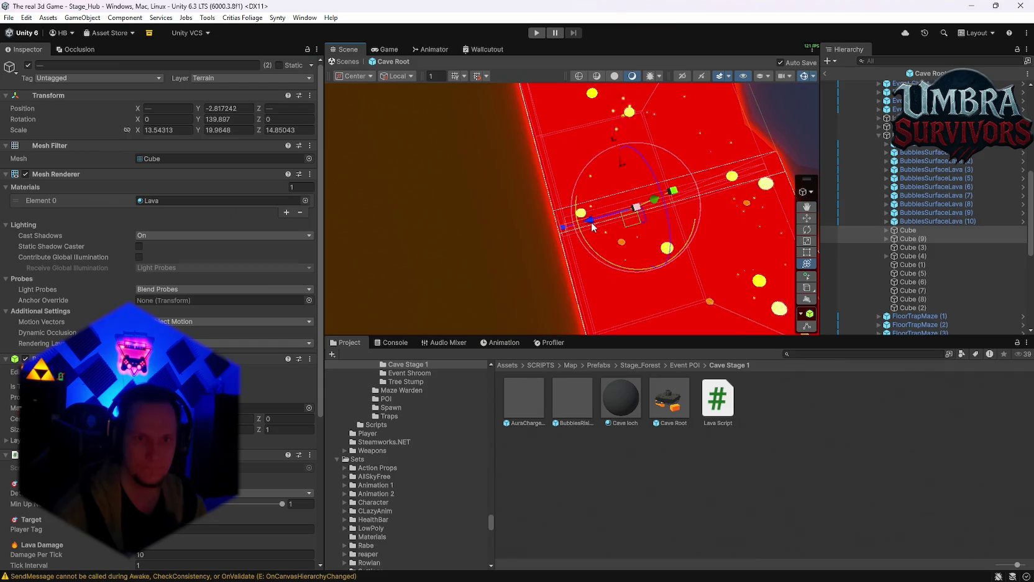
{"action": "key", "text": "f"}
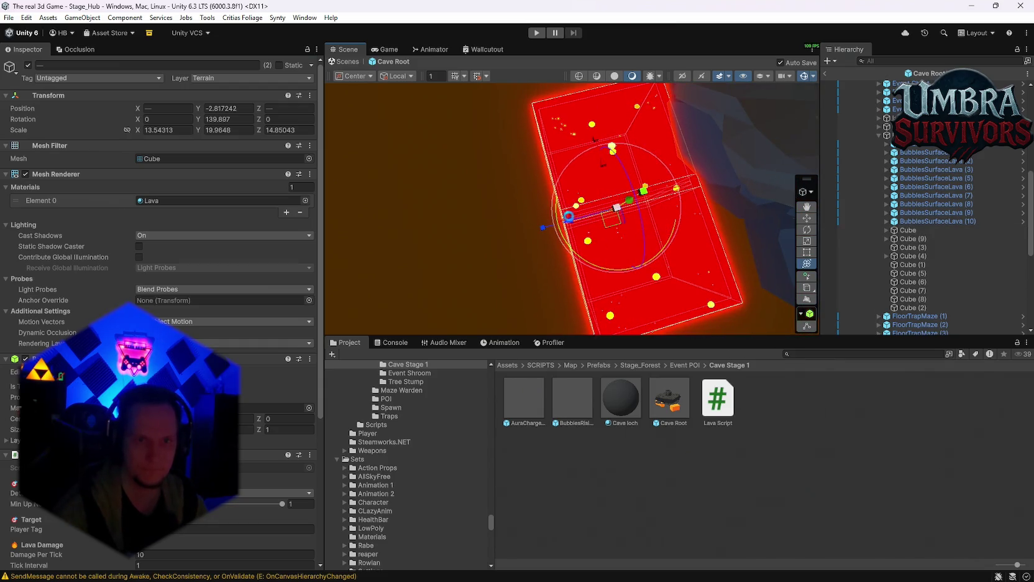
{"action": "key", "text": "ctrl+d"}
{"action": "mouse_move", "coordinate": [568, 216]}
{"action": "left_mouse_down"}
{"action": "mouse_move", "coordinate": [423, 249]}
{"action": "mouse_move", "coordinate": [460, 250]}
{"action": "mouse_move", "coordinate": [497, 233]}
{"action": "left_mouse_up"}
Select the lava cubes Cube through Cube (11) in the Hierarchy.
{"action": "left_click", "coordinate": [869, 238]}
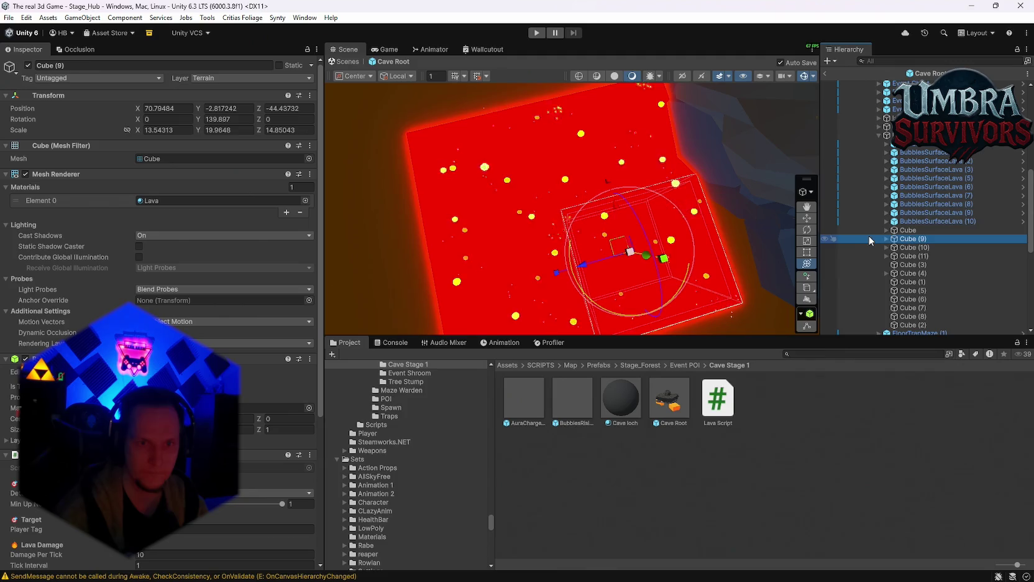
{"action": "scroll", "coordinate": [667, 236], "scroll_direction": "up", "scroll_amount": 5}
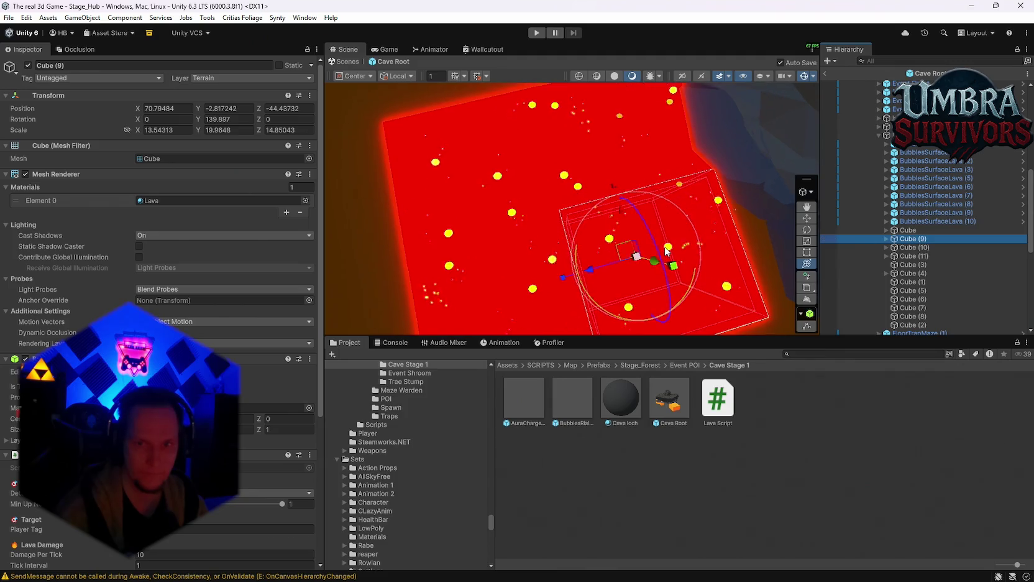
{"action": "left_click", "coordinate": [903, 248], "text": "ctrl"}
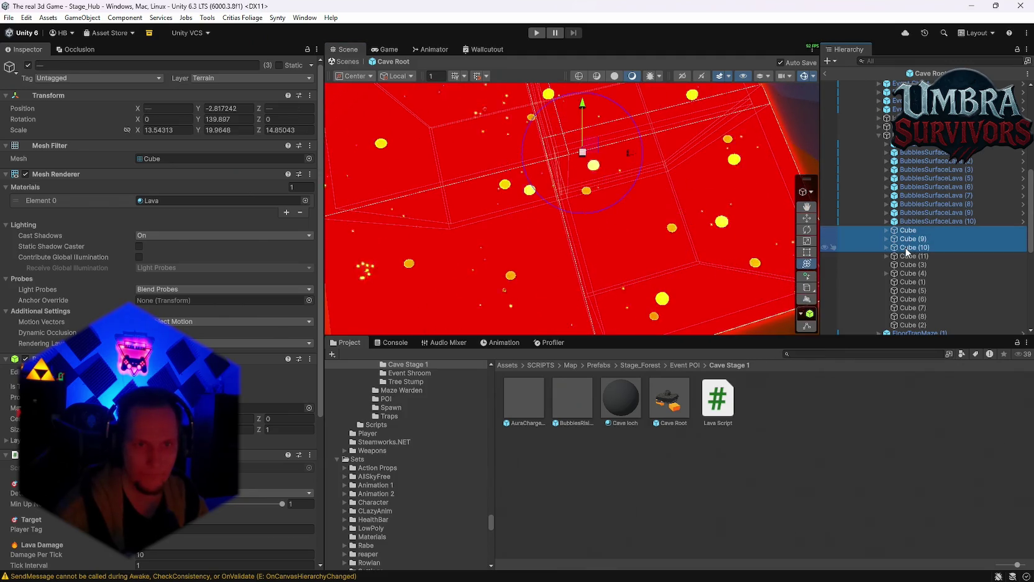
{"action": "left_click", "coordinate": [907, 248]}
{"action": "left_click", "coordinate": [912, 256], "text": "ctrl"}
{"action": "left_click", "coordinate": [909, 230], "text": "shift"}
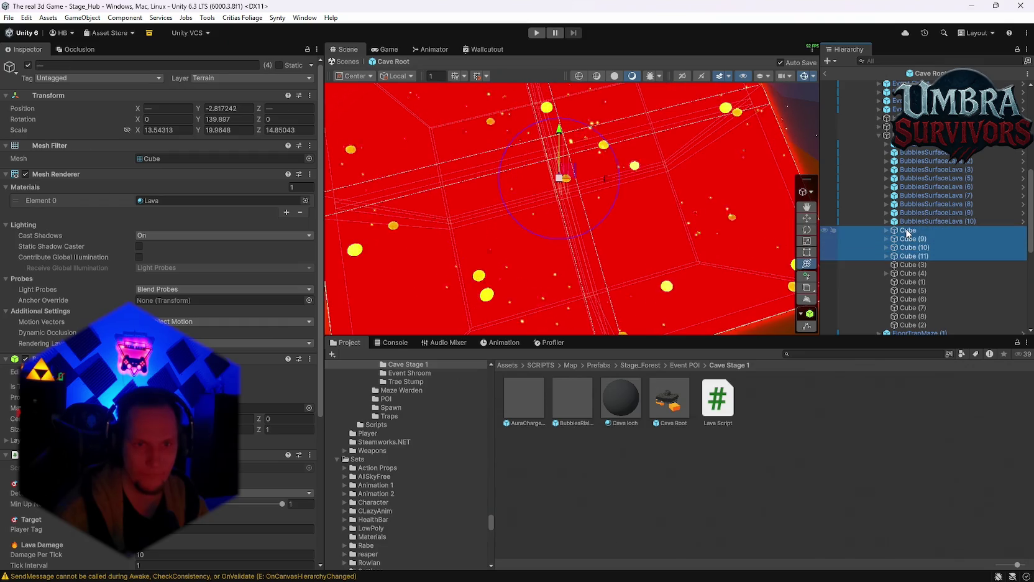
{"action": "left_click_drag", "start_coordinate": [569, 230], "coordinate": [560, 193]}
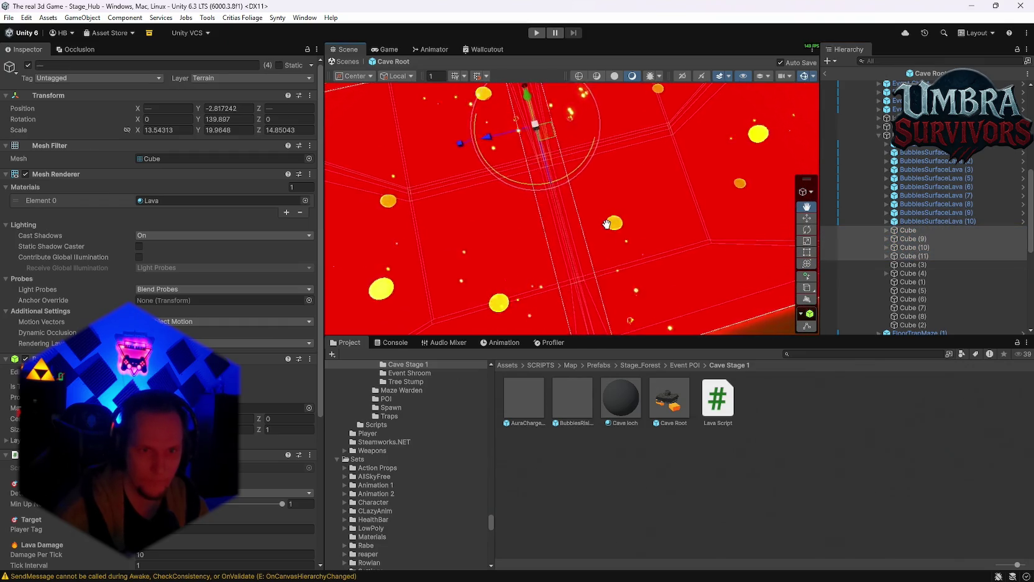
{"action": "left_click", "coordinate": [908, 247]}
{"action": "left_click", "coordinate": [911, 256], "text": "shift"}
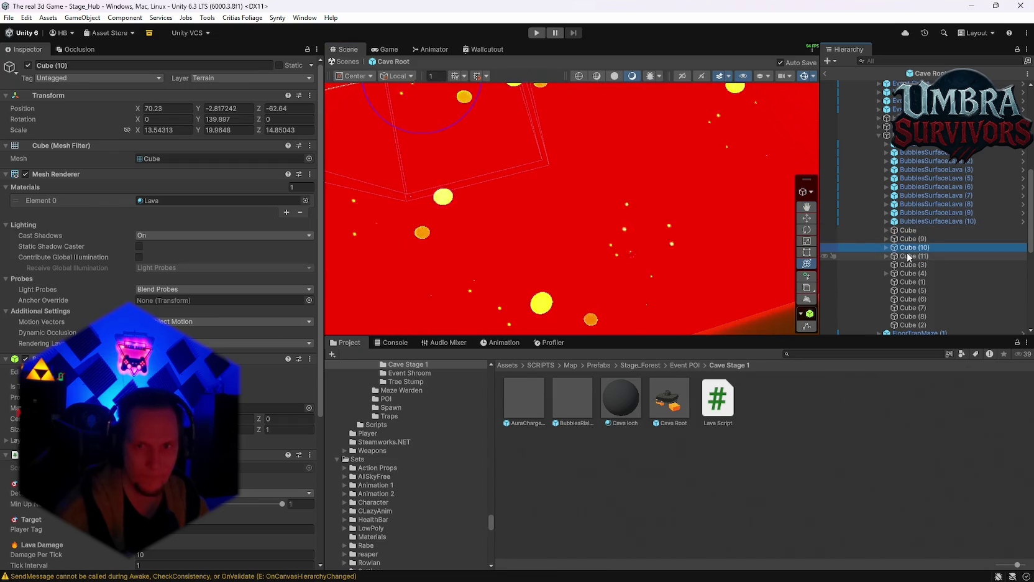
{"action": "mouse_move", "coordinate": [398, 163]}
{"action": "left_mouse_down"}
{"action": "mouse_move", "coordinate": [392, 157]}
{"action": "mouse_move", "coordinate": [402, 160]}
{"action": "left_mouse_up"}
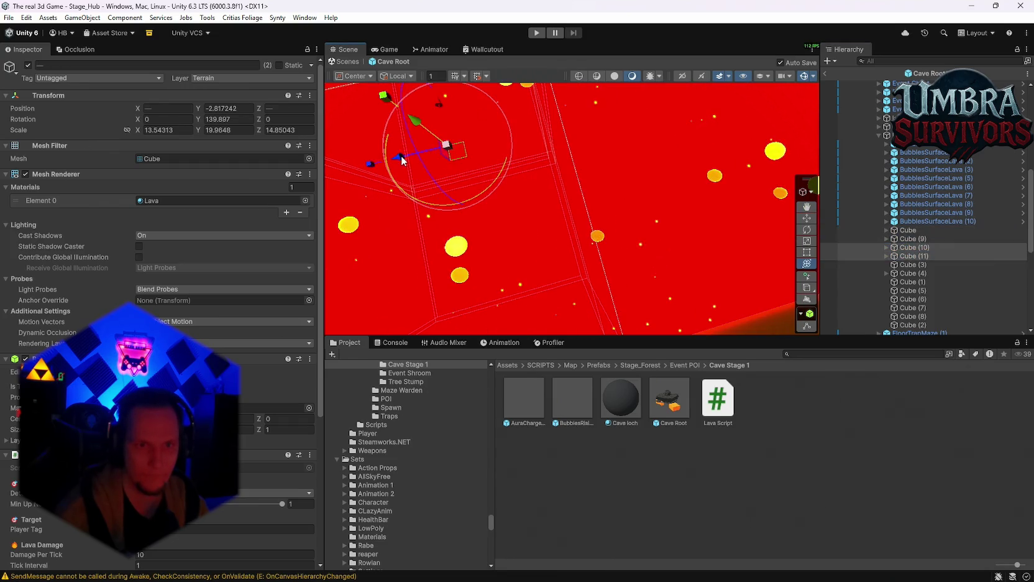
{"action": "scroll", "coordinate": [686, 210], "scroll_direction": "down", "scroll_amount": 10}
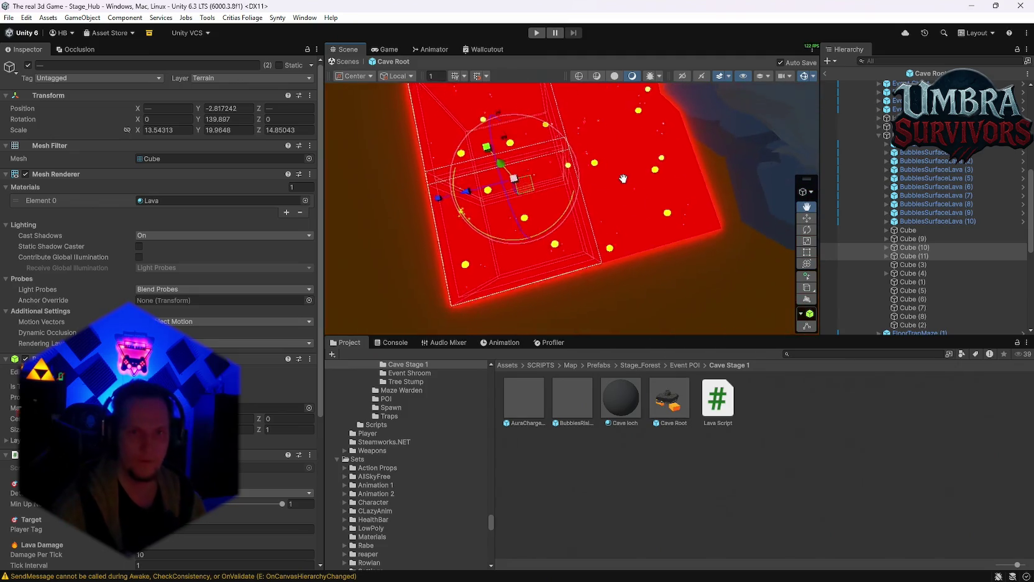
{"action": "left_click_drag", "start_coordinate": [625, 151], "coordinate": [599, 233]}
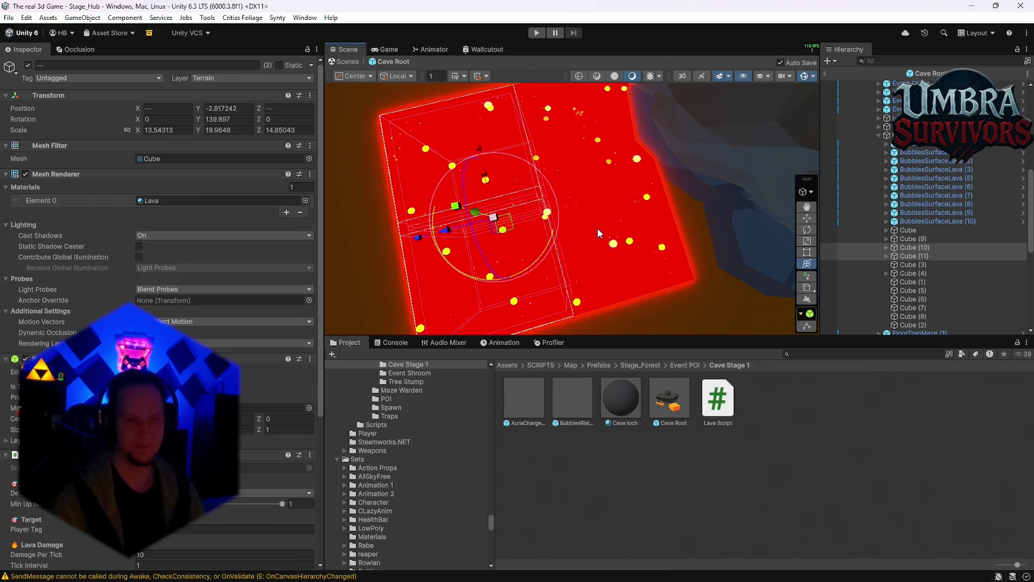
{"action": "scroll", "coordinate": [544, 204], "scroll_direction": "up", "scroll_amount": 5}
{"action": "mouse_move", "coordinate": [633, 228]}
{"action": "left_mouse_down"}
{"action": "mouse_move", "coordinate": [601, 151]}
{"action": "mouse_move", "coordinate": [578, 187]}
{"action": "mouse_move", "coordinate": [622, 199]}
{"action": "left_mouse_up"}
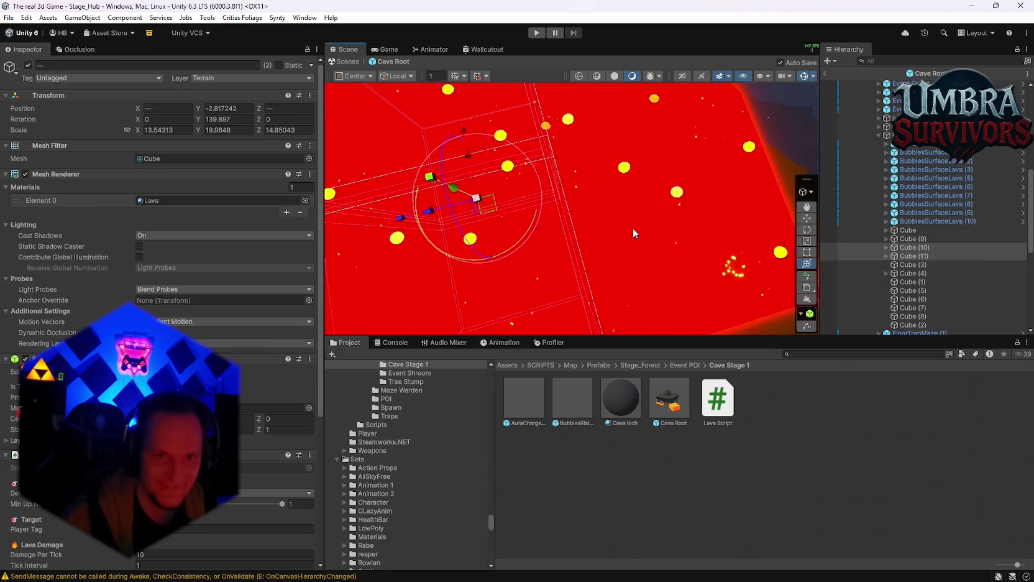
{"action": "scroll", "coordinate": [602, 151], "scroll_direction": "down", "scroll_amount": 3}
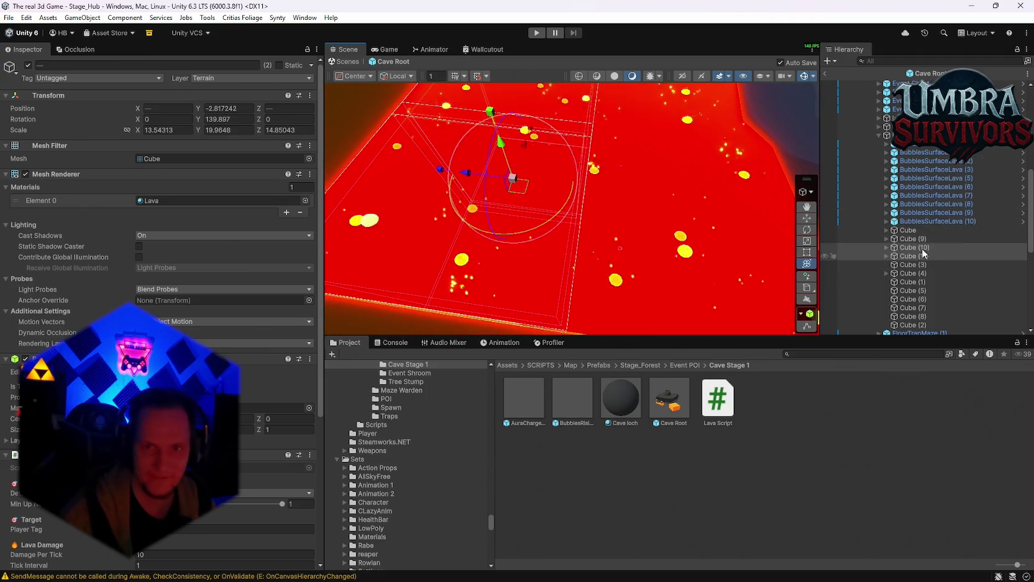
{"action": "left_click", "coordinate": [924, 253], "text": "shift"}
Frame the enlarged lava cubes and raise them until lava floods the cave.
{"action": "key", "text": "f"}
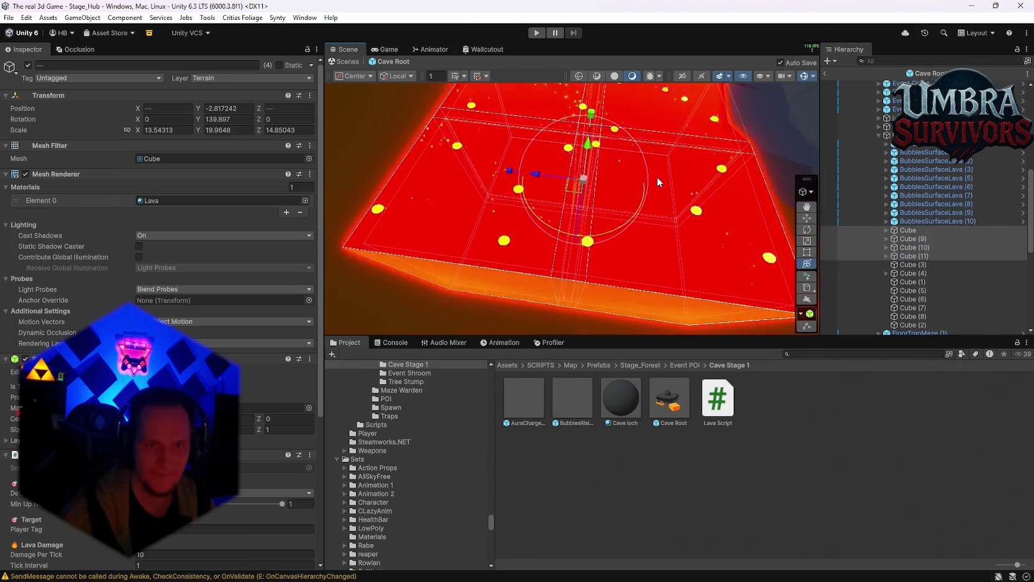
{"action": "mouse_move", "coordinate": [661, 182]}
{"action": "left_mouse_down"}
{"action": "mouse_move", "coordinate": [598, 224]}
{"action": "mouse_move", "coordinate": [618, 231]}
{"action": "mouse_move", "coordinate": [511, 212]}
{"action": "mouse_move", "coordinate": [509, 196]}
{"action": "mouse_move", "coordinate": [637, 275]}
{"action": "left_mouse_up"}
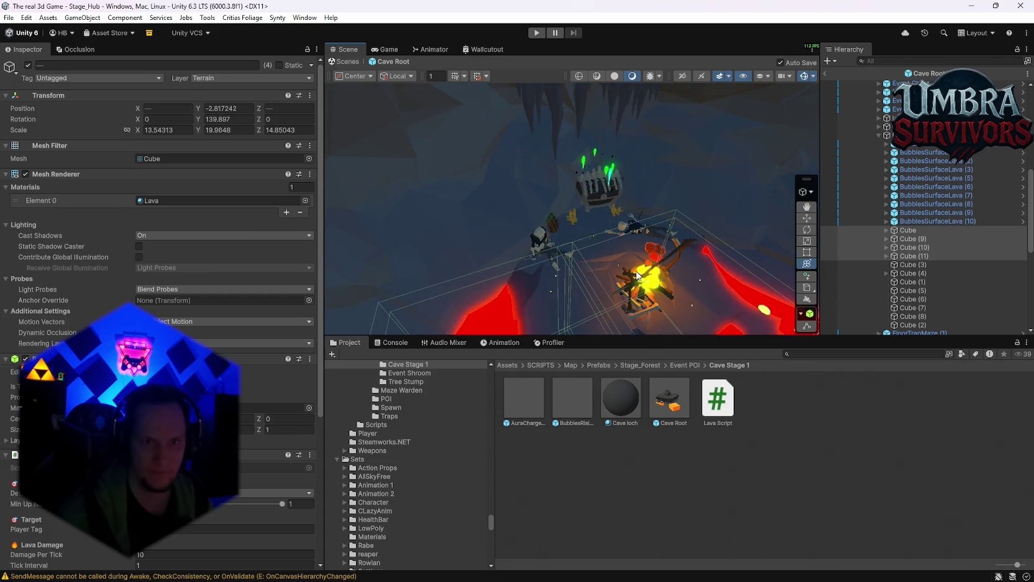
{"action": "mouse_move", "coordinate": [649, 194]}
{"action": "left_mouse_down"}
{"action": "mouse_move", "coordinate": [506, 272]}
{"action": "mouse_move", "coordinate": [502, 284]}
{"action": "mouse_move", "coordinate": [524, 281]}
{"action": "mouse_move", "coordinate": [475, 288]}
{"action": "mouse_move", "coordinate": [488, 277]}
{"action": "mouse_move", "coordinate": [492, 289]}
{"action": "left_mouse_up"}
{"action": "mouse_move", "coordinate": [618, 224]}
{"action": "left_mouse_down"}
{"action": "mouse_move", "coordinate": [647, 227]}
{"action": "mouse_move", "coordinate": [592, 155]}
{"action": "mouse_move", "coordinate": [568, 183]}
{"action": "mouse_move", "coordinate": [562, 171]}
{"action": "mouse_move", "coordinate": [585, 172]}
{"action": "mouse_move", "coordinate": [550, 158]}
{"action": "mouse_move", "coordinate": [553, 132]}
{"action": "mouse_move", "coordinate": [546, 160]}
{"action": "mouse_move", "coordinate": [540, 129]}
{"action": "left_mouse_up"}
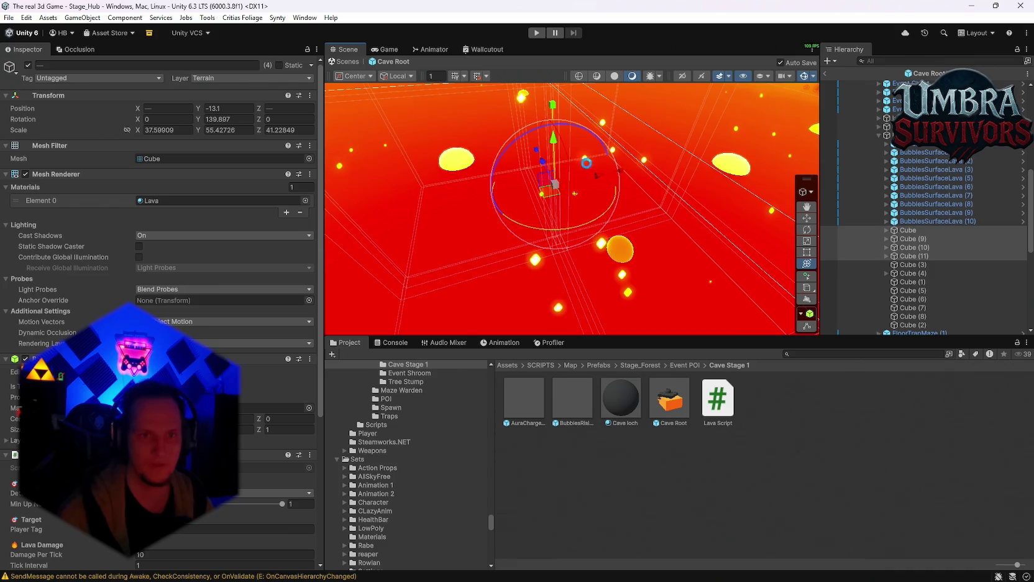
{"action": "right_click", "coordinate": [592, 160]}
{"action": "mouse_move", "coordinate": [592, 159]}
{"action": "left_mouse_down"}
{"action": "mouse_move", "coordinate": [669, 239]}
{"action": "mouse_move", "coordinate": [721, 229]}
{"action": "mouse_move", "coordinate": [632, 214]}
{"action": "mouse_move", "coordinate": [594, 225]}
{"action": "mouse_move", "coordinate": [584, 210]}
{"action": "left_mouse_up"}
{"action": "key", "text": "ctrl+z"}
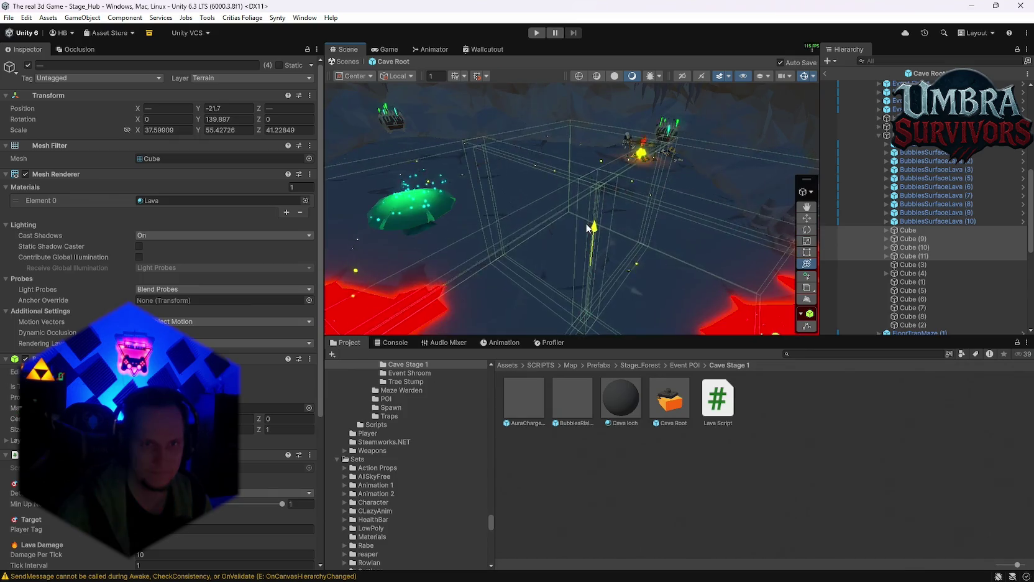
{"action": "mouse_move", "coordinate": [630, 164]}
{"action": "left_mouse_down"}
{"action": "mouse_move", "coordinate": [578, 184]}
{"action": "mouse_move", "coordinate": [562, 173]}
{"action": "left_mouse_up"}
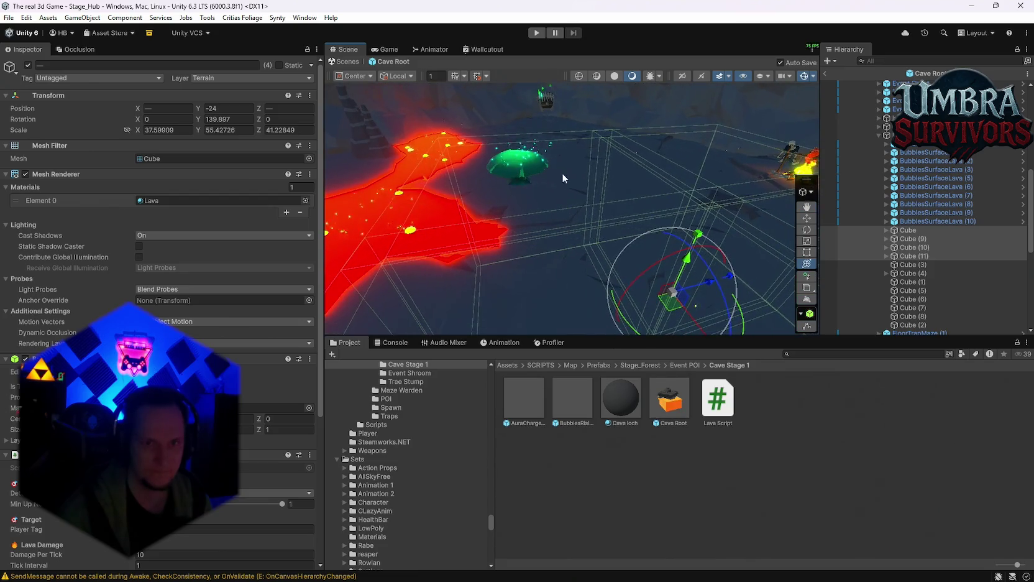
{"action": "left_click_drag", "start_coordinate": [682, 261], "coordinate": [689, 245]}
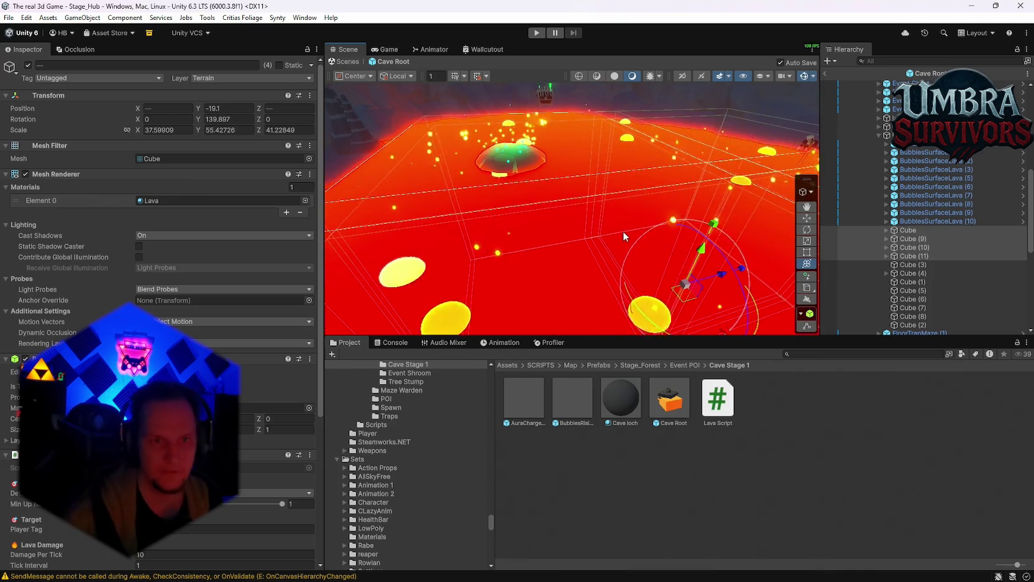
Lower the lava cubes to about Y -29.2, just beneath the cave floor.
{"action": "scroll", "coordinate": [622, 216], "scroll_direction": "up", "scroll_amount": 2}
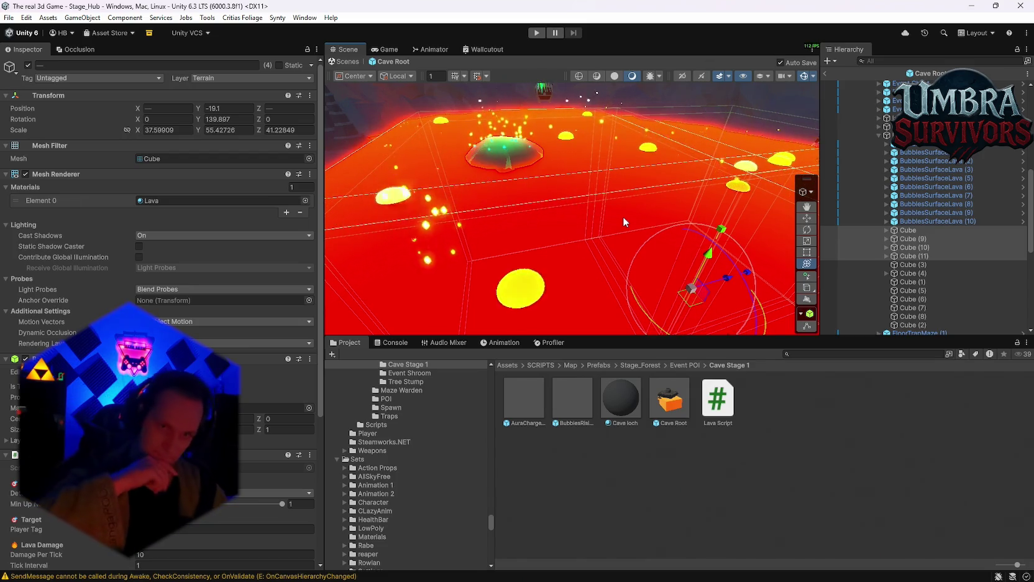
{"action": "scroll", "coordinate": [655, 194], "scroll_direction": "down", "scroll_amount": 2}
{"action": "mouse_move", "coordinate": [655, 194]}
{"action": "left_mouse_down"}
{"action": "mouse_move", "coordinate": [665, 258]}
{"action": "mouse_move", "coordinate": [634, 272]}
{"action": "mouse_move", "coordinate": [637, 215]}
{"action": "left_mouse_up"}
{"action": "mouse_move", "coordinate": [548, 244]}
{"action": "left_mouse_down"}
{"action": "mouse_move", "coordinate": [543, 255]}
{"action": "mouse_move", "coordinate": [588, 134]}
{"action": "mouse_move", "coordinate": [585, 153]}
{"action": "mouse_move", "coordinate": [528, 216]}
{"action": "mouse_move", "coordinate": [687, 224]}
{"action": "mouse_move", "coordinate": [643, 206]}
{"action": "mouse_move", "coordinate": [678, 167]}
{"action": "mouse_move", "coordinate": [628, 271]}
{"action": "mouse_move", "coordinate": [575, 258]}
{"action": "mouse_move", "coordinate": [588, 266]}
{"action": "mouse_move", "coordinate": [595, 229]}
{"action": "mouse_move", "coordinate": [612, 281]}
{"action": "mouse_move", "coordinate": [566, 190]}
{"action": "mouse_move", "coordinate": [546, 233]}
{"action": "mouse_move", "coordinate": [595, 288]}
{"action": "mouse_move", "coordinate": [590, 249]}
{"action": "mouse_move", "coordinate": [641, 146]}
{"action": "mouse_move", "coordinate": [547, 181]}
{"action": "left_mouse_up"}
{"action": "scroll", "coordinate": [595, 229], "scroll_direction": "up", "scroll_amount": 3}
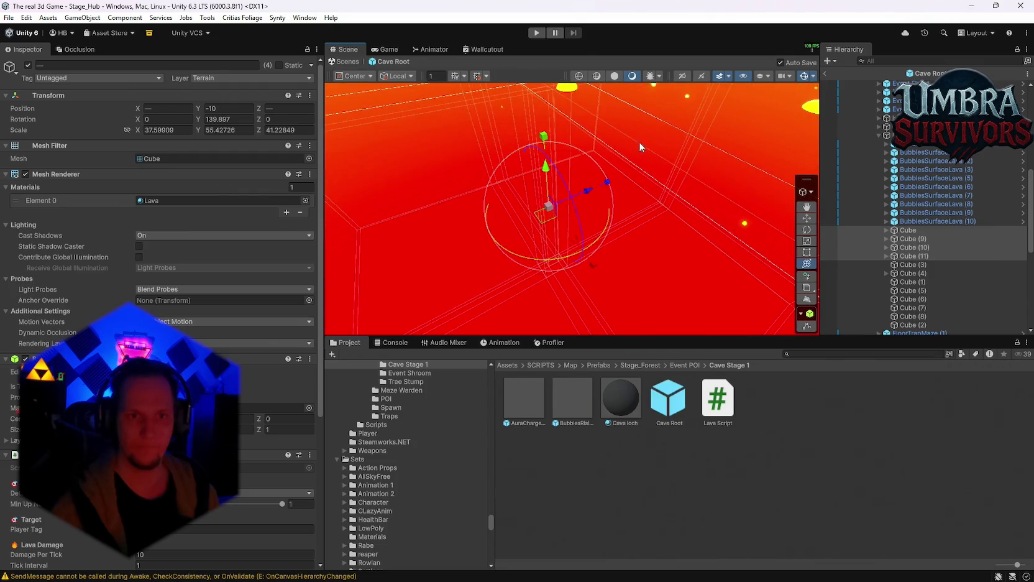
{"action": "mouse_move", "coordinate": [639, 142]}
{"action": "left_mouse_down"}
{"action": "mouse_move", "coordinate": [735, 142]}
{"action": "mouse_move", "coordinate": [642, 143]}
{"action": "mouse_move", "coordinate": [672, 131]}
{"action": "mouse_move", "coordinate": [749, 193]}
{"action": "mouse_move", "coordinate": [664, 266]}
{"action": "mouse_move", "coordinate": [670, 243]}
{"action": "mouse_move", "coordinate": [652, 231]}
{"action": "mouse_move", "coordinate": [643, 238]}
{"action": "left_mouse_up"}
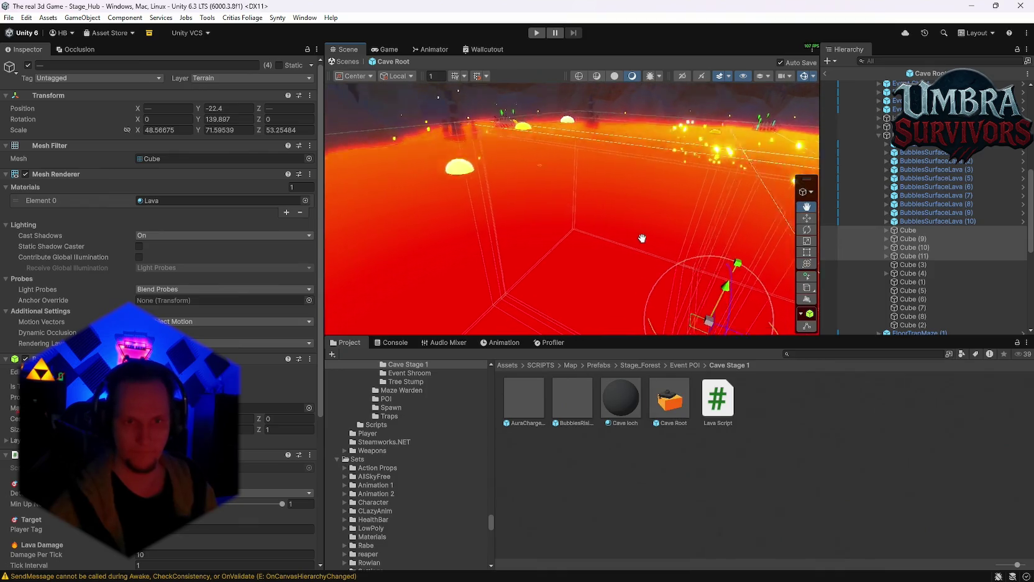
{"action": "left_click_drag", "start_coordinate": [724, 283], "coordinate": [701, 310]}
{"action": "key", "text": "f"}
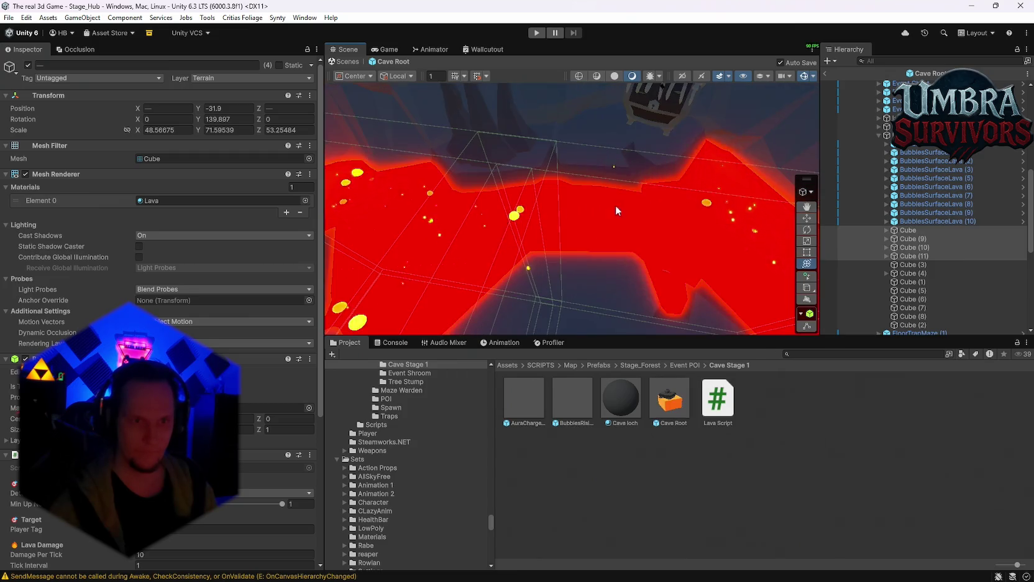
{"action": "scroll", "coordinate": [616, 205], "scroll_direction": "down", "scroll_amount": 5}
{"action": "left_click_drag", "start_coordinate": [501, 239], "coordinate": [628, 239]}
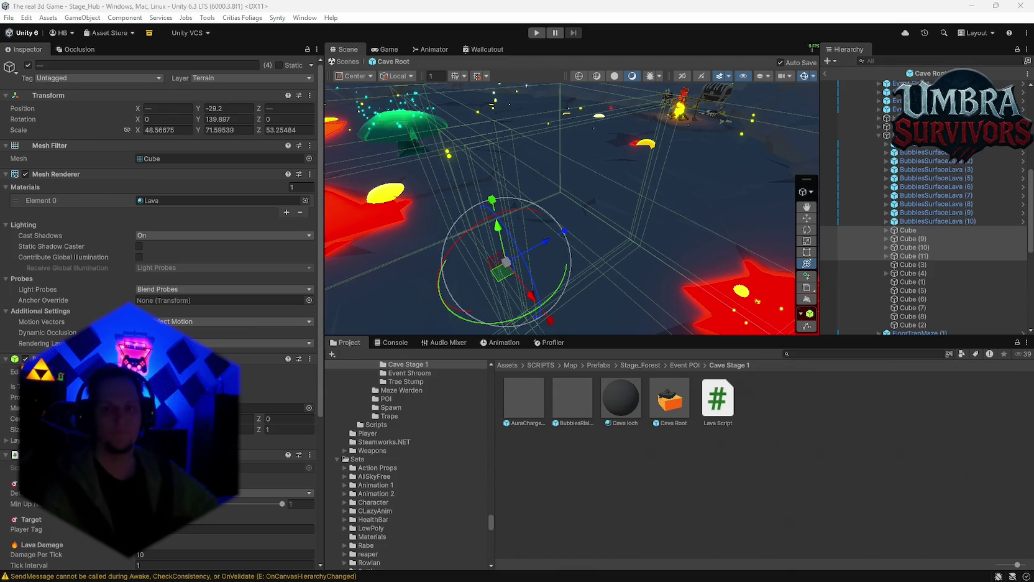
Wrap the four selected lava cubes in a new empty parent named 'Rising Lava'.
{"action": "scroll", "coordinate": [891, 230], "scroll_direction": "up", "scroll_amount": 3}
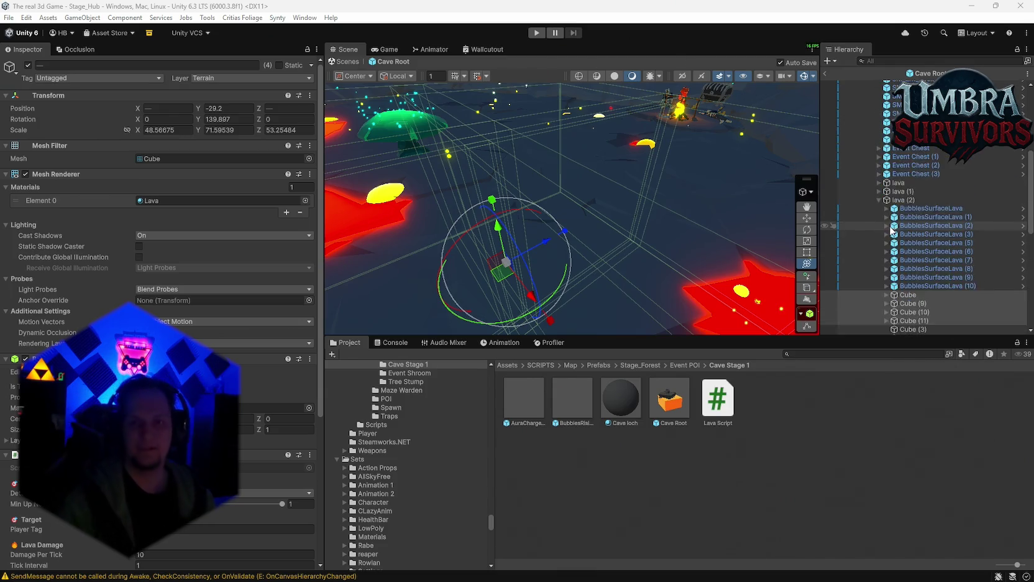
{"action": "scroll", "coordinate": [896, 212], "scroll_direction": "down", "scroll_amount": 6}
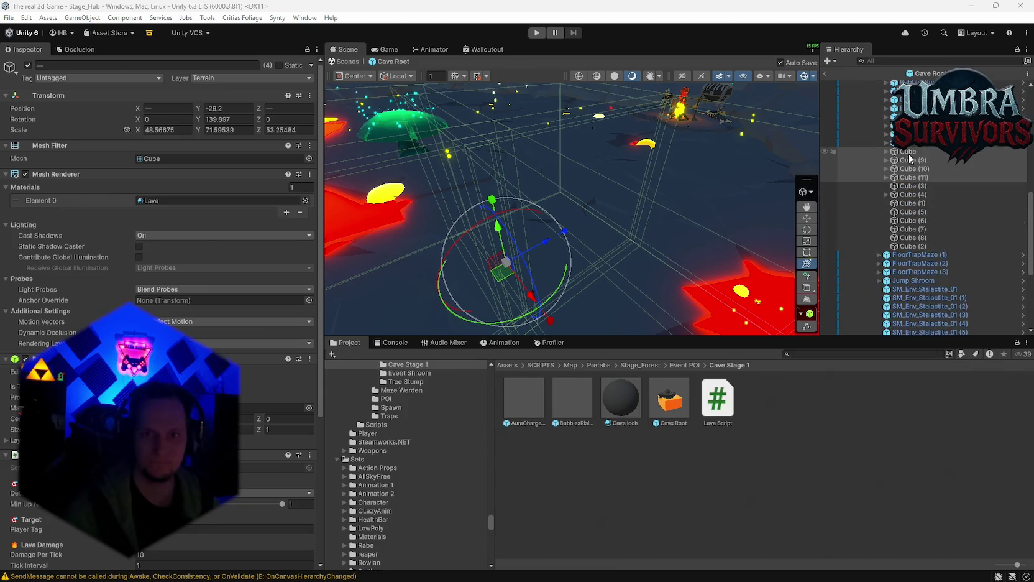
{"action": "right_click", "coordinate": [909, 158]}
{"action": "left_click", "coordinate": [917, 225]}
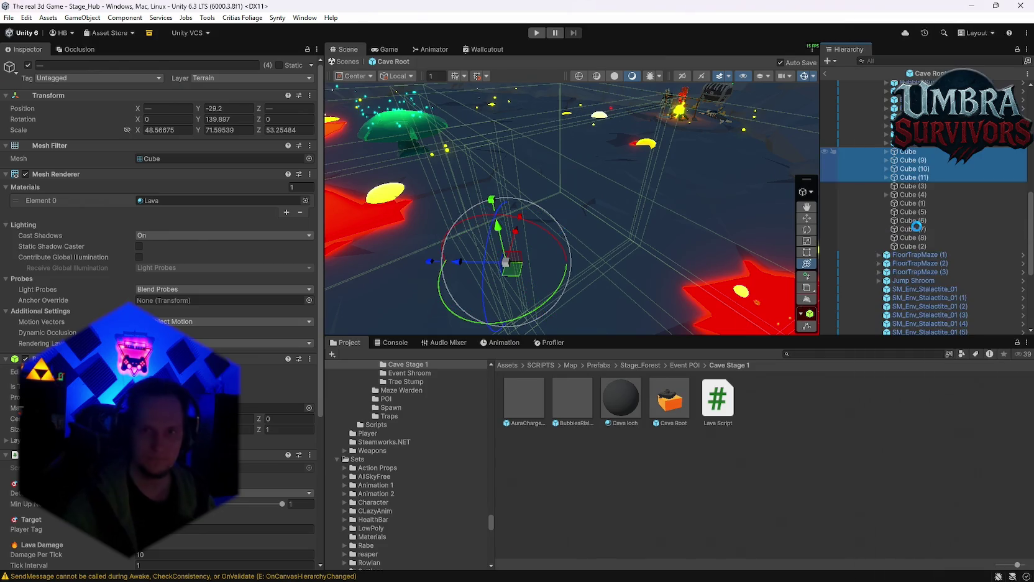
{"action": "type", "text": "Rising Lav"}
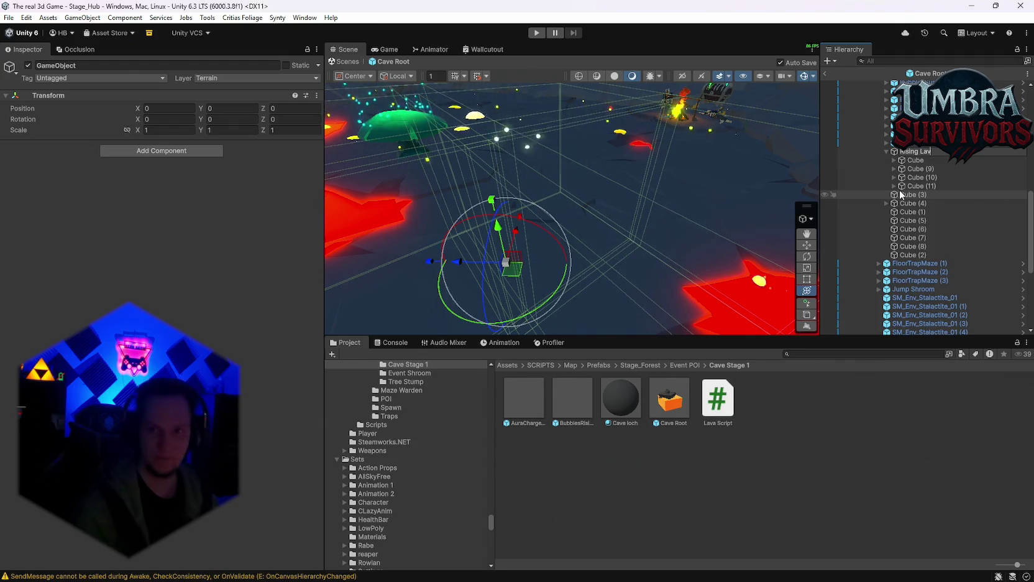
{"action": "type", "text": "a"}
{"action": "key", "text": "Return"}
Collapse the FireFlies, GameObject and bubbles branches and select the Cave Root prefab asset.
{"action": "scroll", "coordinate": [909, 191], "scroll_direction": "up", "scroll_amount": 3}
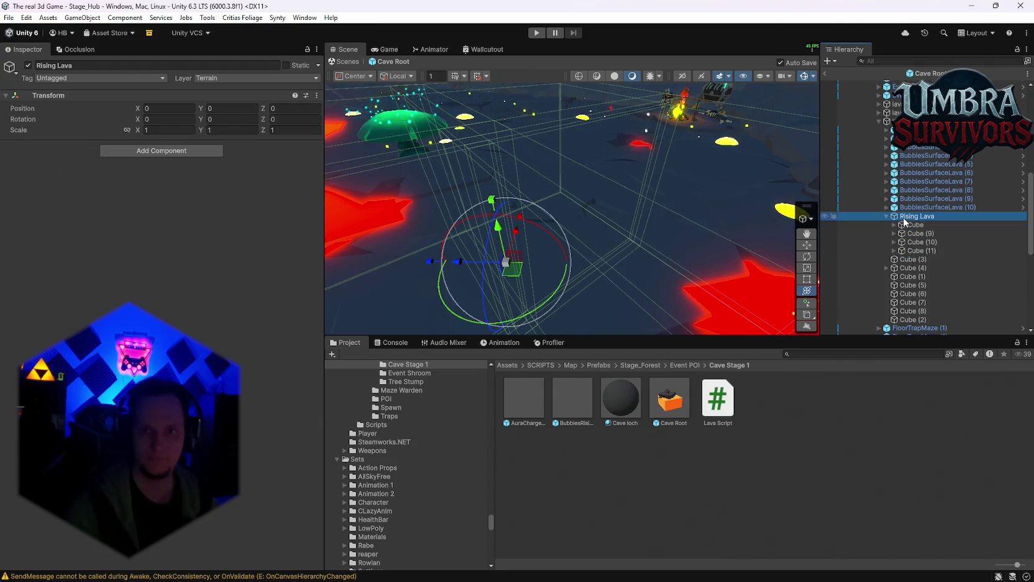
{"action": "scroll", "coordinate": [926, 205], "scroll_direction": "up", "scroll_amount": 10}
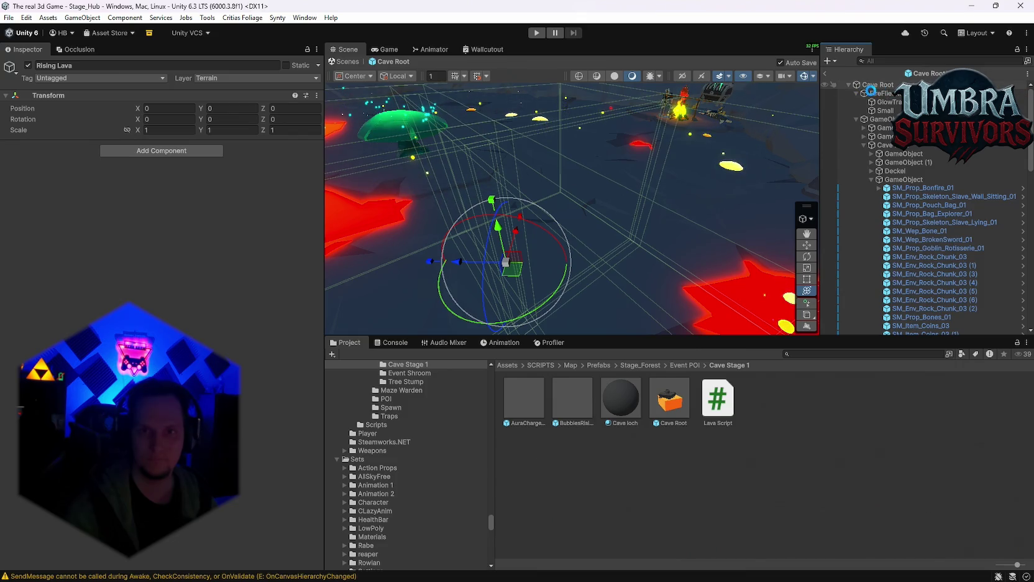
{"action": "left_click", "coordinate": [857, 93]}
{"action": "left_click", "coordinate": [857, 102]}
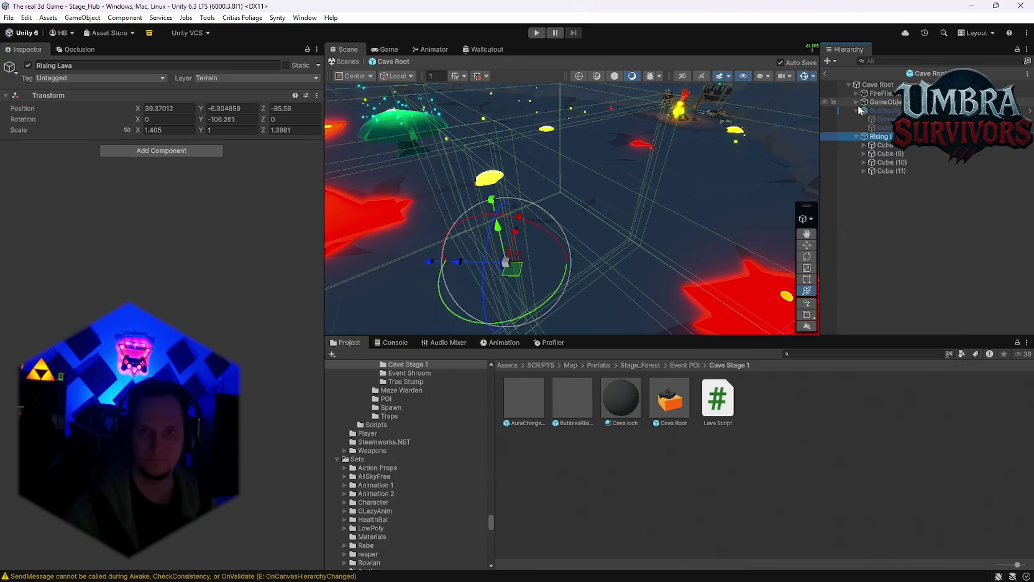
{"action": "left_click", "coordinate": [858, 110]}
{"action": "left_click", "coordinate": [652, 492]}
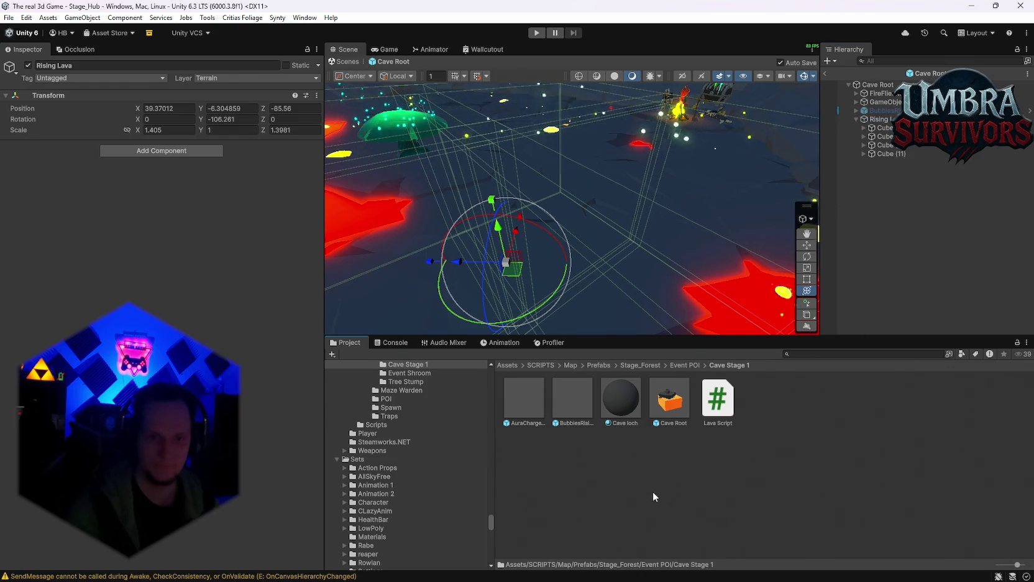
{"action": "right_click", "coordinate": [653, 491]}
{"action": "left_click", "coordinate": [669, 398]}
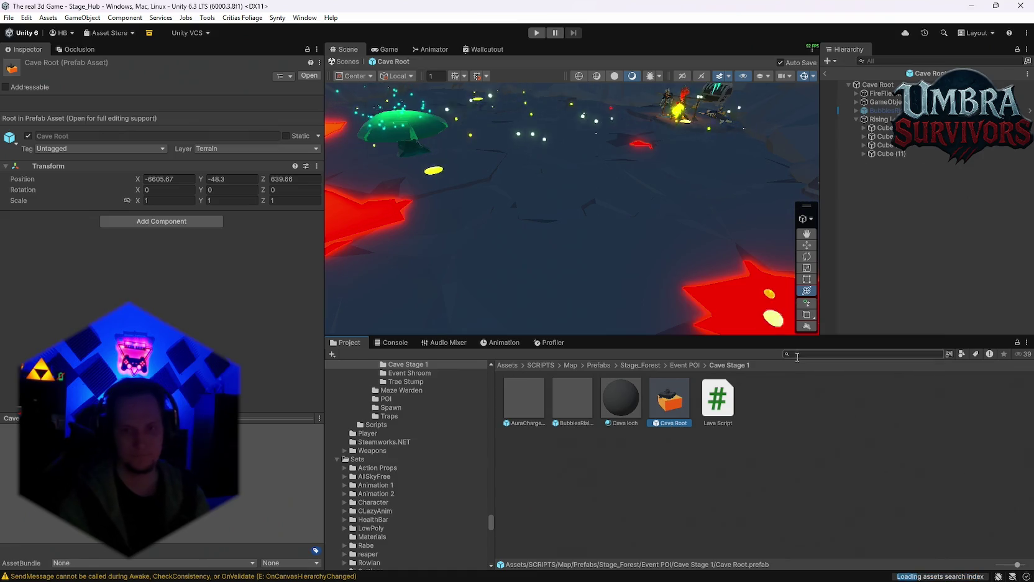
Create a MonoBehaviour script 'Rising lava' via Create > Scripting in Cave Stage 1.
{"action": "right_click", "coordinate": [684, 434]}
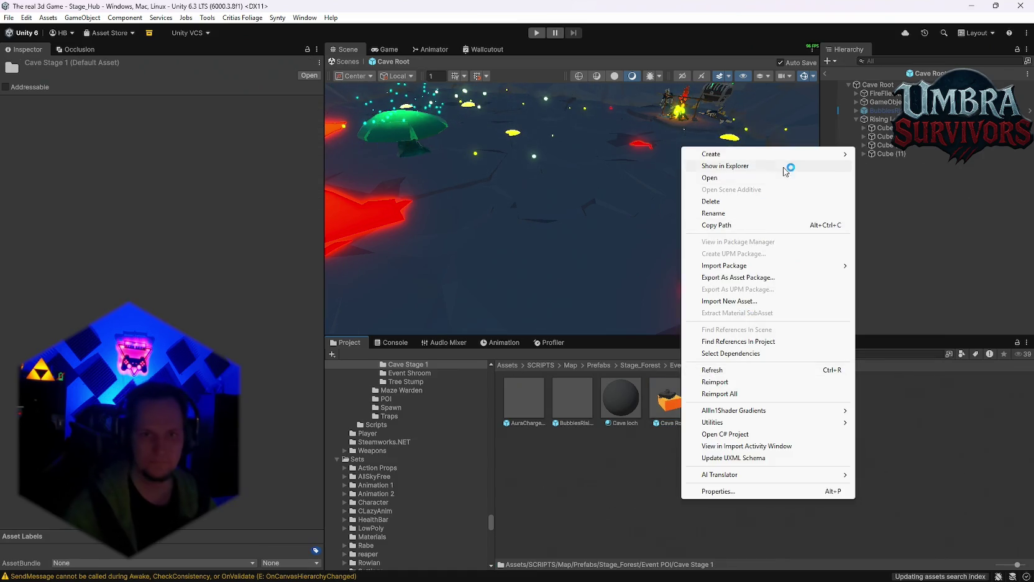
{"action": "mouse_move", "coordinate": [775, 154]}
{"action": "mouse_move", "coordinate": [917, 247]}
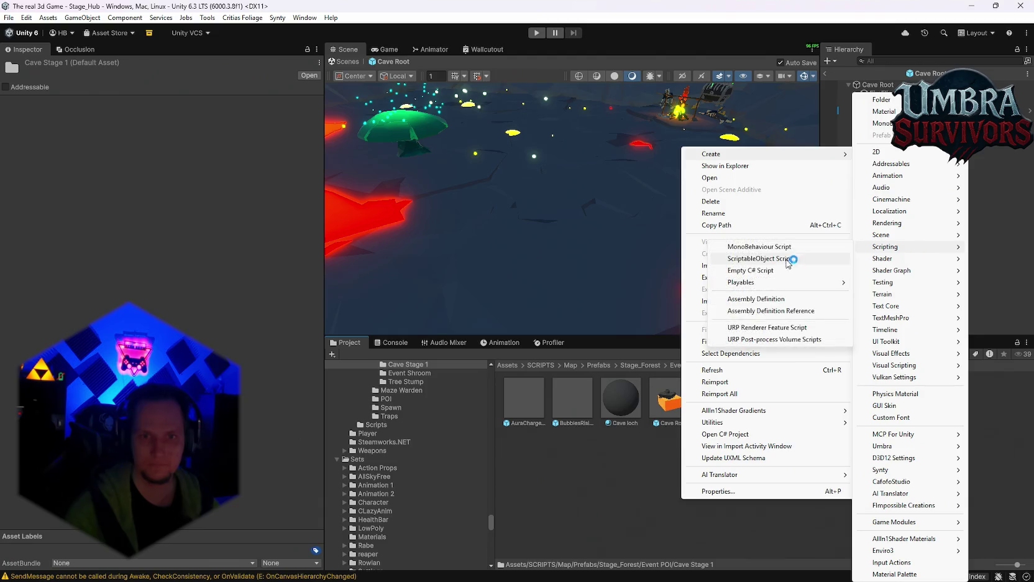
{"action": "left_click", "coordinate": [758, 258]}
{"action": "type", "text": "Ris"}
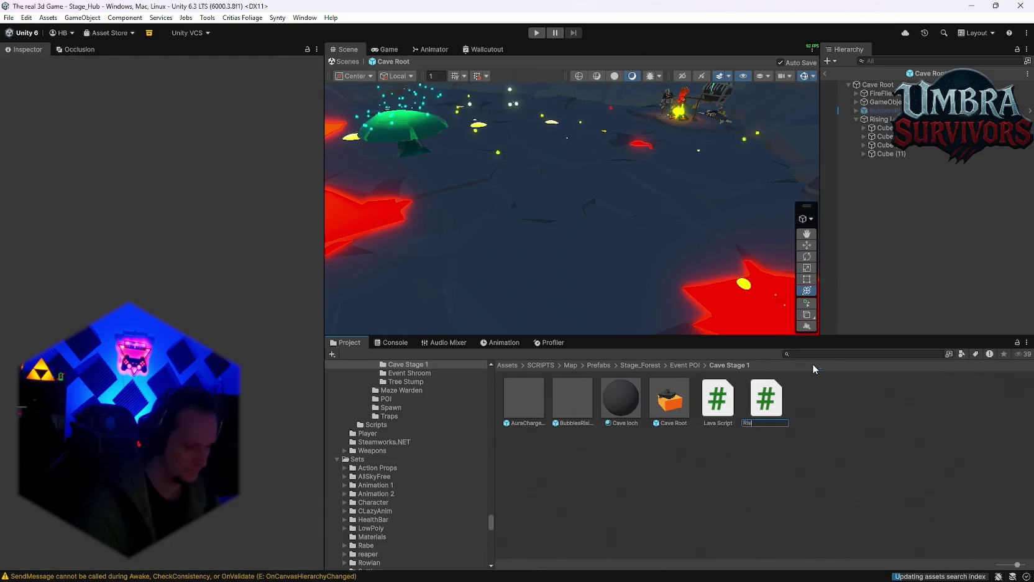
{"action": "type", "text": "ing lava"}
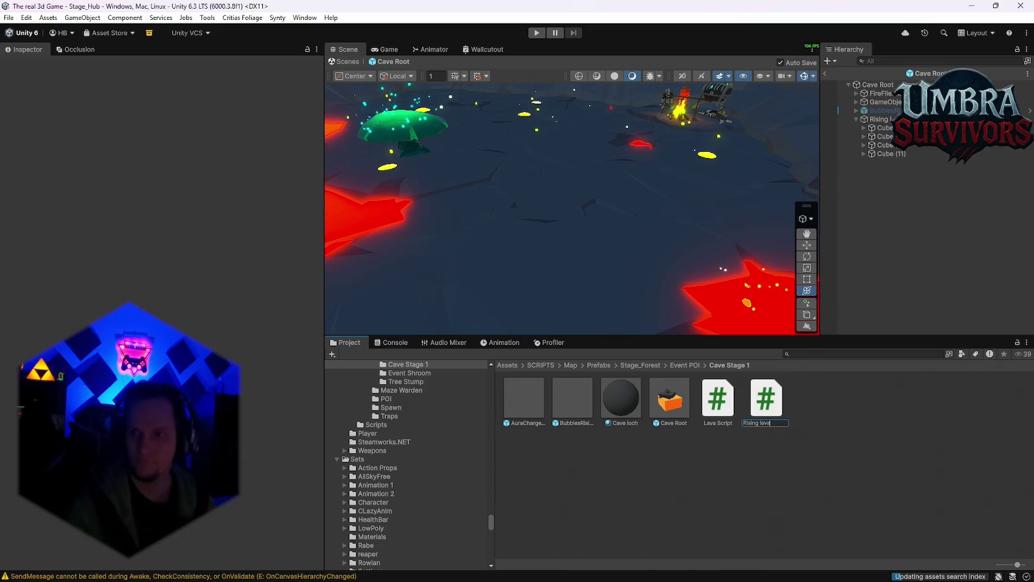
{"action": "key", "text": "Return"}
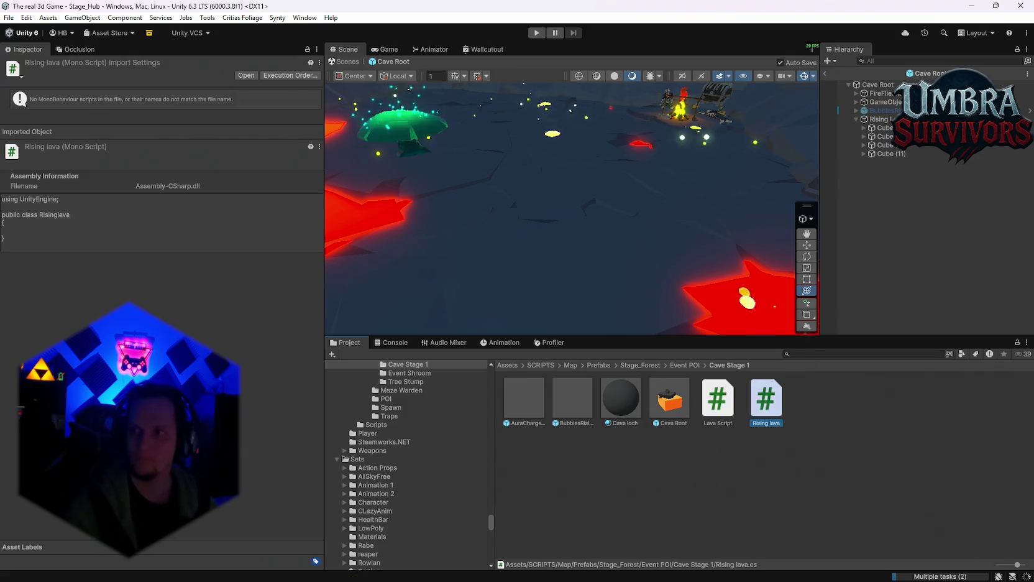
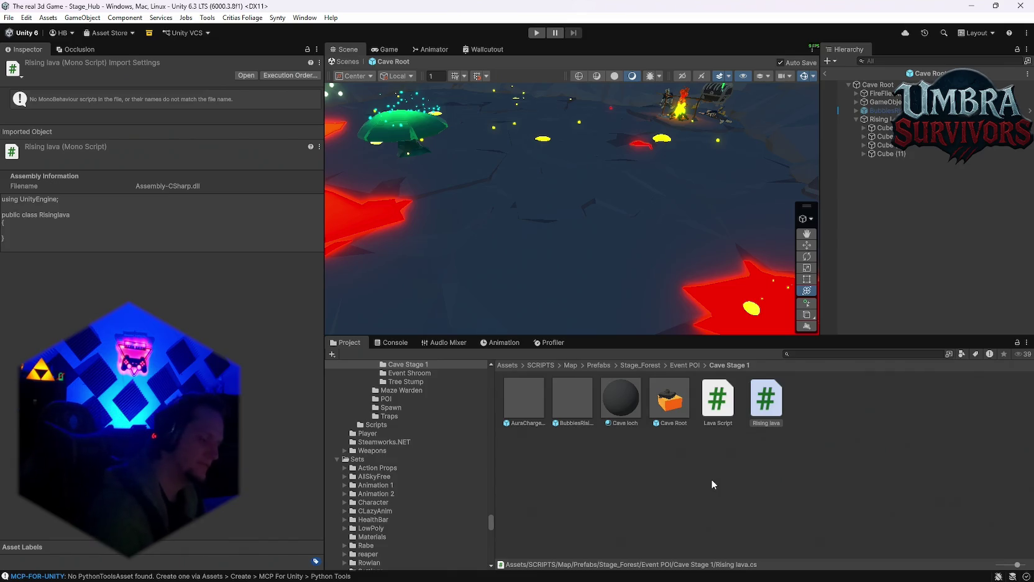
Attach the Rising lava script to Rising Lava, giving it a trigger Box Collider and Rising Cube Trigger.
{"action": "left_click", "coordinate": [711, 479]}
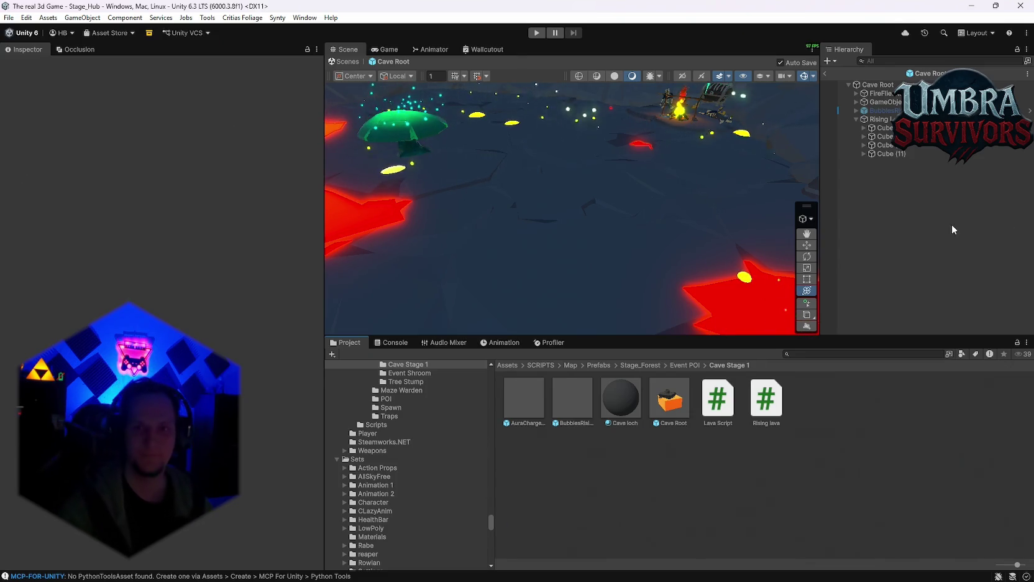
{"action": "mouse_move", "coordinate": [769, 407]}
{"action": "left_mouse_down"}
{"action": "mouse_move", "coordinate": [821, 187]}
{"action": "mouse_move", "coordinate": [858, 120]}
{"action": "mouse_move", "coordinate": [883, 120]}
{"action": "left_mouse_up"}
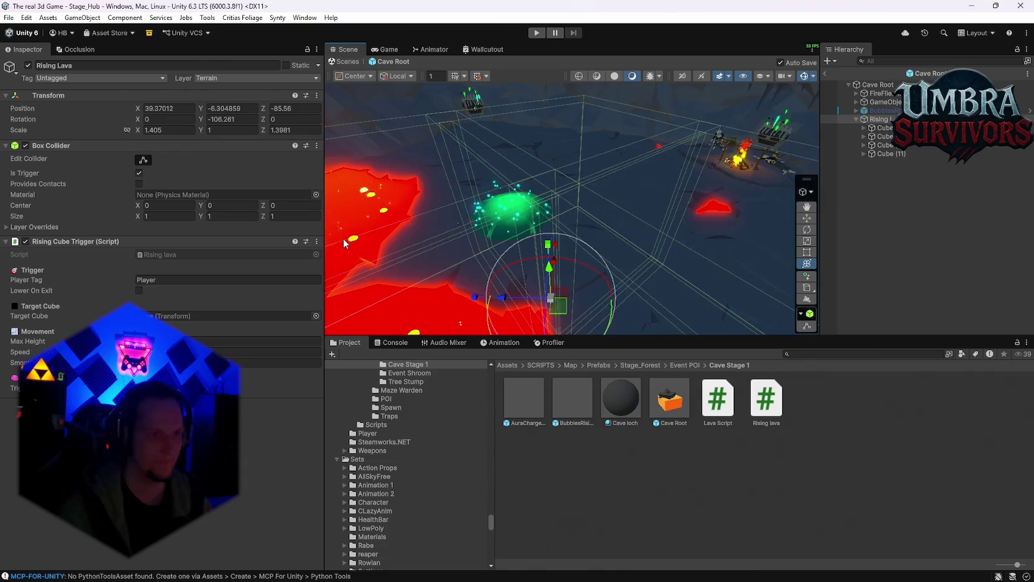
Shift the Rising Lava trigger collider's centre upward and sideways along X.
{"action": "mouse_move", "coordinate": [203, 209]}
{"action": "left_mouse_down"}
{"action": "mouse_move", "coordinate": [304, 205]}
{"action": "mouse_move", "coordinate": [122, 173]}
{"action": "left_mouse_up"}
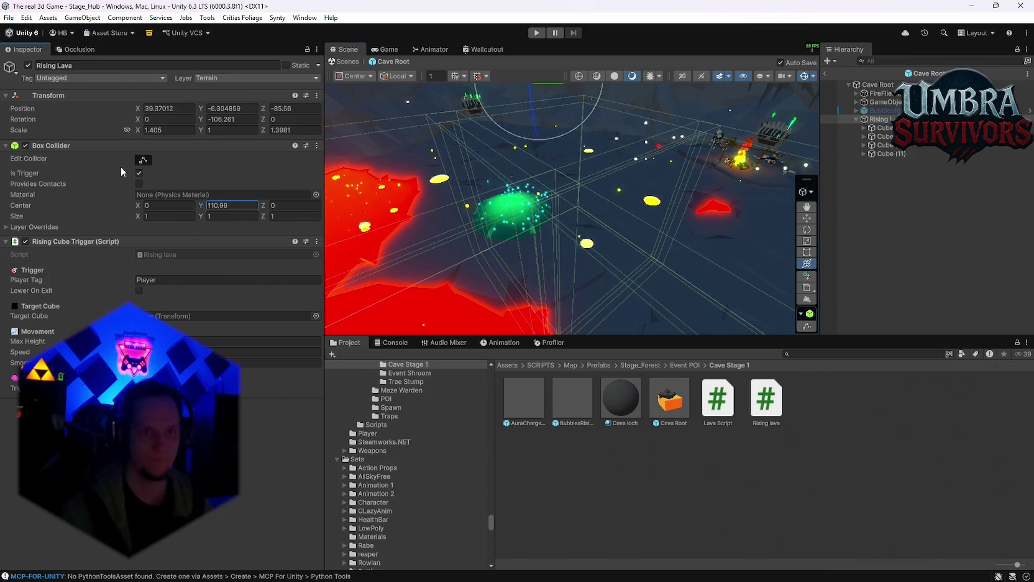
{"action": "key", "text": "f"}
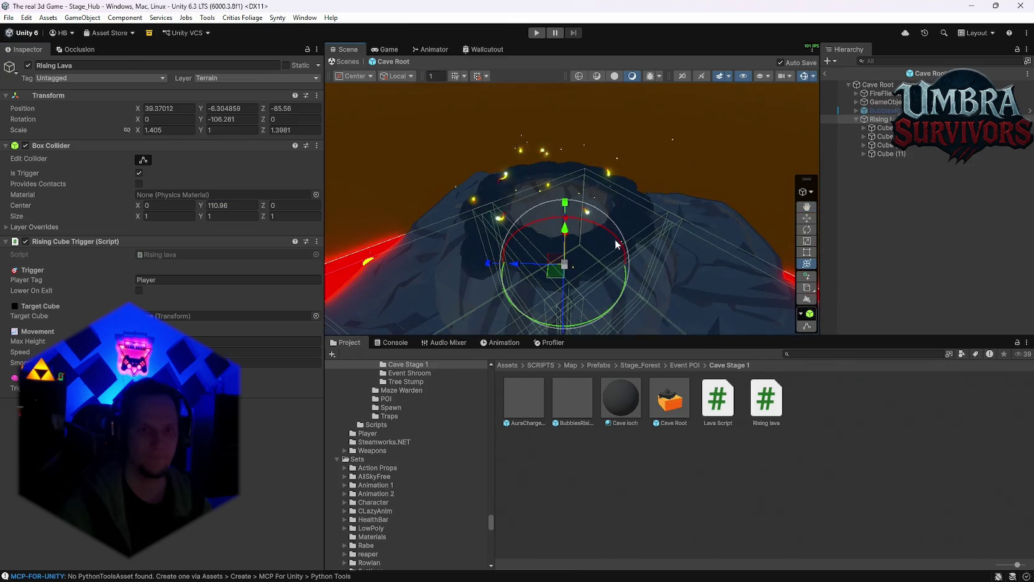
{"action": "mouse_move", "coordinate": [201, 206]}
{"action": "left_mouse_down"}
{"action": "mouse_move", "coordinate": [1009, 205]}
{"action": "mouse_move", "coordinate": [684, 174]}
{"action": "mouse_move", "coordinate": [652, 148]}
{"action": "mouse_move", "coordinate": [636, 192]}
{"action": "mouse_move", "coordinate": [528, 252]}
{"action": "mouse_move", "coordinate": [620, 184]}
{"action": "left_mouse_up"}
{"action": "mouse_move", "coordinate": [148, 204]}
{"action": "left_mouse_down"}
{"action": "mouse_move", "coordinate": [477, 221]}
{"action": "mouse_move", "coordinate": [164, 243]}
{"action": "mouse_move", "coordinate": [60, 231]}
{"action": "left_mouse_up"}
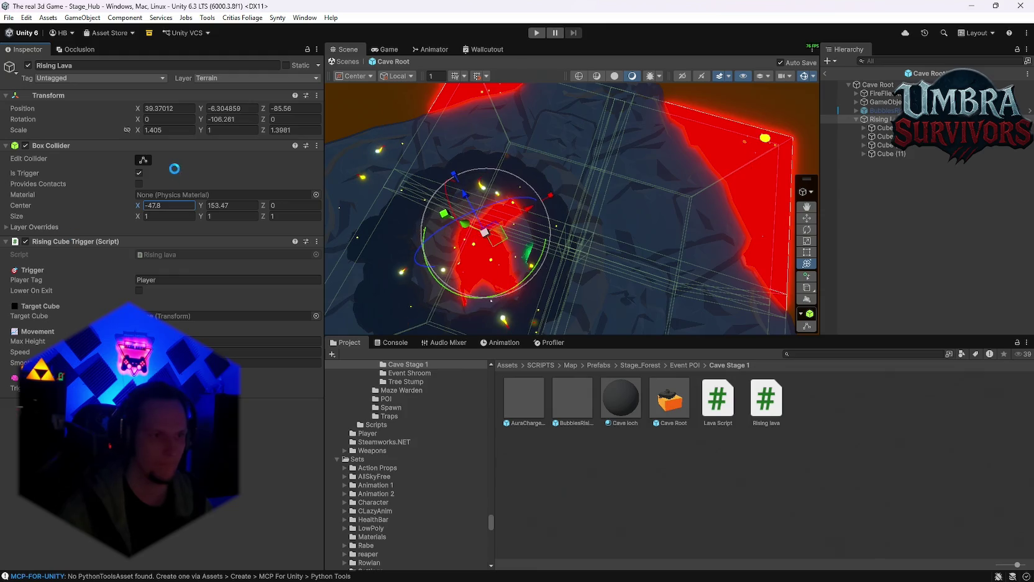
{"action": "mouse_move", "coordinate": [431, 197]}
{"action": "left_mouse_down"}
{"action": "mouse_move", "coordinate": [489, 176]}
{"action": "mouse_move", "coordinate": [526, 207]}
{"action": "mouse_move", "coordinate": [363, 154]}
{"action": "left_mouse_up"}
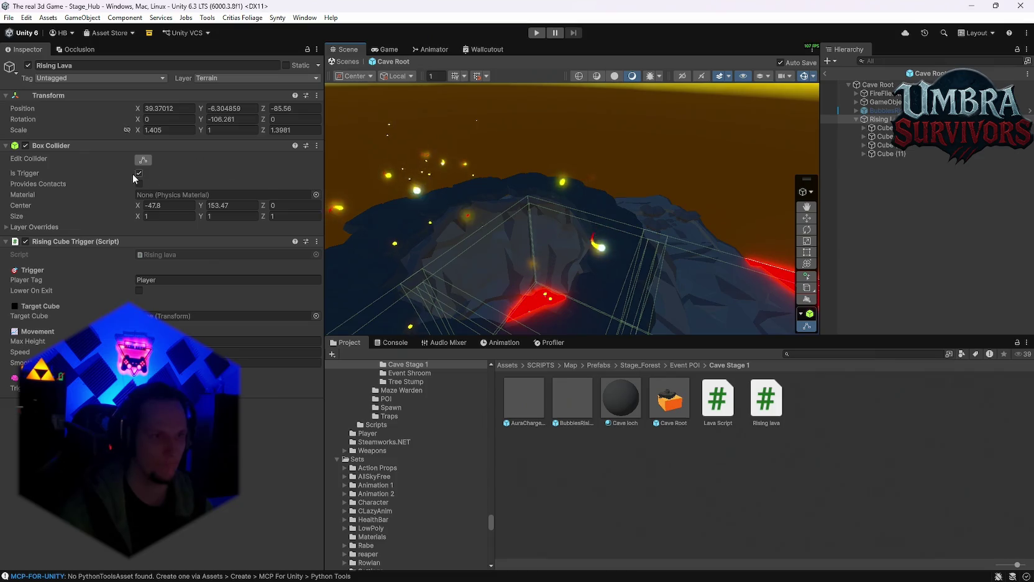
Set the trigger Box Collider size to 30 × 30 × 30.
{"action": "type", "text": "30"}
{"action": "key", "text": "Tab"}
{"action": "type", "text": "30"}
{"action": "key", "text": "Tab"}
{"action": "type", "text": "30"}
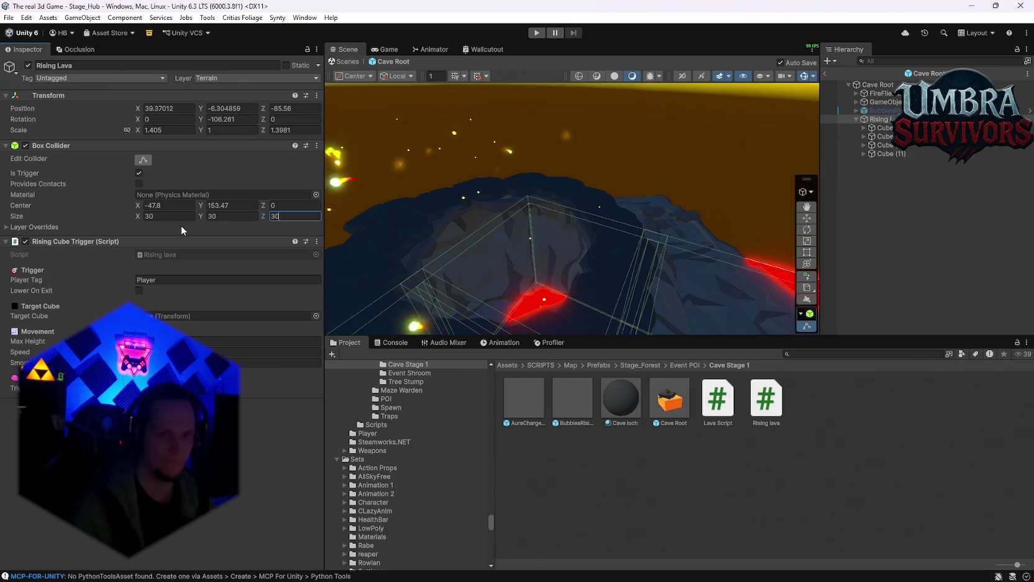
{"action": "mouse_move", "coordinate": [425, 240]}
{"action": "left_mouse_down"}
{"action": "mouse_move", "coordinate": [574, 252]}
{"action": "mouse_move", "coordinate": [605, 193]}
{"action": "mouse_move", "coordinate": [552, 200]}
{"action": "mouse_move", "coordinate": [581, 161]}
{"action": "mouse_move", "coordinate": [601, 208]}
{"action": "mouse_move", "coordinate": [595, 218]}
{"action": "mouse_move", "coordinate": [607, 150]}
{"action": "mouse_move", "coordinate": [600, 174]}
{"action": "mouse_move", "coordinate": [559, 178]}
{"action": "mouse_move", "coordinate": [573, 220]}
{"action": "mouse_move", "coordinate": [512, 266]}
{"action": "left_mouse_up"}
{"action": "scroll", "coordinate": [594, 219], "scroll_direction": "down", "scroll_amount": 5}
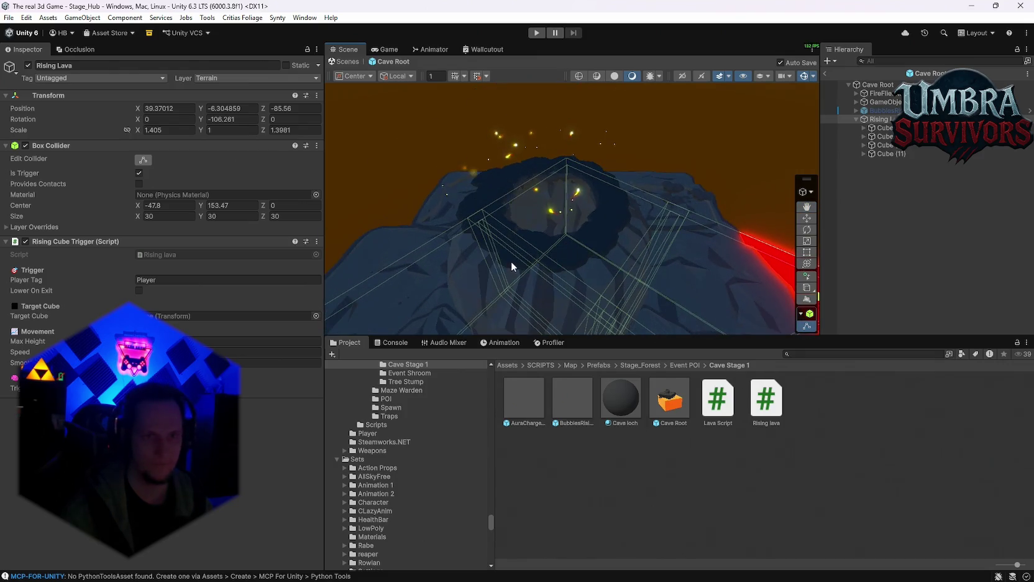
{"action": "mouse_move", "coordinate": [498, 199]}
{"action": "left_mouse_down"}
{"action": "mouse_move", "coordinate": [685, 271]}
{"action": "mouse_move", "coordinate": [674, 255]}
{"action": "mouse_move", "coordinate": [688, 261]}
{"action": "mouse_move", "coordinate": [645, 247]}
{"action": "left_mouse_up"}
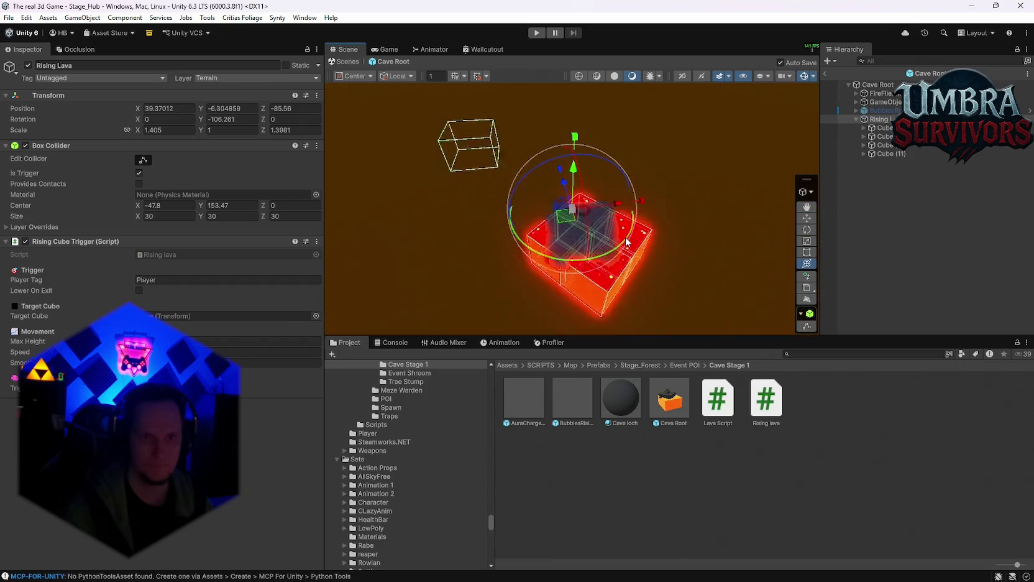
{"action": "scroll", "coordinate": [612, 246], "scroll_direction": "up", "scroll_amount": 3}
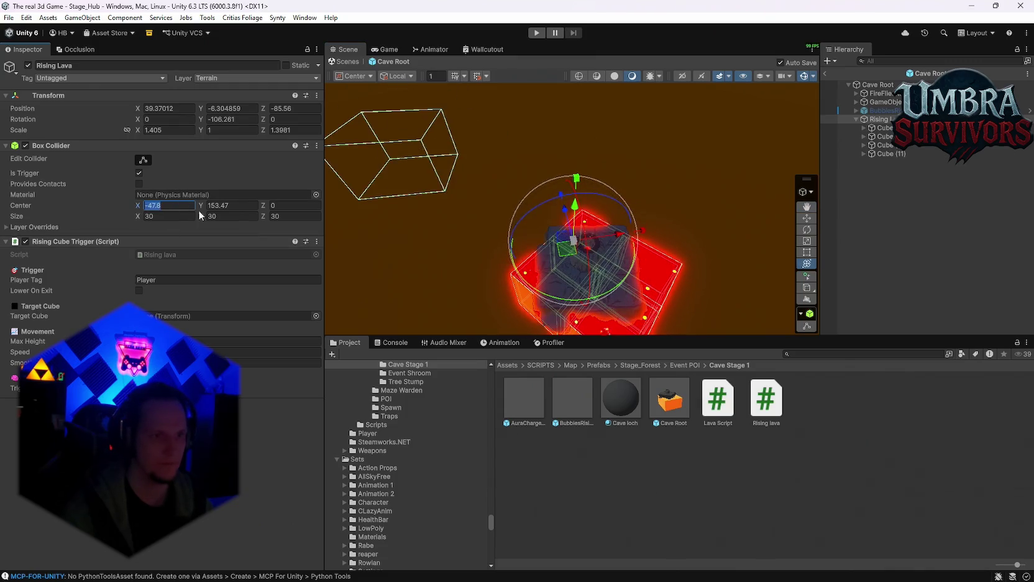
Set the collider Center X and Y to 1 and turn on Edit Collider.
{"action": "type", "text": "1"}
{"action": "left_click", "coordinate": [232, 205]}
{"action": "type", "text": "1"}
{"action": "scroll", "coordinate": [628, 273], "scroll_direction": "up", "scroll_amount": 5}
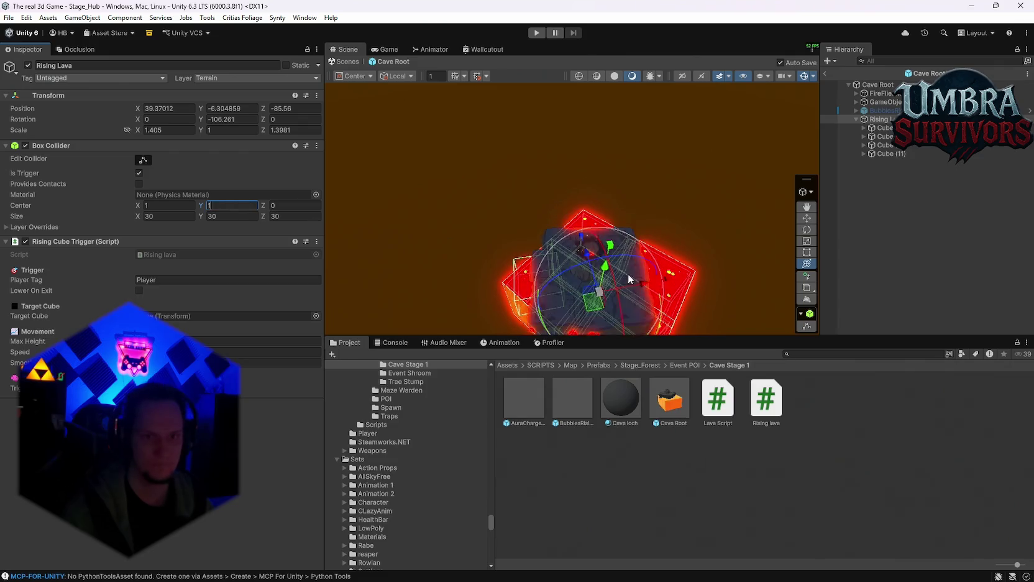
{"action": "scroll", "coordinate": [628, 273], "scroll_direction": "down", "scroll_amount": 5}
{"action": "left_click", "coordinate": [143, 160]}
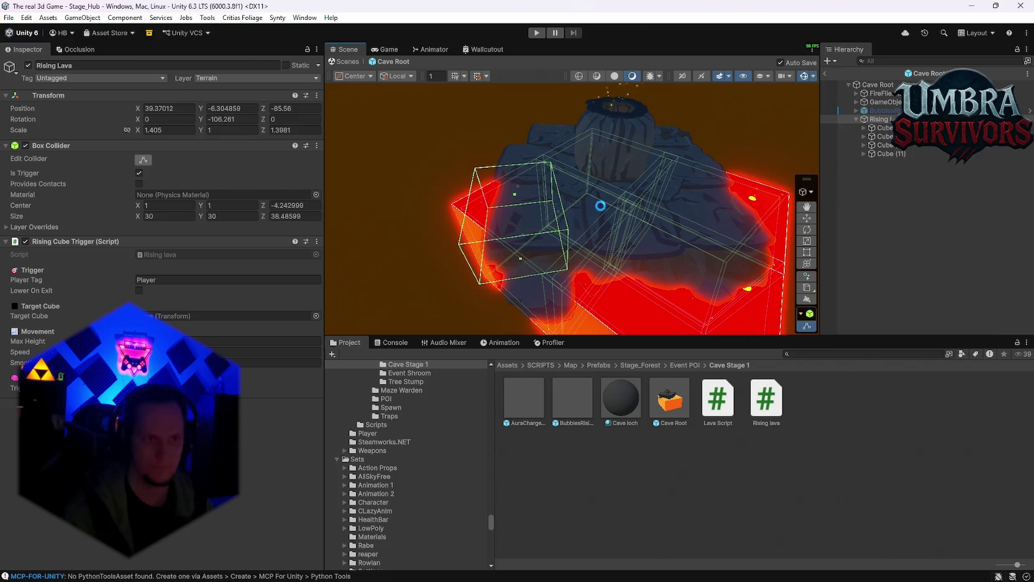
Set the trigger collider's Center X to 49.81, then slide the box along X.
{"action": "left_click_drag", "start_coordinate": [600, 206], "coordinate": [529, 251]}
{"action": "left_click", "coordinate": [516, 248]}
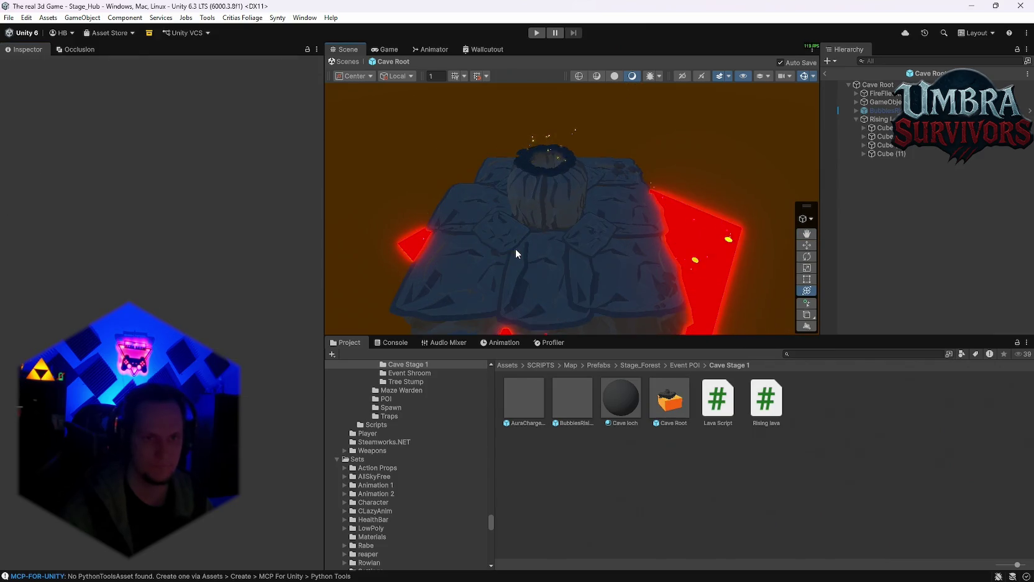
{"action": "left_click", "coordinate": [516, 248]}
{"action": "left_click", "coordinate": [144, 159]}
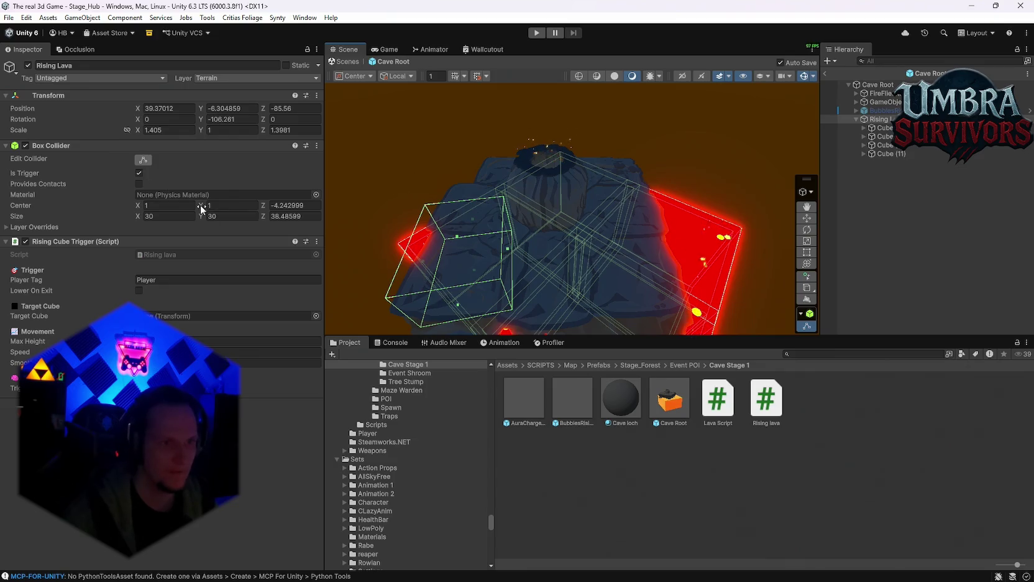
{"action": "type", "text": "49.81"}
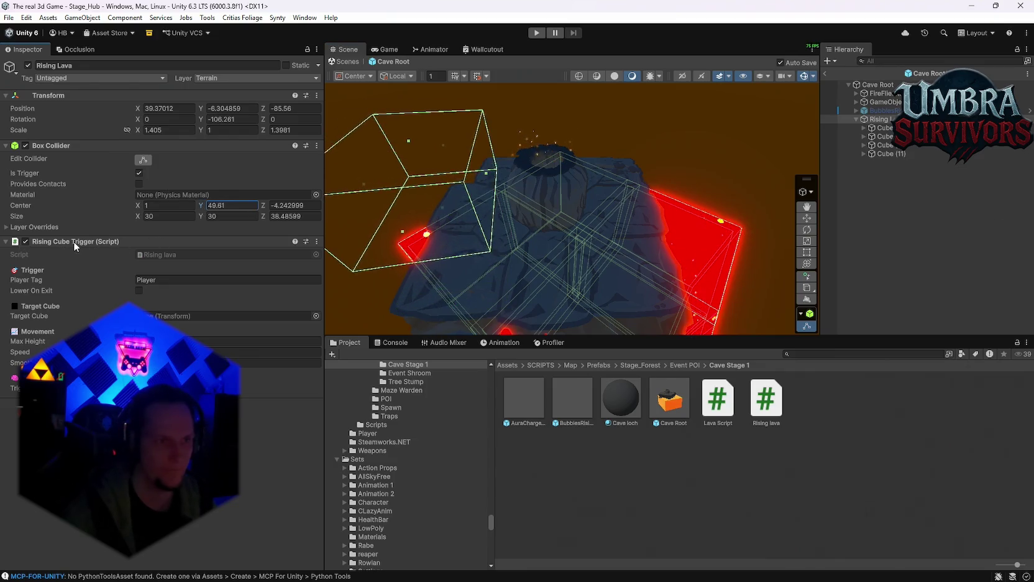
{"action": "left_click_drag", "start_coordinate": [160, 210], "coordinate": [666, 266]}
Set the trigger collider's Center Y to 36.3 over the cave mound.
{"action": "left_click_drag", "start_coordinate": [581, 133], "coordinate": [552, 138]}
{"action": "left_click", "coordinate": [230, 205]}
{"action": "type", "text": "36.3"}
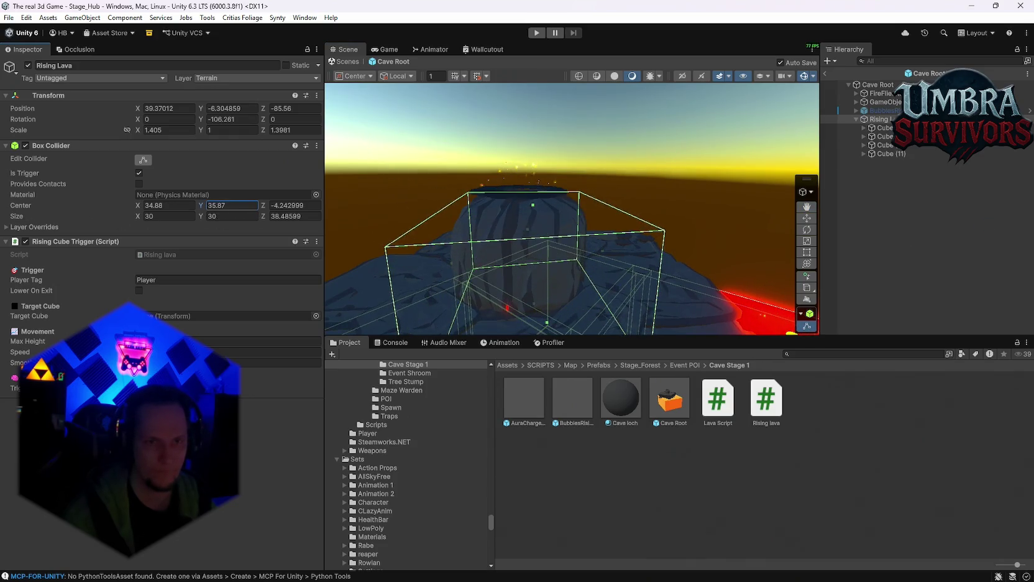
{"action": "mouse_move", "coordinate": [595, 151]}
{"action": "left_mouse_down"}
{"action": "mouse_move", "coordinate": [656, 208]}
{"action": "mouse_move", "coordinate": [658, 90]}
{"action": "left_mouse_up"}
{"action": "scroll", "coordinate": [619, 133], "scroll_direction": "up", "scroll_amount": 6}
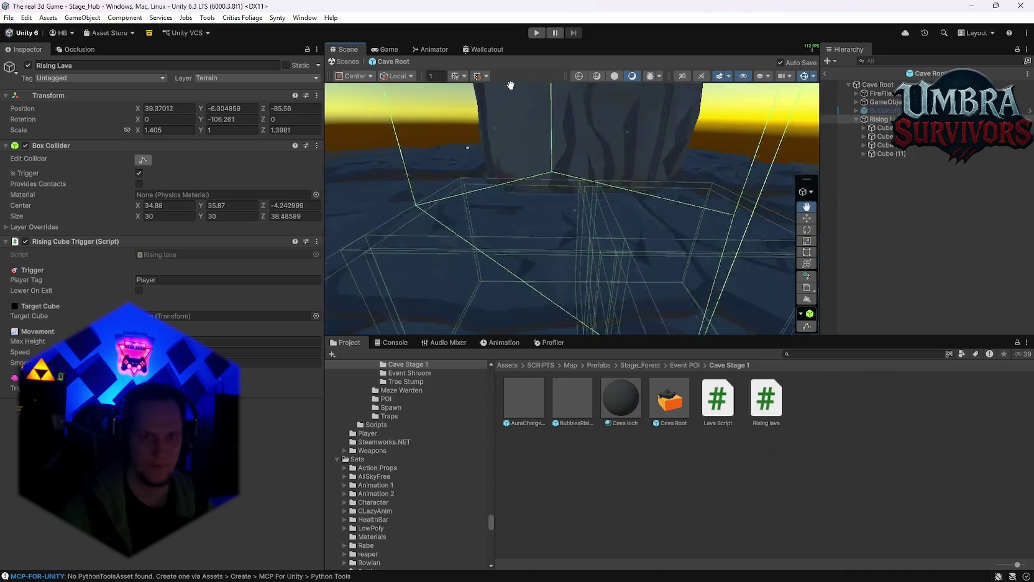
{"action": "mouse_move", "coordinate": [578, 154]}
{"action": "left_mouse_down"}
{"action": "mouse_move", "coordinate": [553, 198]}
{"action": "mouse_move", "coordinate": [557, 169]}
{"action": "mouse_move", "coordinate": [568, 188]}
{"action": "mouse_move", "coordinate": [557, 182]}
{"action": "mouse_move", "coordinate": [568, 167]}
{"action": "left_mouse_up"}
{"action": "scroll", "coordinate": [618, 135], "scroll_direction": "down", "scroll_amount": 5}
{"action": "mouse_move", "coordinate": [596, 208]}
{"action": "left_mouse_down"}
{"action": "mouse_move", "coordinate": [605, 231]}
{"action": "mouse_move", "coordinate": [586, 178]}
{"action": "mouse_move", "coordinate": [513, 158]}
{"action": "mouse_move", "coordinate": [526, 176]}
{"action": "left_mouse_up"}
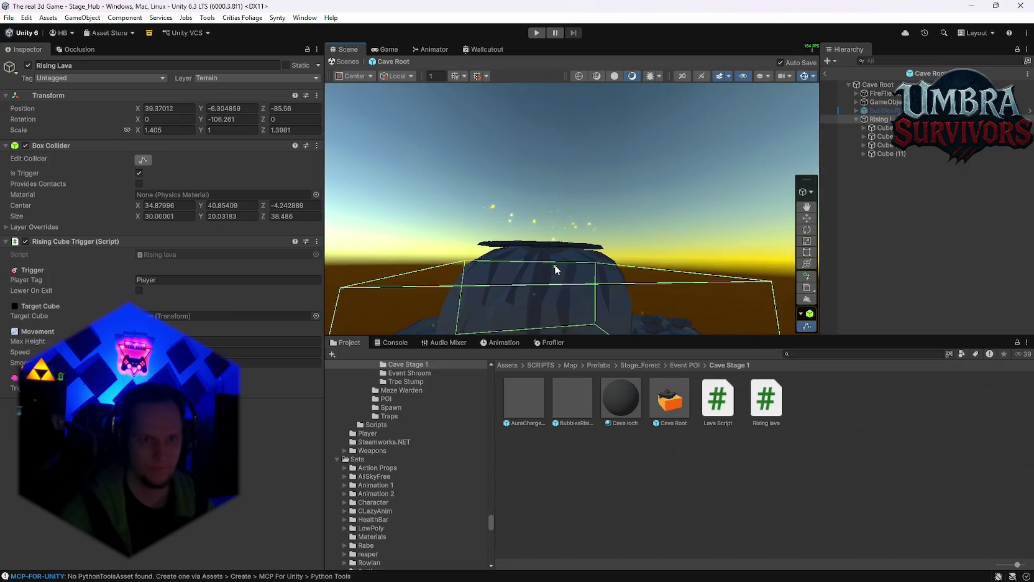
Lower the trigger box's top face so it stands about 19 units tall.
{"action": "left_click_drag", "start_coordinate": [554, 264], "coordinate": [555, 269]}
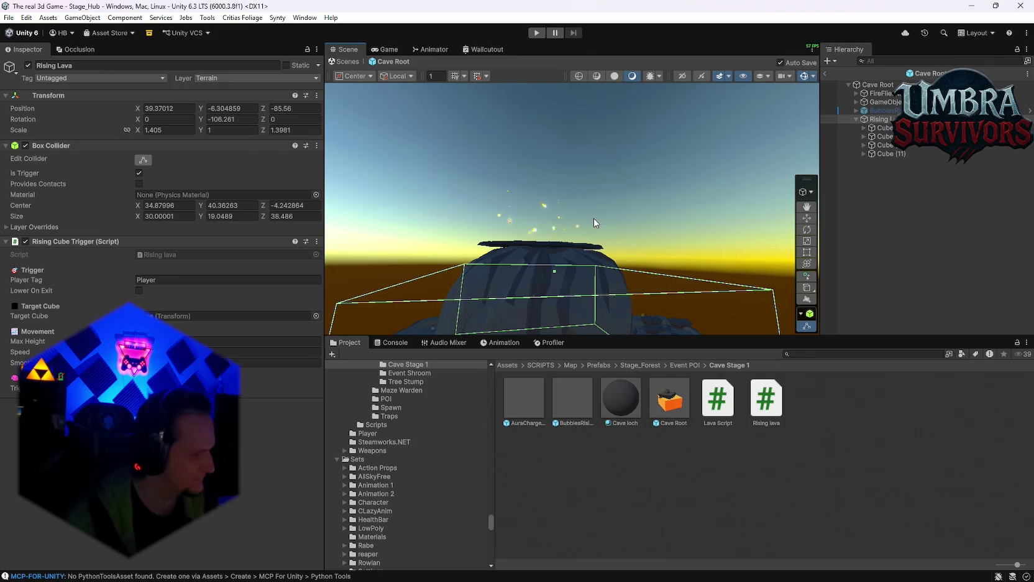
{"action": "scroll", "coordinate": [595, 218], "scroll_direction": "up", "scroll_amount": 5}
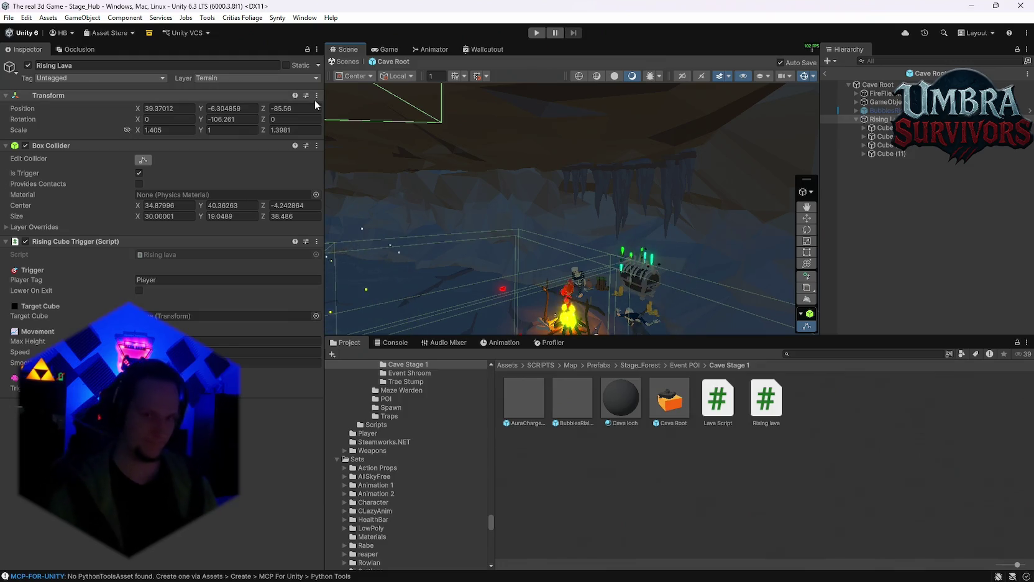
{"action": "scroll", "coordinate": [516, 158], "scroll_direction": "down", "scroll_amount": 5}
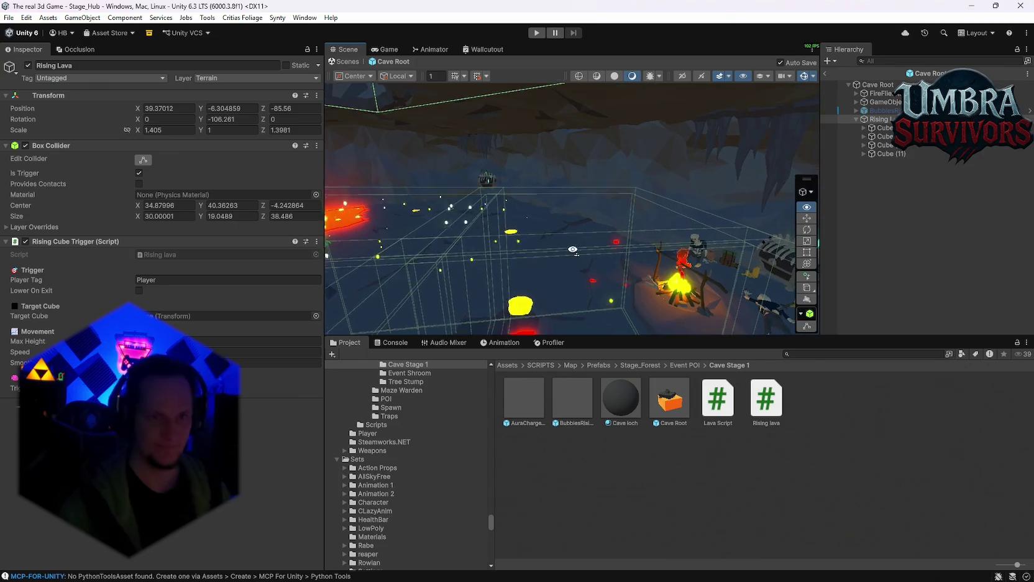
{"action": "scroll", "coordinate": [562, 199], "scroll_direction": "up", "scroll_amount": 5}
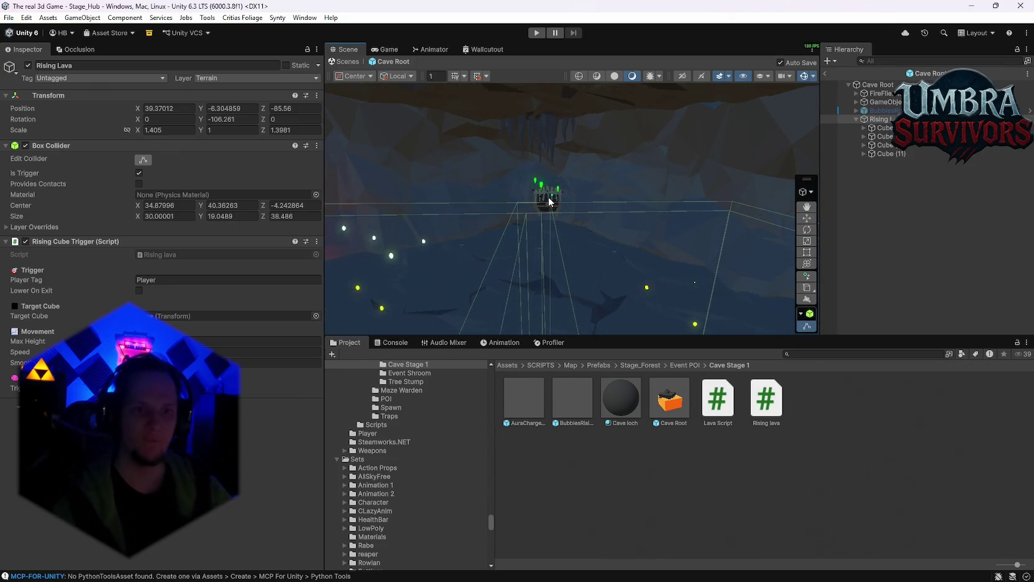
{"action": "left_click", "coordinate": [550, 201]}
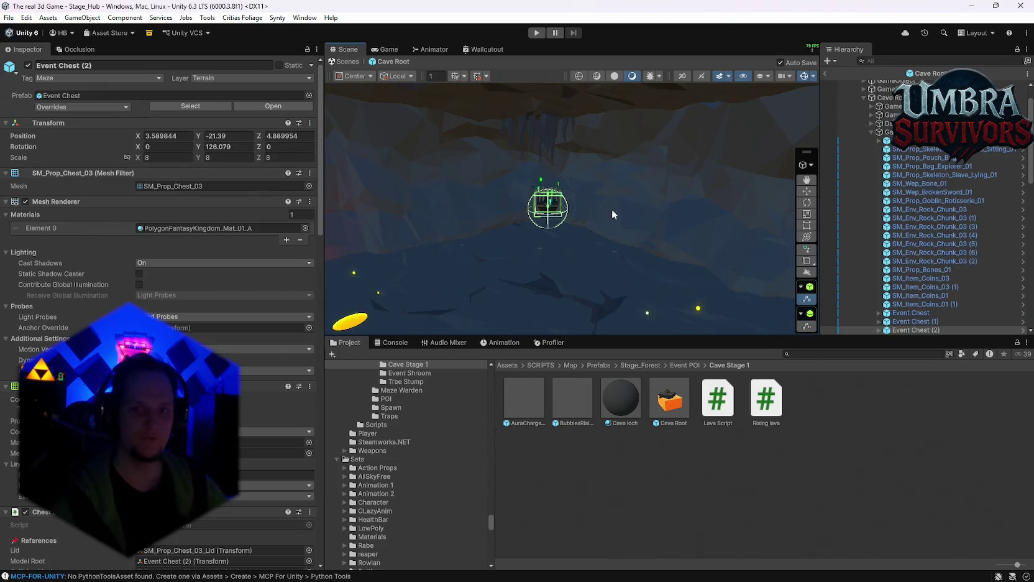
Duplicate Event Chest (2) as Event Chest (4), then move and rotate it into place.
{"action": "scroll", "coordinate": [940, 248], "scroll_direction": "down", "scroll_amount": 5}
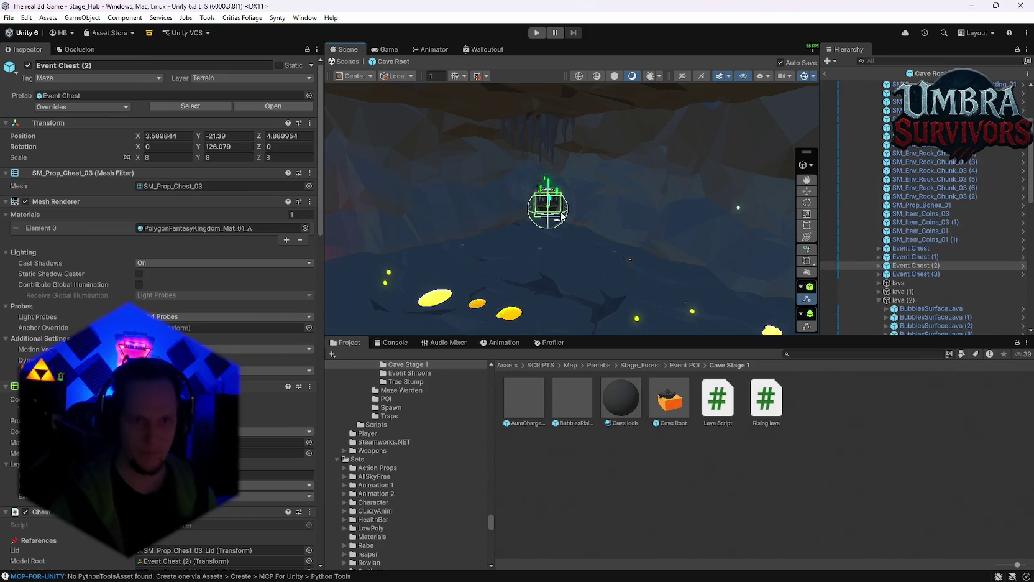
{"action": "left_click", "coordinate": [917, 266]}
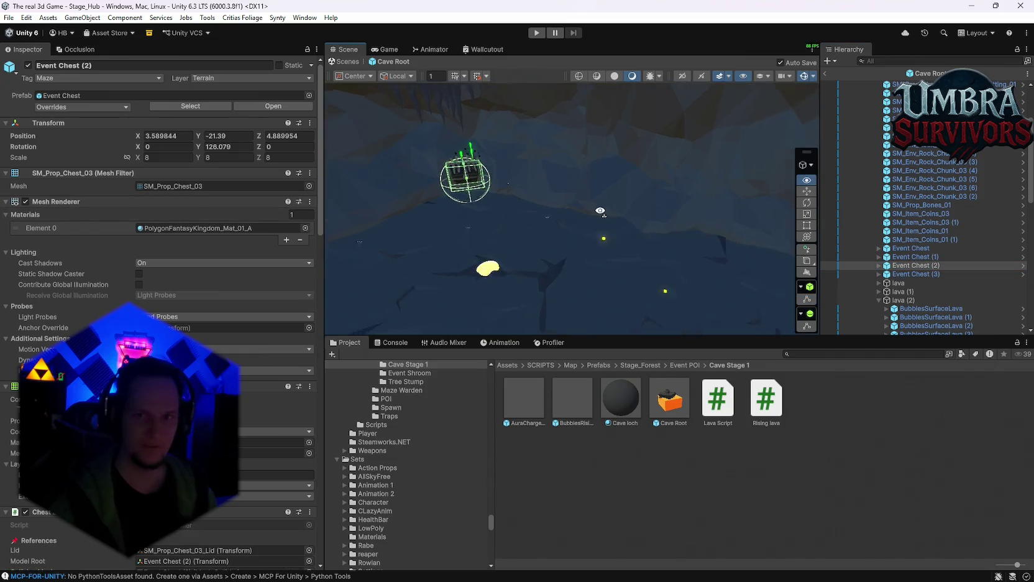
{"action": "scroll", "coordinate": [955, 255], "scroll_direction": "up", "scroll_amount": 5}
{"action": "scroll", "coordinate": [953, 236], "scroll_direction": "down", "scroll_amount": 5}
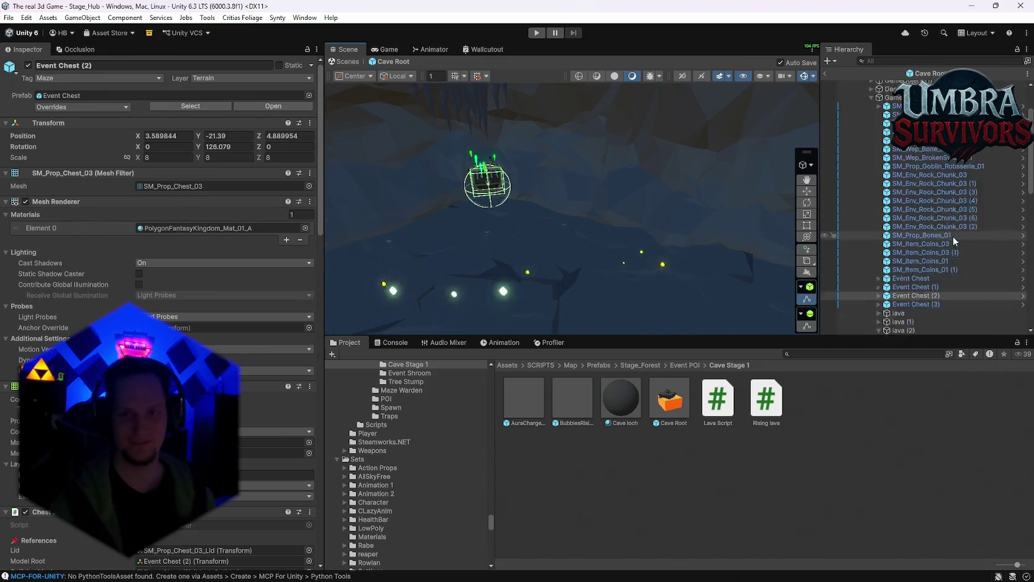
{"action": "left_click", "coordinate": [807, 192]}
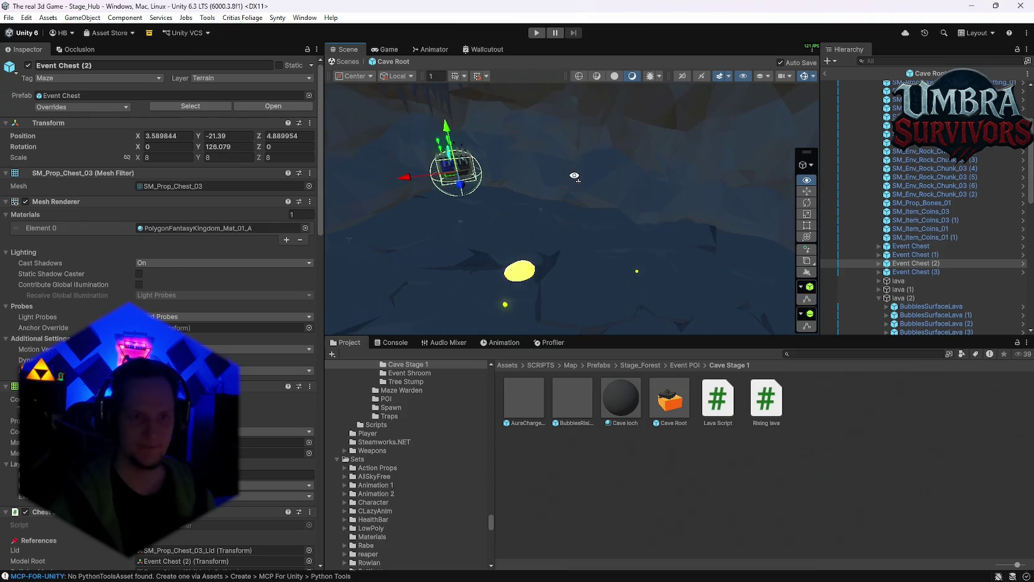
{"action": "key", "text": "ctrl+d"}
{"action": "mouse_move", "coordinate": [456, 192]}
{"action": "left_mouse_down"}
{"action": "mouse_move", "coordinate": [528, 233]}
{"action": "mouse_move", "coordinate": [660, 252]}
{"action": "mouse_move", "coordinate": [655, 260]}
{"action": "left_mouse_up"}
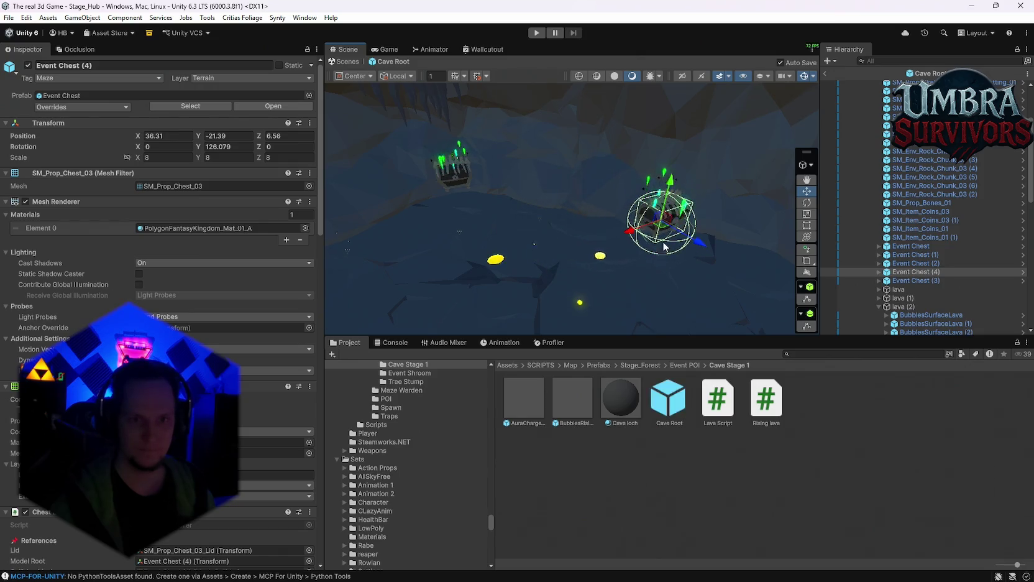
{"action": "left_click", "coordinate": [807, 237]}
{"action": "left_click_drag", "start_coordinate": [601, 249], "coordinate": [473, 218]}
{"action": "left_click_drag", "start_coordinate": [669, 219], "coordinate": [554, 202]}
{"action": "key", "text": "f"}
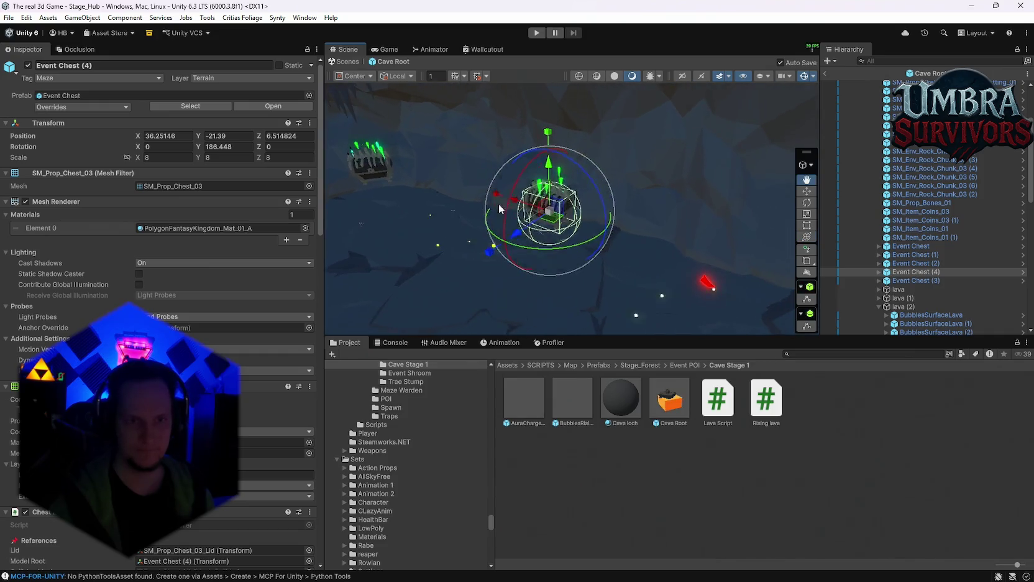
{"action": "mouse_move", "coordinate": [554, 187]}
{"action": "left_mouse_down"}
{"action": "mouse_move", "coordinate": [542, 207]}
{"action": "mouse_move", "coordinate": [654, 264]}
{"action": "mouse_move", "coordinate": [722, 262]}
{"action": "mouse_move", "coordinate": [481, 244]}
{"action": "mouse_move", "coordinate": [436, 230]}
{"action": "left_mouse_up"}
Duplicate again as Event Chest (5) and place and turn it beside the lava flow.
{"action": "key", "text": "ctrl+d"}
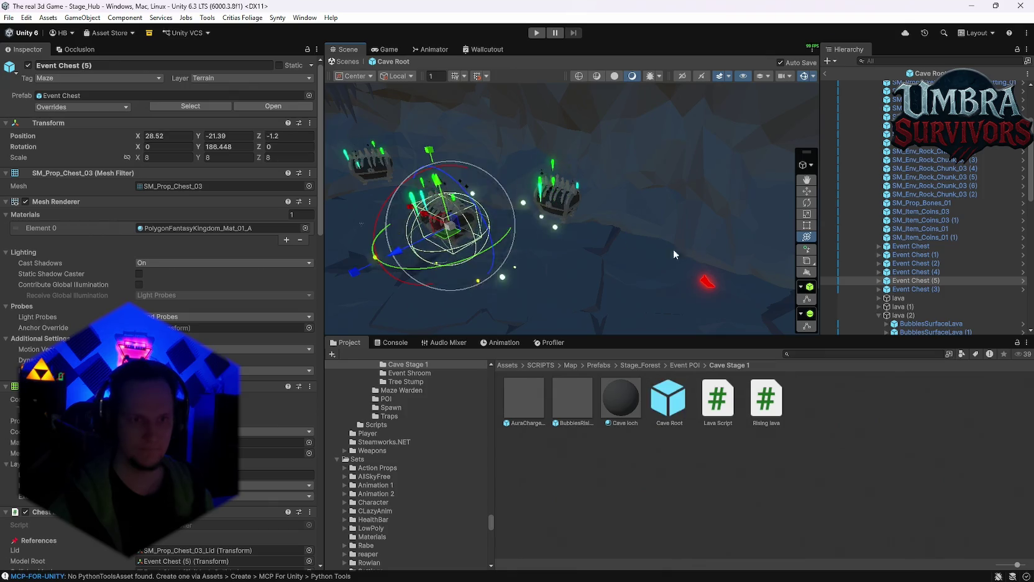
{"action": "mouse_move", "coordinate": [774, 269]}
{"action": "left_mouse_down"}
{"action": "mouse_move", "coordinate": [597, 245]}
{"action": "mouse_move", "coordinate": [446, 199]}
{"action": "left_mouse_up"}
{"action": "key", "text": "f"}
{"action": "mouse_move", "coordinate": [548, 222]}
{"action": "left_mouse_down"}
{"action": "mouse_move", "coordinate": [611, 246]}
{"action": "mouse_move", "coordinate": [543, 319]}
{"action": "mouse_move", "coordinate": [578, 314]}
{"action": "mouse_move", "coordinate": [597, 292]}
{"action": "mouse_move", "coordinate": [559, 276]}
{"action": "mouse_move", "coordinate": [488, 215]}
{"action": "mouse_move", "coordinate": [506, 245]}
{"action": "mouse_move", "coordinate": [516, 243]}
{"action": "left_mouse_up"}
{"action": "mouse_move", "coordinate": [581, 238]}
{"action": "left_mouse_down"}
{"action": "mouse_move", "coordinate": [572, 166]}
{"action": "mouse_move", "coordinate": [437, 188]}
{"action": "mouse_move", "coordinate": [627, 213]}
{"action": "mouse_move", "coordinate": [677, 245]}
{"action": "mouse_move", "coordinate": [677, 255]}
{"action": "mouse_move", "coordinate": [576, 285]}
{"action": "mouse_move", "coordinate": [611, 214]}
{"action": "mouse_move", "coordinate": [626, 249]}
{"action": "mouse_move", "coordinate": [546, 232]}
{"action": "mouse_move", "coordinate": [468, 246]}
{"action": "mouse_move", "coordinate": [575, 352]}
{"action": "left_mouse_up"}
{"action": "scroll", "coordinate": [948, 272], "scroll_direction": "down", "scroll_amount": 10}
{"action": "scroll", "coordinate": [948, 274], "scroll_direction": "up", "scroll_amount": 10}
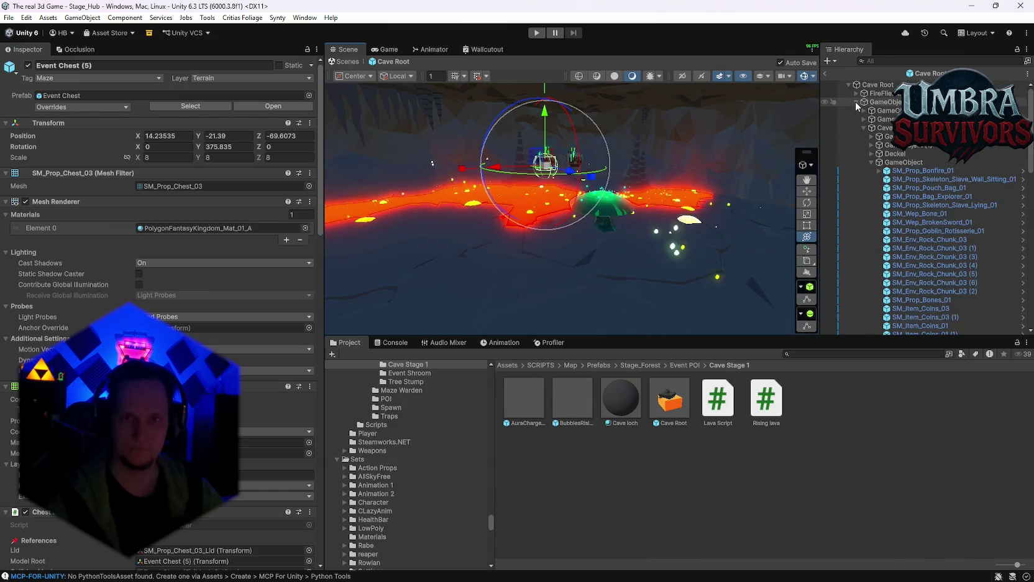
Lower Rising Lava to Position Y -10.69, then select its four lava cubes.
{"action": "left_click", "coordinate": [857, 102]}
{"action": "double_click", "coordinate": [878, 118]}
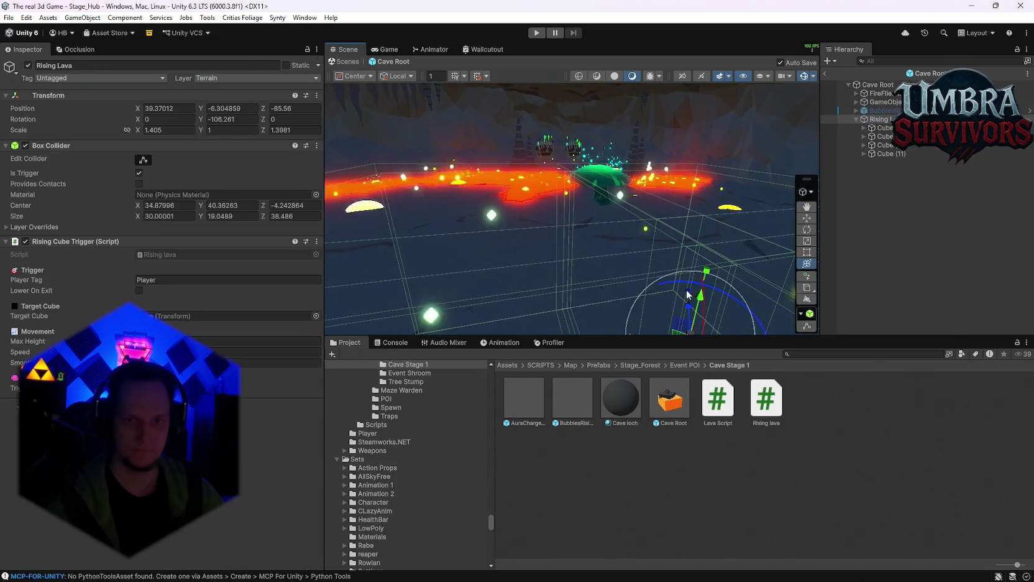
{"action": "left_click_drag", "start_coordinate": [699, 291], "coordinate": [697, 322]}
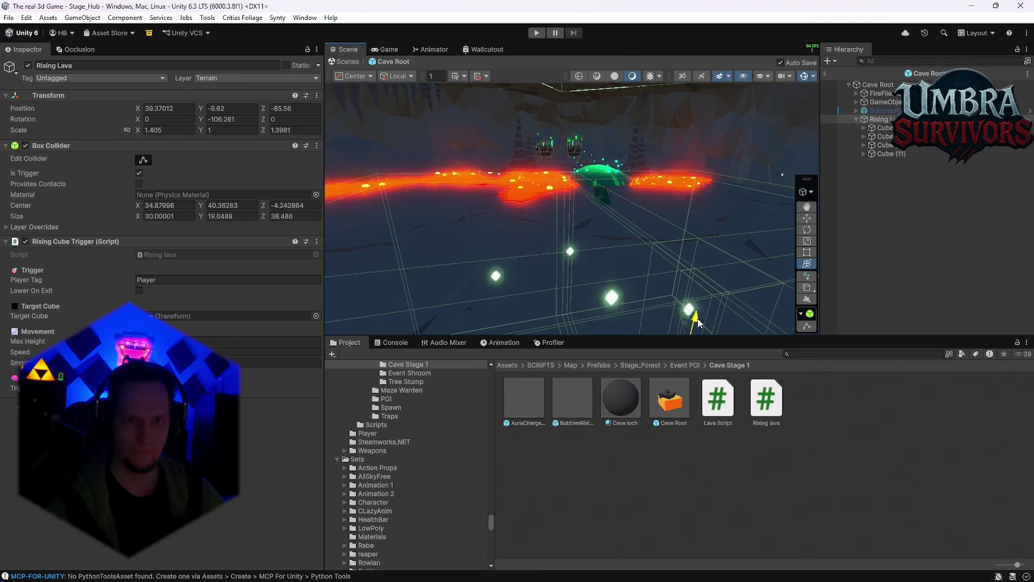
{"action": "left_click_drag", "start_coordinate": [698, 322], "coordinate": [698, 329]}
{"action": "scroll", "coordinate": [659, 156], "scroll_direction": "down", "scroll_amount": 5}
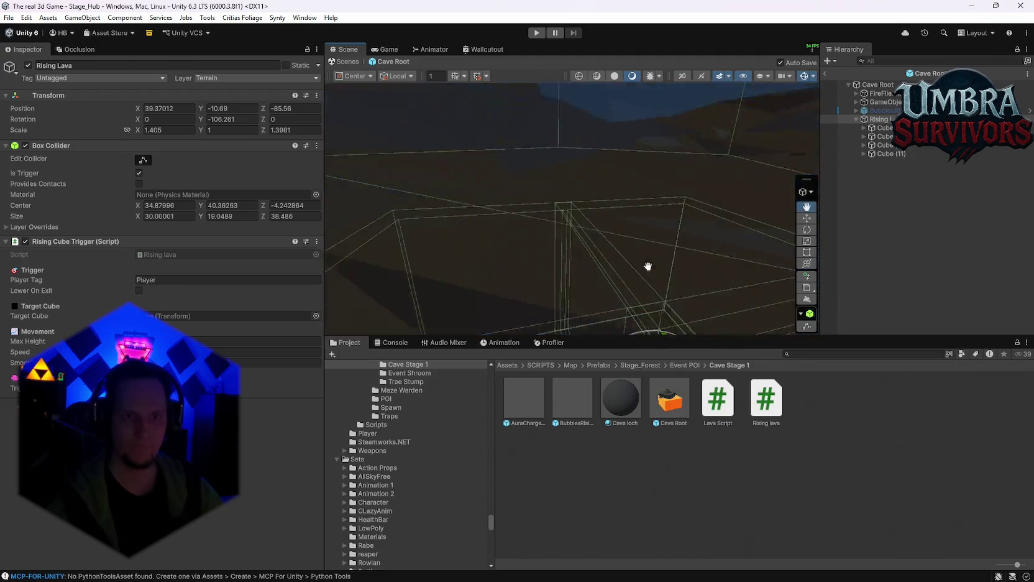
{"action": "scroll", "coordinate": [658, 165], "scroll_direction": "up", "scroll_amount": 5}
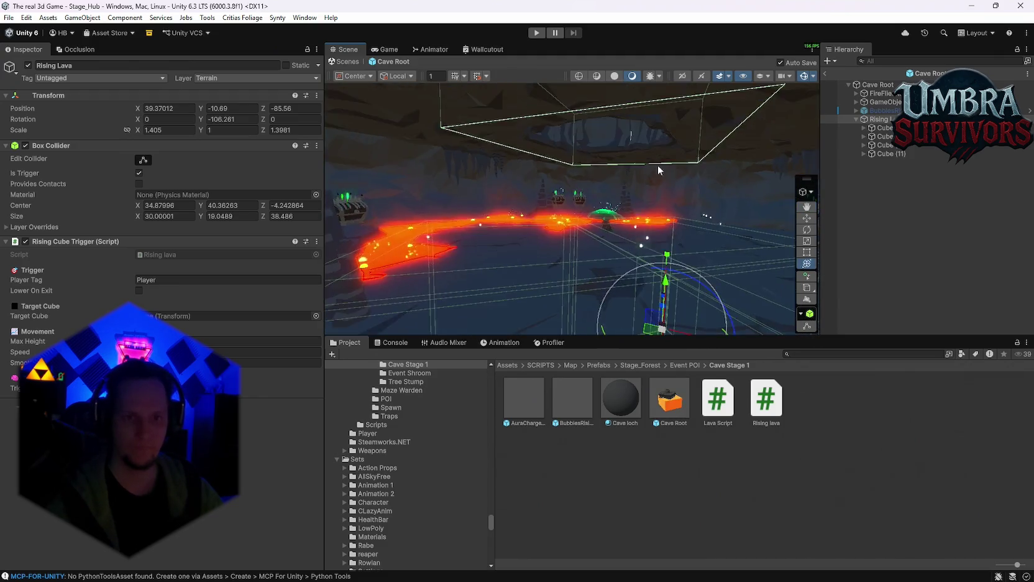
{"action": "scroll", "coordinate": [658, 165], "scroll_direction": "down", "scroll_amount": 3}
{"action": "scroll", "coordinate": [659, 168], "scroll_direction": "up", "scroll_amount": 3}
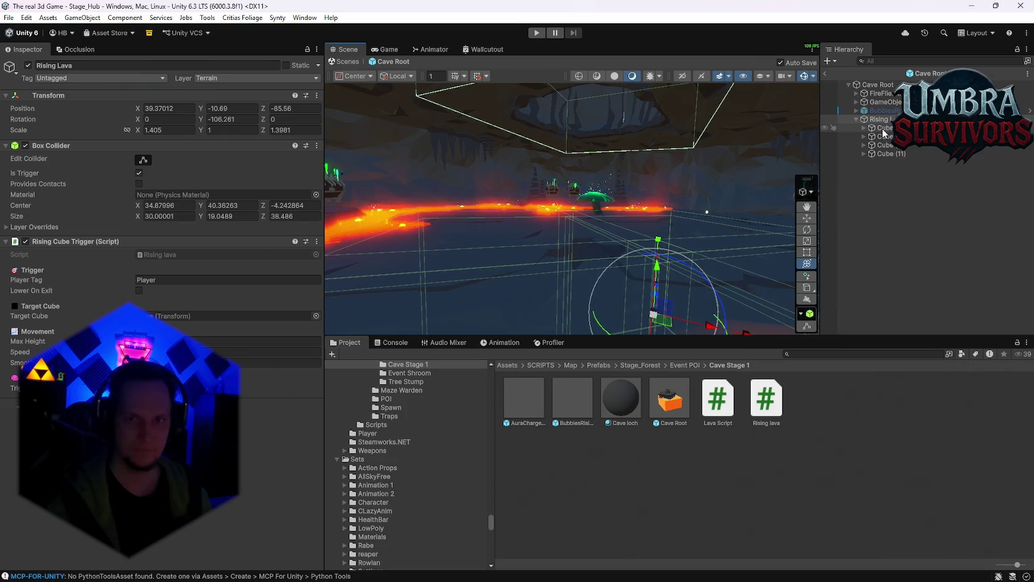
{"action": "left_click", "coordinate": [883, 127]}
{"action": "left_click", "coordinate": [878, 153], "text": "shift"}
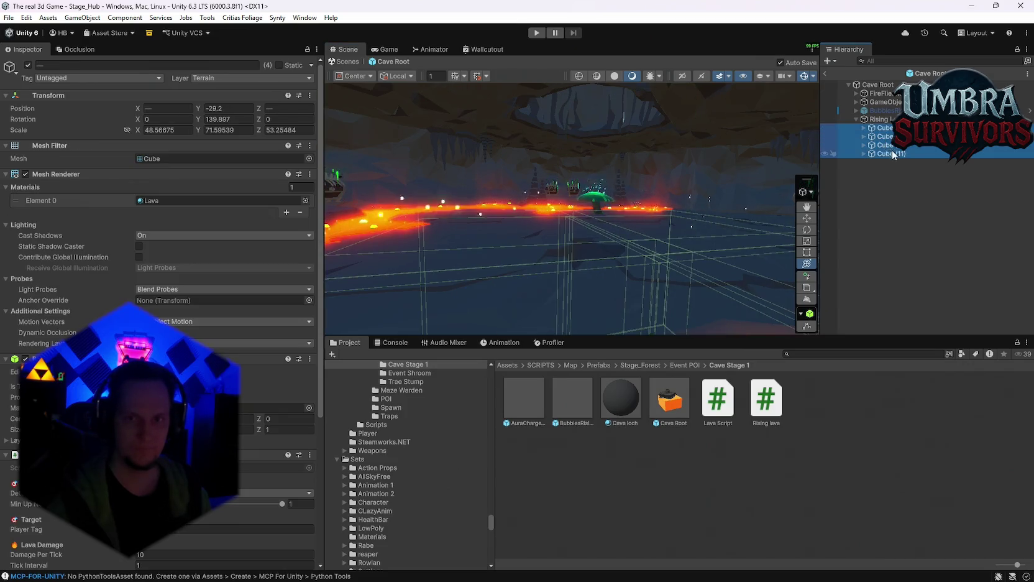
Wrap the four lava Cubes in a new empty parent GameObject placed directly under Cave Root.
{"action": "right_click", "coordinate": [881, 130]}
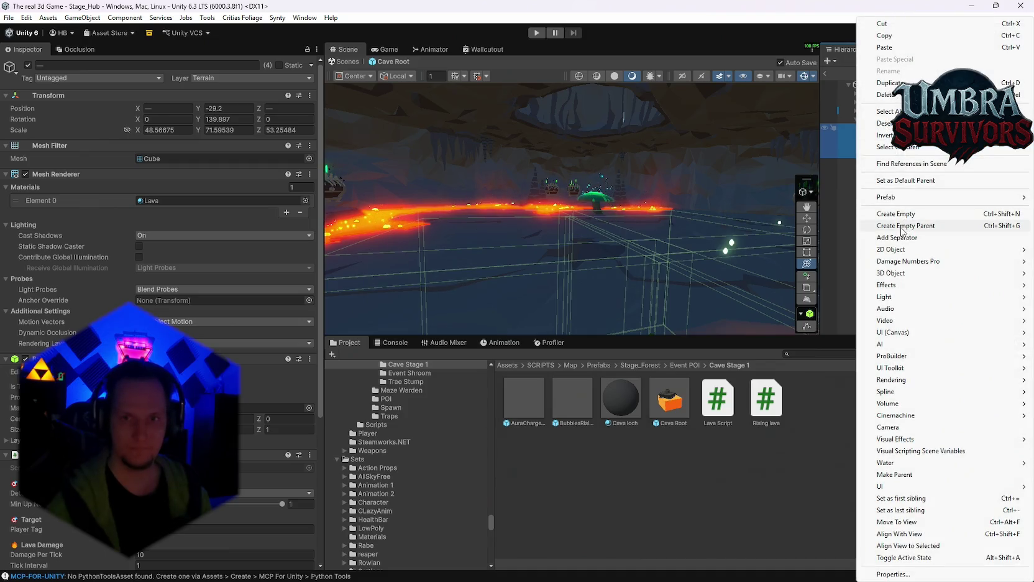
{"action": "left_click", "coordinate": [901, 227]}
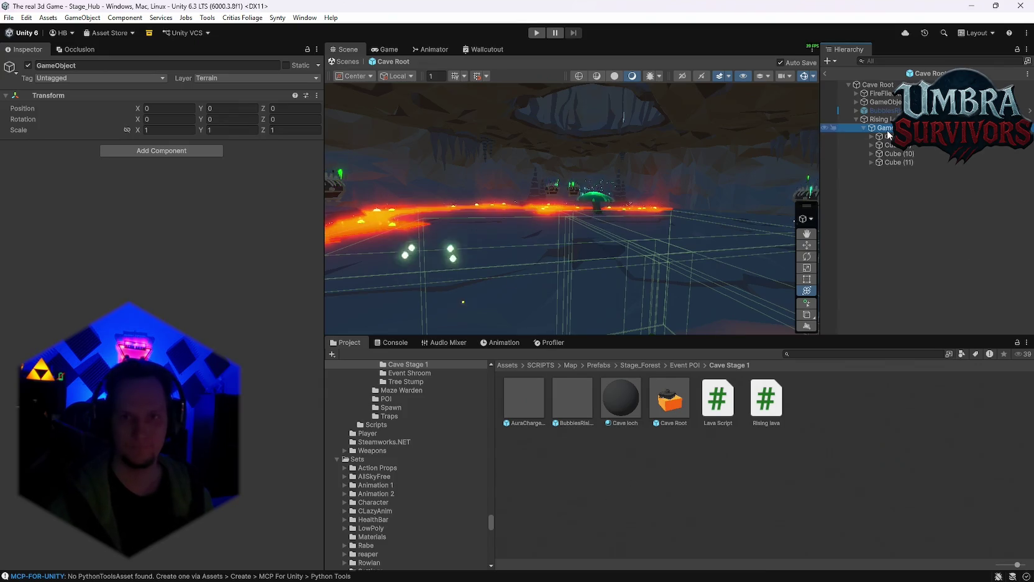
{"action": "left_click_drag", "start_coordinate": [873, 118], "coordinate": [879, 163]}
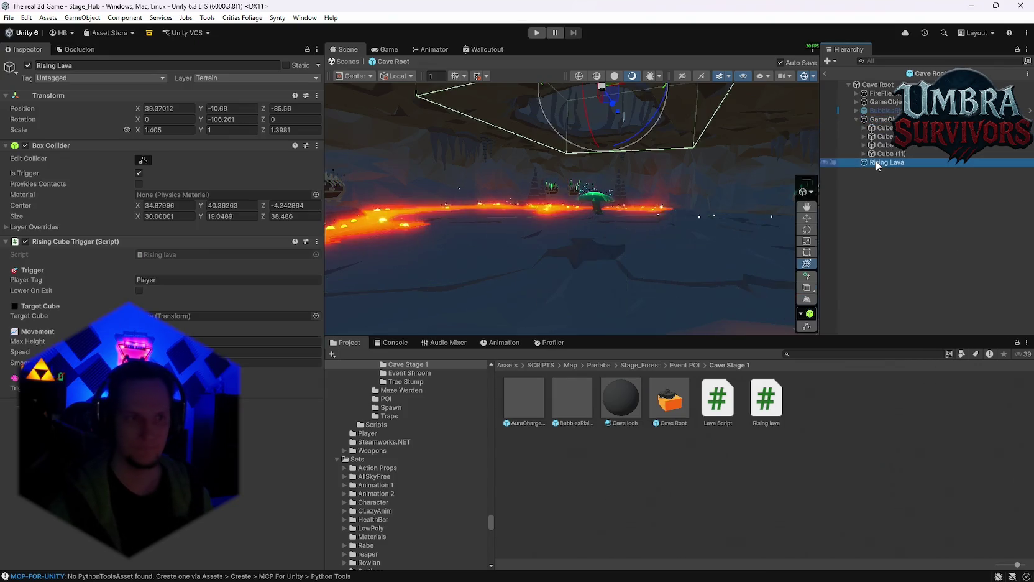
Select and frame the lava cubes' parent GameObject in the Scene view.
{"action": "scroll", "coordinate": [508, 185], "scroll_direction": "up", "scroll_amount": 2}
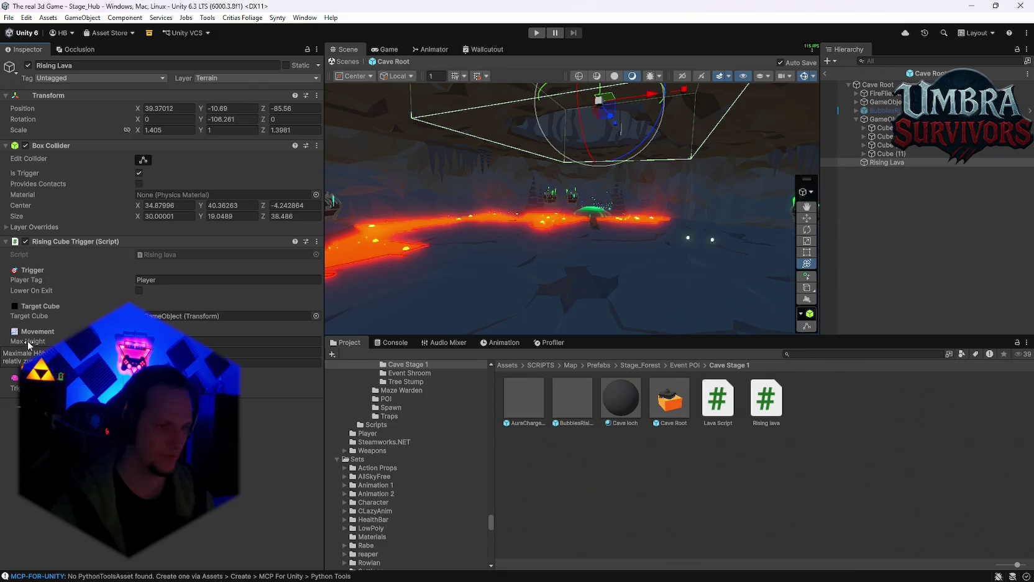
{"action": "mouse_move", "coordinate": [558, 255]}
{"action": "left_mouse_down"}
{"action": "mouse_move", "coordinate": [667, 248]}
{"action": "mouse_move", "coordinate": [736, 203]}
{"action": "mouse_move", "coordinate": [739, 242]}
{"action": "left_mouse_up"}
{"action": "double_click", "coordinate": [882, 119]}
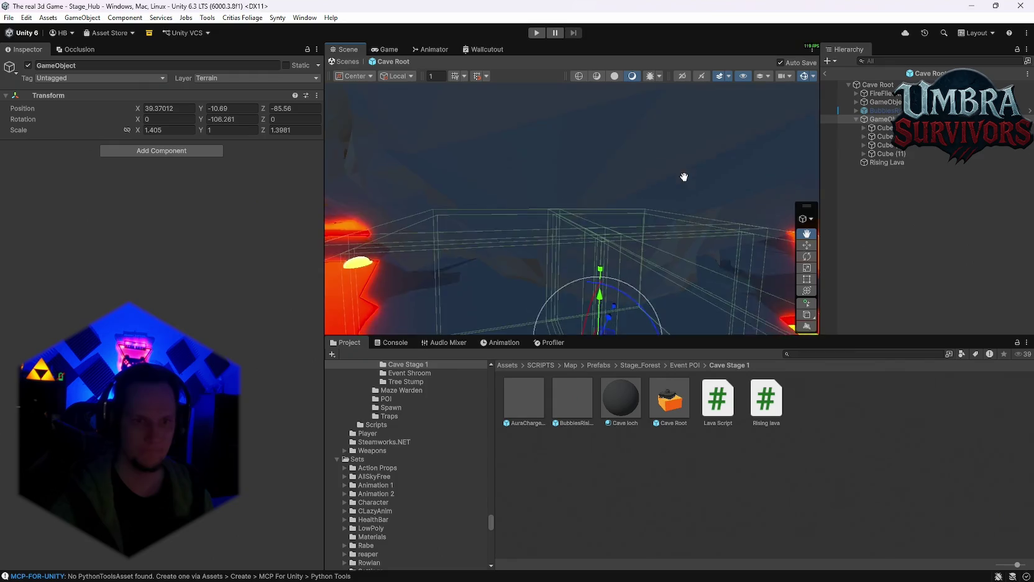
Set the lava cube GameObject's Position Y to 10.
{"action": "left_click_drag", "start_coordinate": [336, 161], "coordinate": [311, 137]}
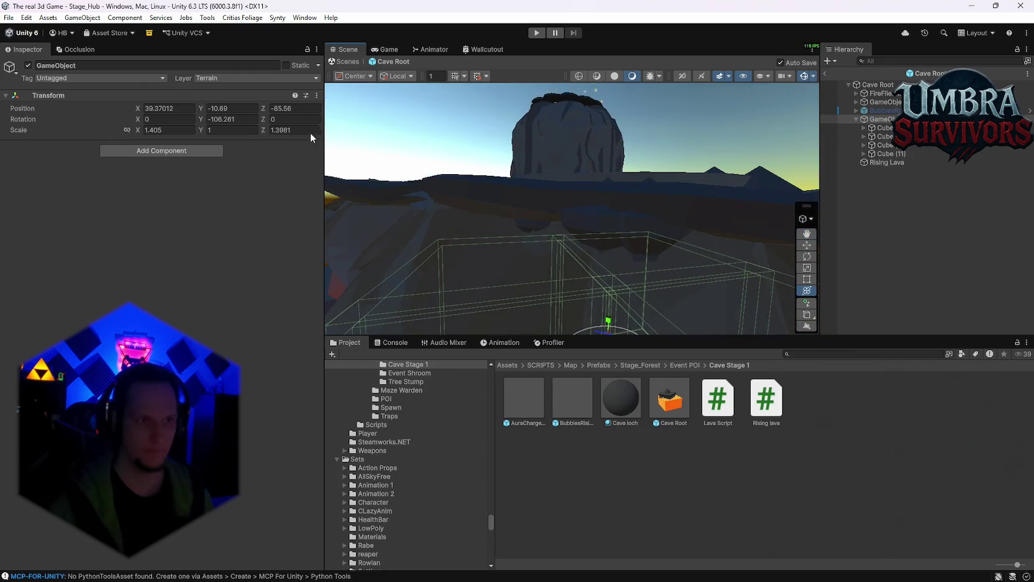
{"action": "left_click_drag", "start_coordinate": [437, 140], "coordinate": [315, 133]}
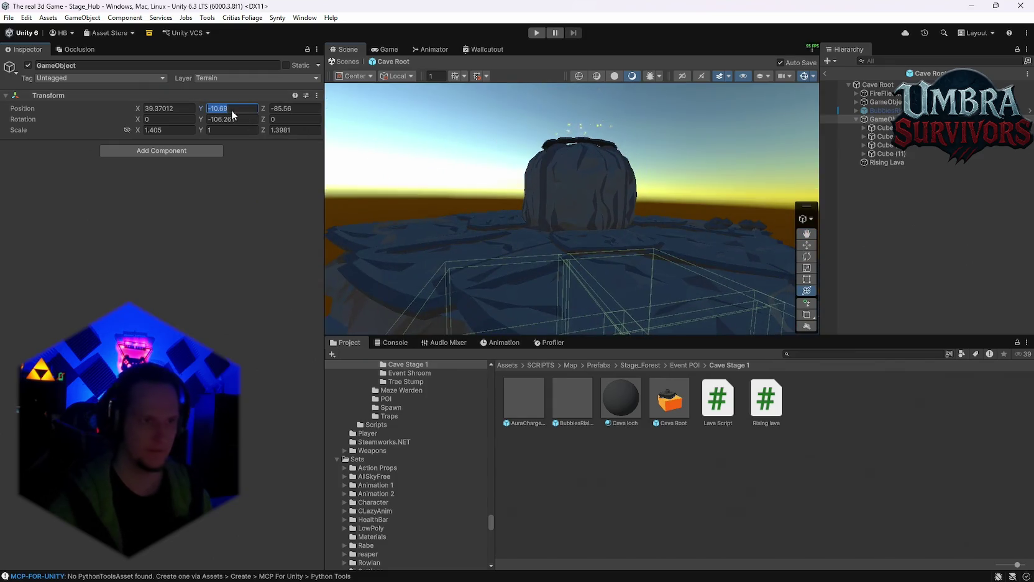
{"action": "type", "text": "10"}
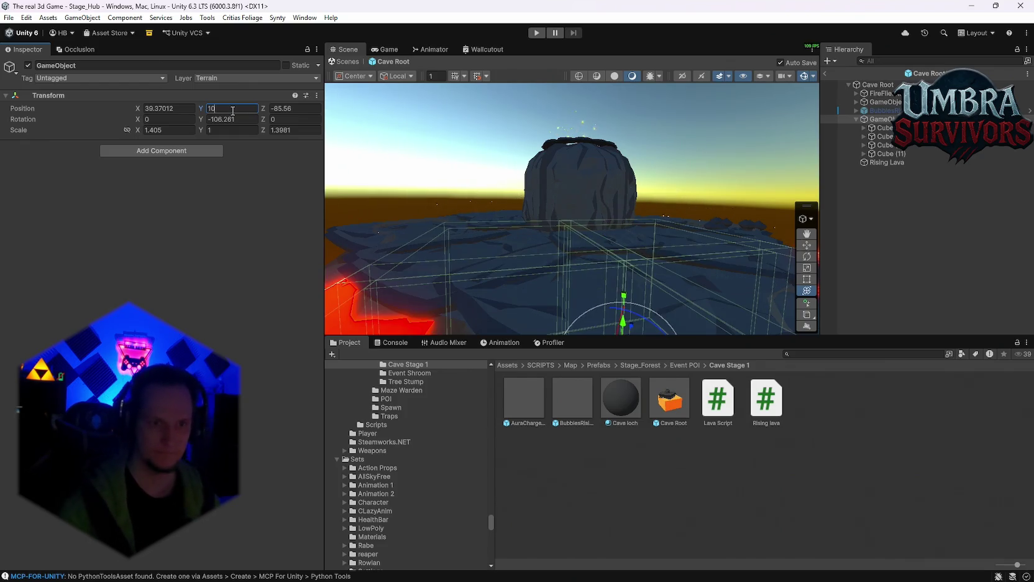
{"action": "key", "text": "Return"}
{"action": "mouse_move", "coordinate": [677, 266]}
{"action": "left_mouse_down"}
{"action": "mouse_move", "coordinate": [648, 186]}
{"action": "mouse_move", "coordinate": [617, 186]}
{"action": "mouse_move", "coordinate": [601, 445]}
{"action": "mouse_move", "coordinate": [598, 162]}
{"action": "mouse_move", "coordinate": [584, 187]}
{"action": "mouse_move", "coordinate": [619, 262]}
{"action": "mouse_move", "coordinate": [613, 153]}
{"action": "mouse_move", "coordinate": [645, 239]}
{"action": "mouse_move", "coordinate": [617, 263]}
{"action": "mouse_move", "coordinate": [622, 206]}
{"action": "mouse_move", "coordinate": [677, 143]}
{"action": "mouse_move", "coordinate": [623, 188]}
{"action": "left_mouse_up"}
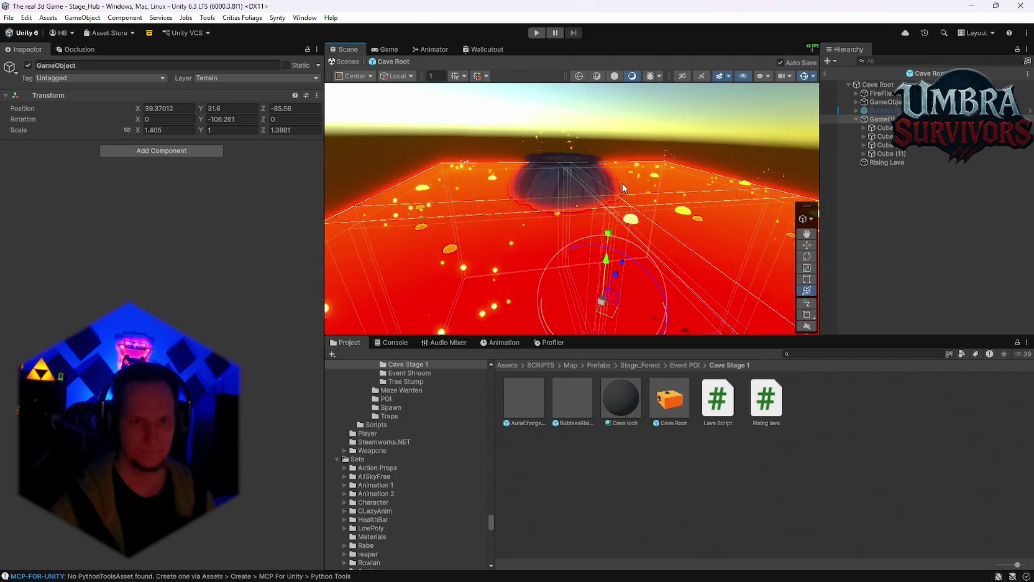
Test the lava cubes higher, around Y 35.7, then lower them to about Y 12.6.
{"action": "left_click_drag", "start_coordinate": [606, 262], "coordinate": [608, 252]}
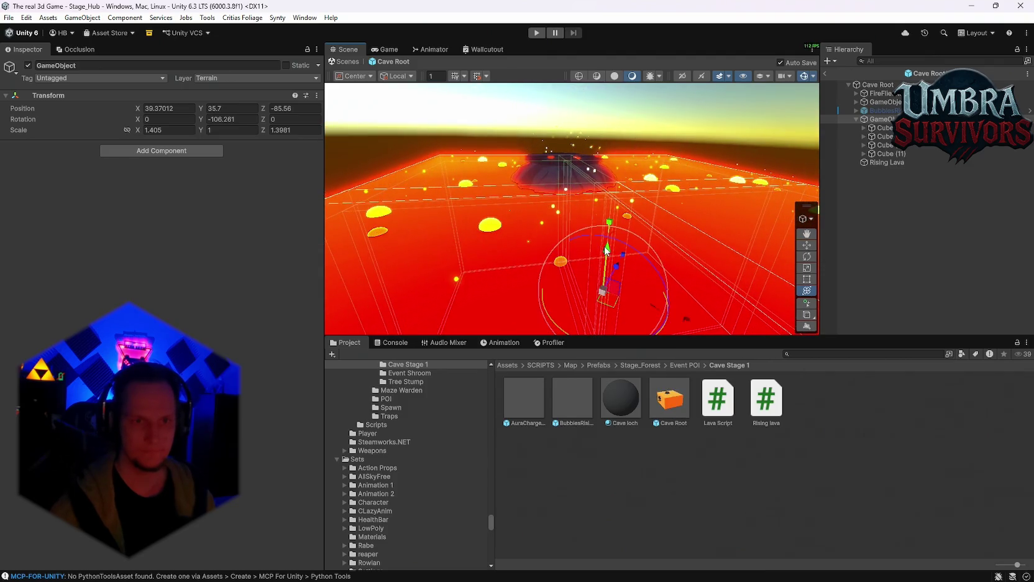
{"action": "scroll", "coordinate": [588, 223], "scroll_direction": "up", "scroll_amount": 5}
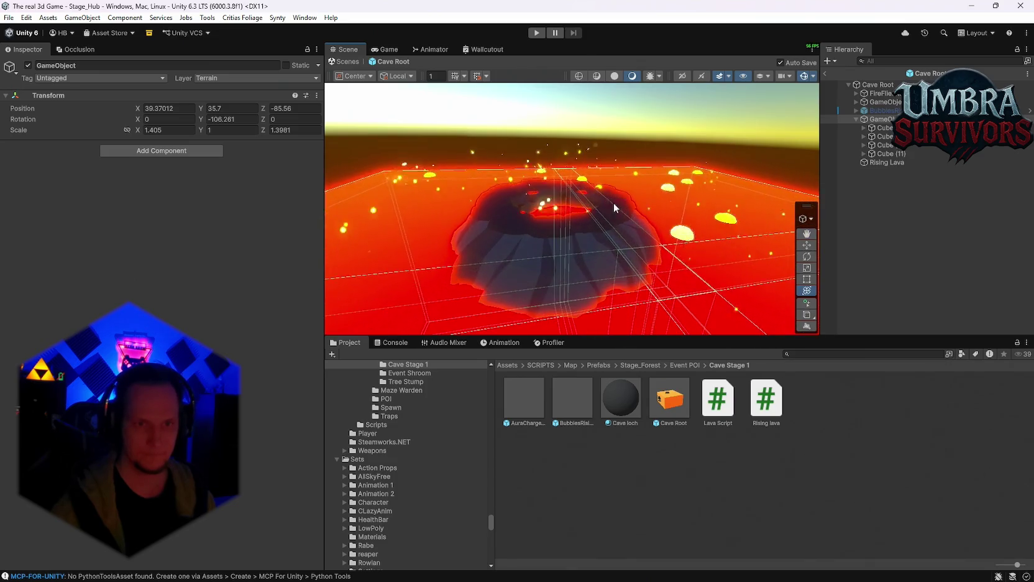
{"action": "key", "text": "y"}
{"action": "left_click_drag", "start_coordinate": [600, 322], "coordinate": [600, 316]}
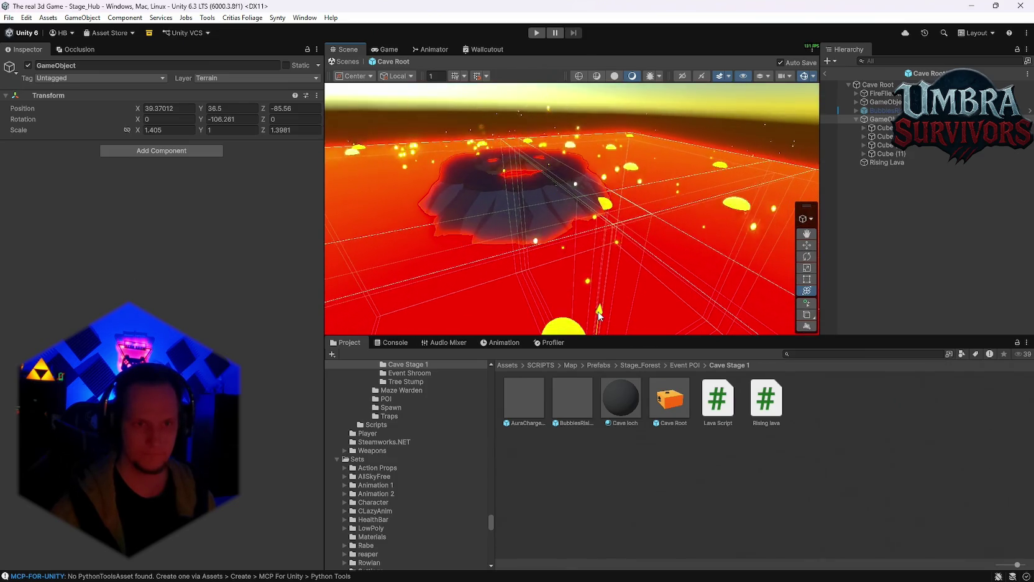
{"action": "scroll", "coordinate": [553, 245], "scroll_direction": "up", "scroll_amount": 5}
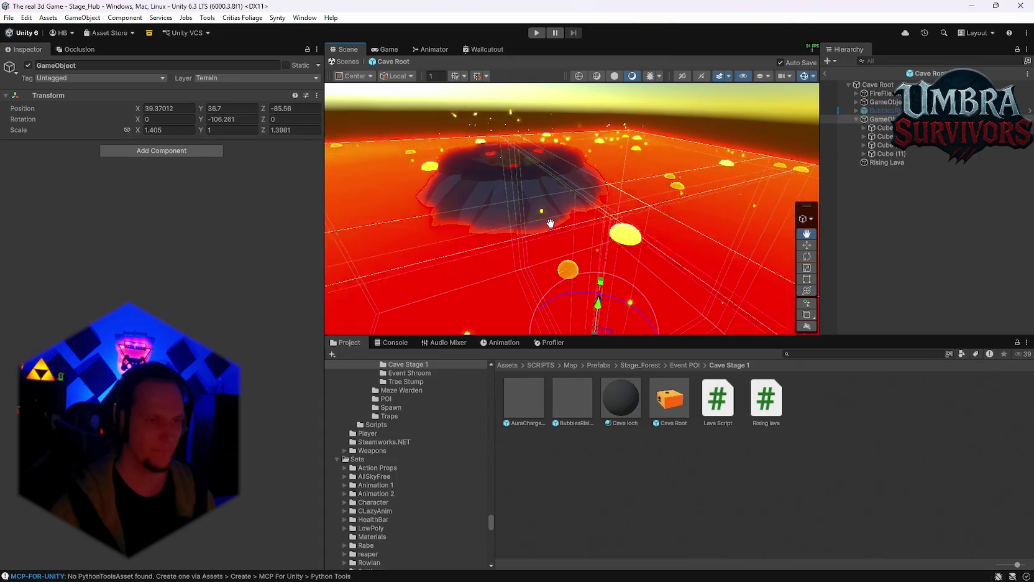
{"action": "key", "text": "y"}
{"action": "left_click_drag", "start_coordinate": [572, 230], "coordinate": [571, 325]}
Settle the lava cube GameObject at Position Y -10, below the cave floor.
{"action": "left_click", "coordinate": [226, 109]}
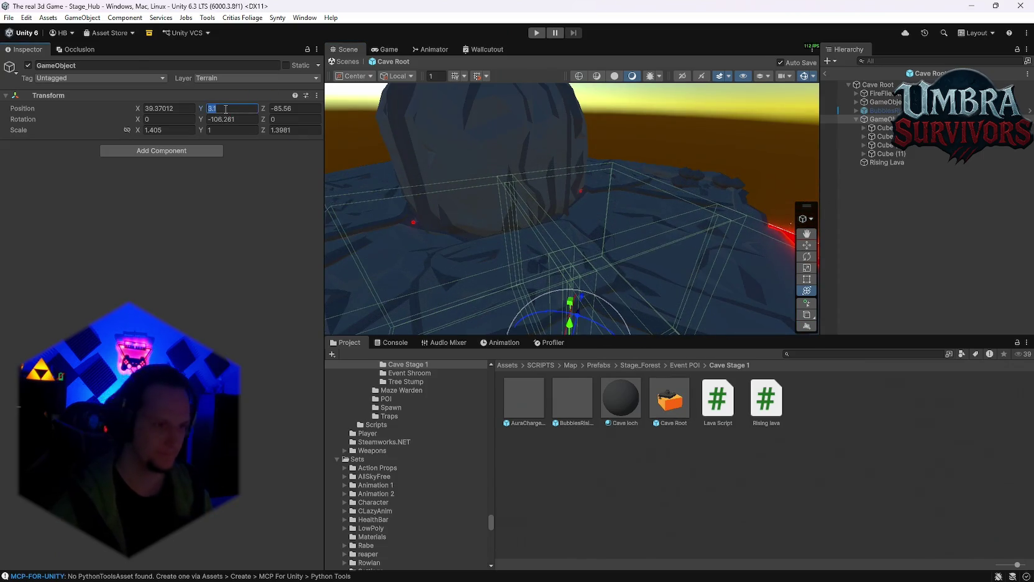
{"action": "type", "text": "-10"}
{"action": "key", "text": "Return"}
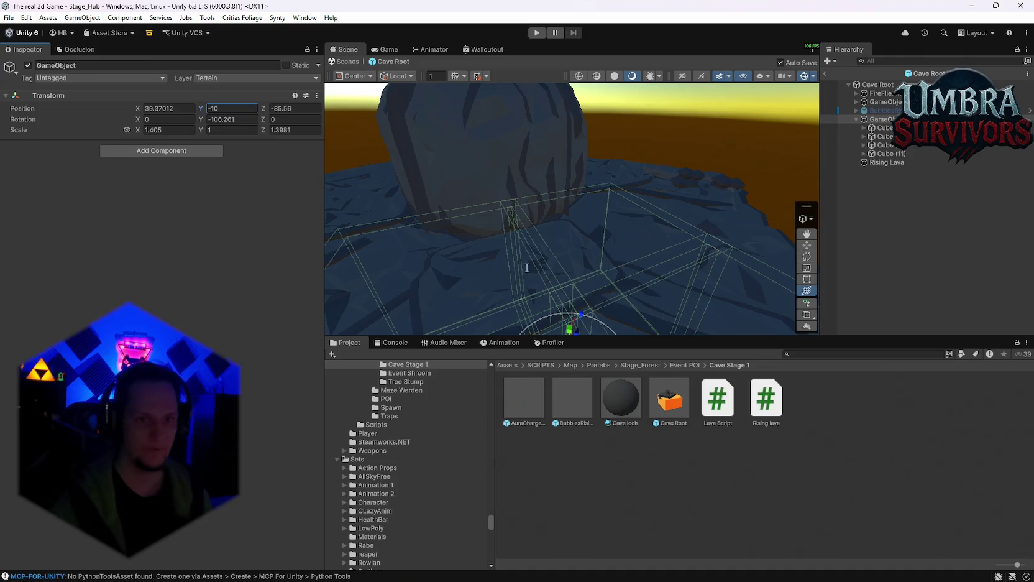
{"action": "left_click_drag", "start_coordinate": [555, 193], "coordinate": [555, 212]}
{"action": "scroll", "coordinate": [555, 212], "scroll_direction": "down", "scroll_amount": 10}
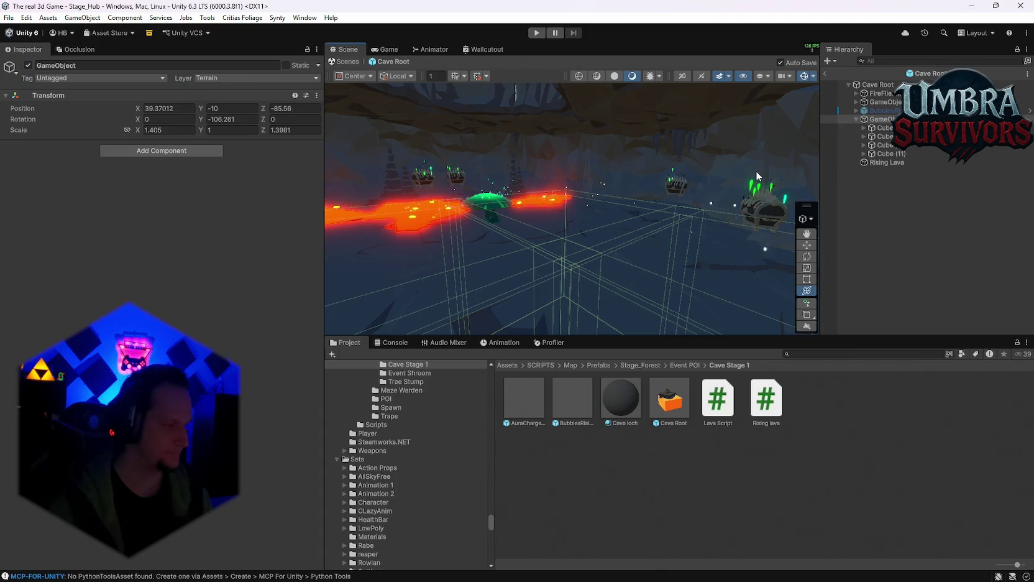
{"action": "left_click", "coordinate": [886, 163]}
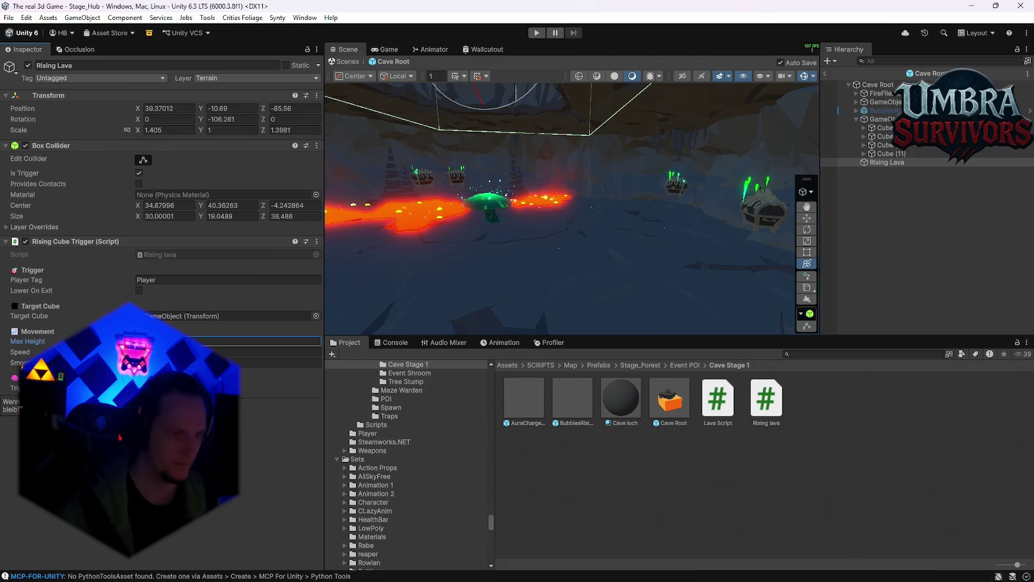
{"action": "left_click", "coordinate": [18, 389]}
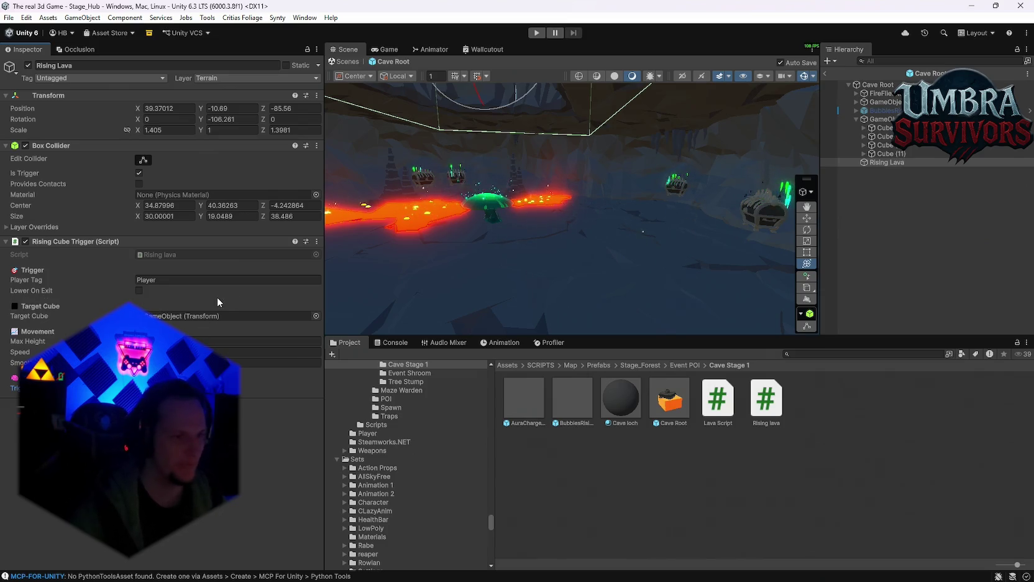
{"action": "mouse_move", "coordinate": [553, 213]}
{"action": "left_mouse_down"}
{"action": "mouse_move", "coordinate": [628, 141]}
{"action": "mouse_move", "coordinate": [622, 204]}
{"action": "mouse_move", "coordinate": [678, 210]}
{"action": "mouse_move", "coordinate": [662, 202]}
{"action": "mouse_move", "coordinate": [697, 183]}
{"action": "mouse_move", "coordinate": [514, 234]}
{"action": "mouse_move", "coordinate": [641, 239]}
{"action": "mouse_move", "coordinate": [516, 240]}
{"action": "mouse_move", "coordinate": [618, 213]}
{"action": "mouse_move", "coordinate": [644, 268]}
{"action": "mouse_move", "coordinate": [704, 221]}
{"action": "mouse_move", "coordinate": [521, 252]}
{"action": "mouse_move", "coordinate": [548, 209]}
{"action": "mouse_move", "coordinate": [560, 244]}
{"action": "left_mouse_up"}
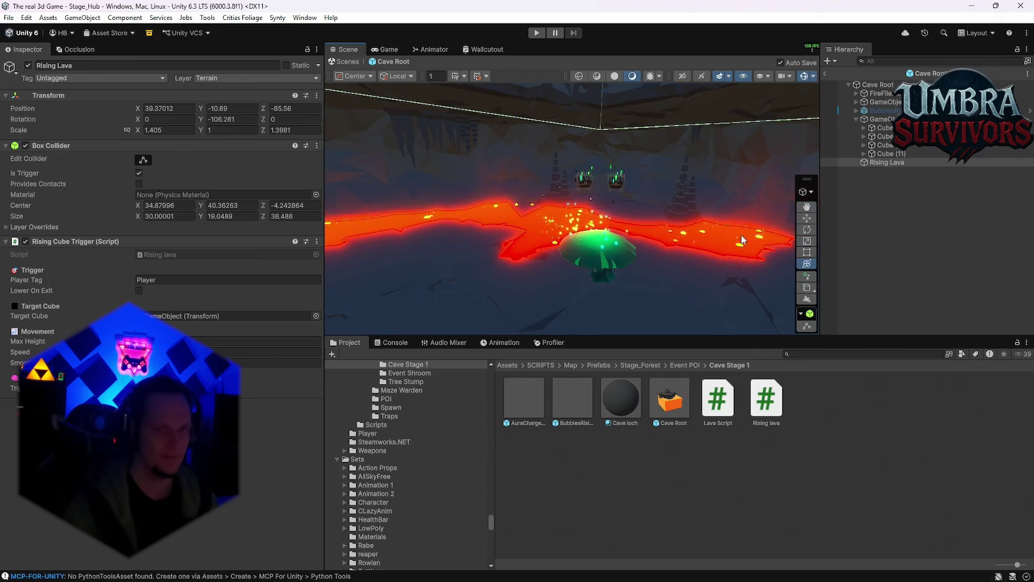
{"action": "left_click", "coordinate": [884, 127]}
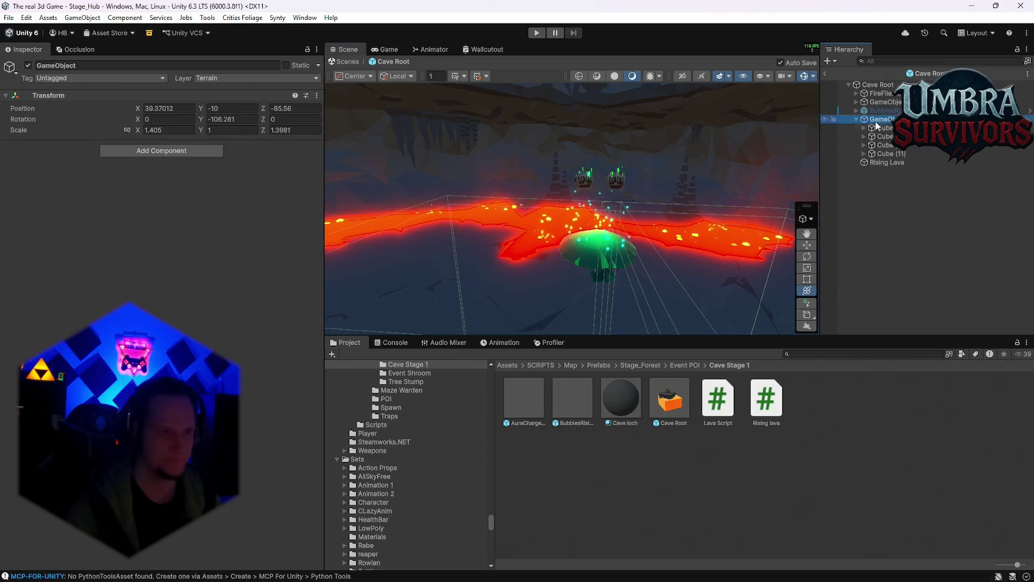
{"action": "scroll", "coordinate": [246, 348], "scroll_direction": "down", "scroll_amount": 6}
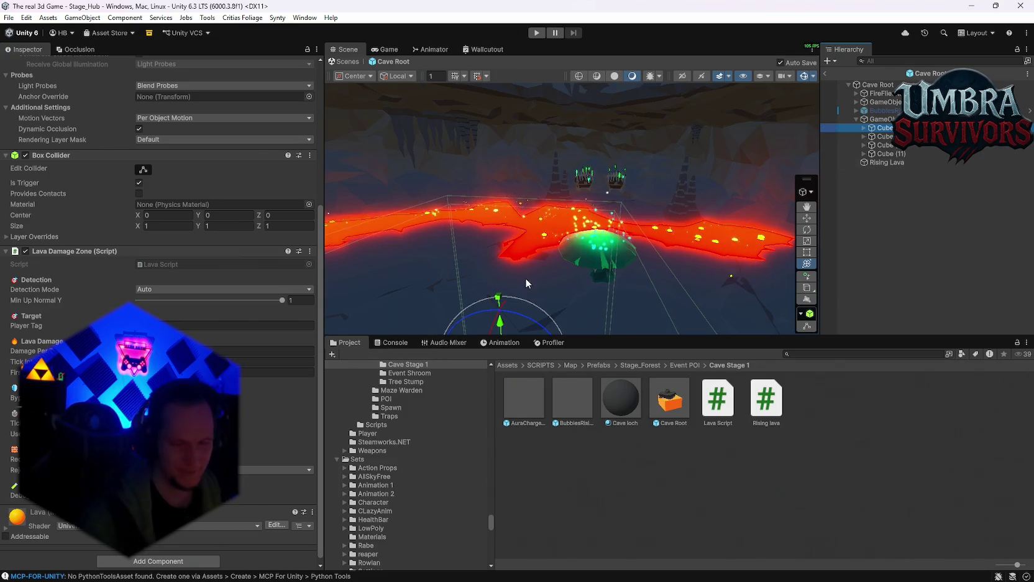
{"action": "double_click", "coordinate": [883, 119]}
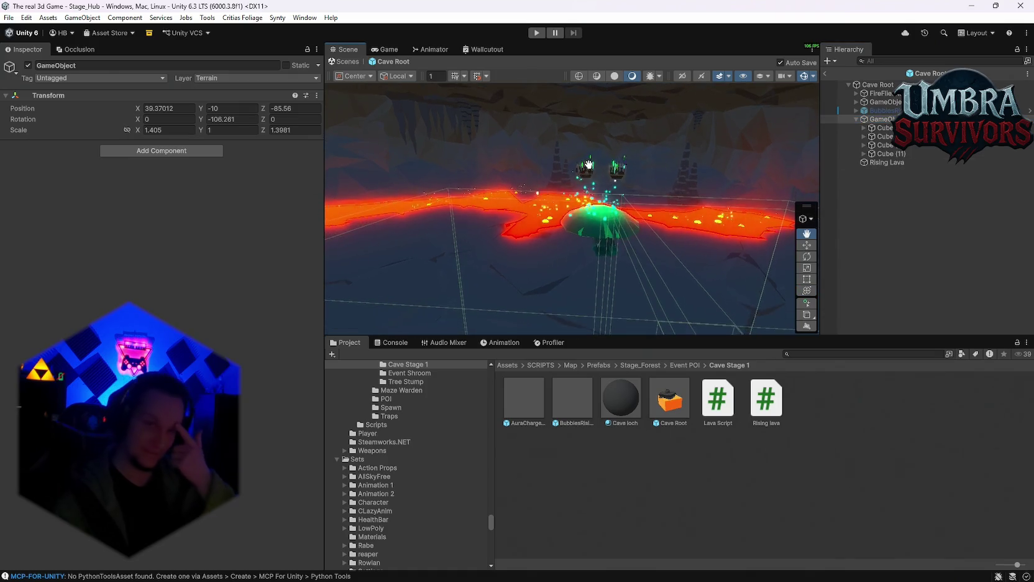
{"action": "left_click", "coordinate": [819, 355]}
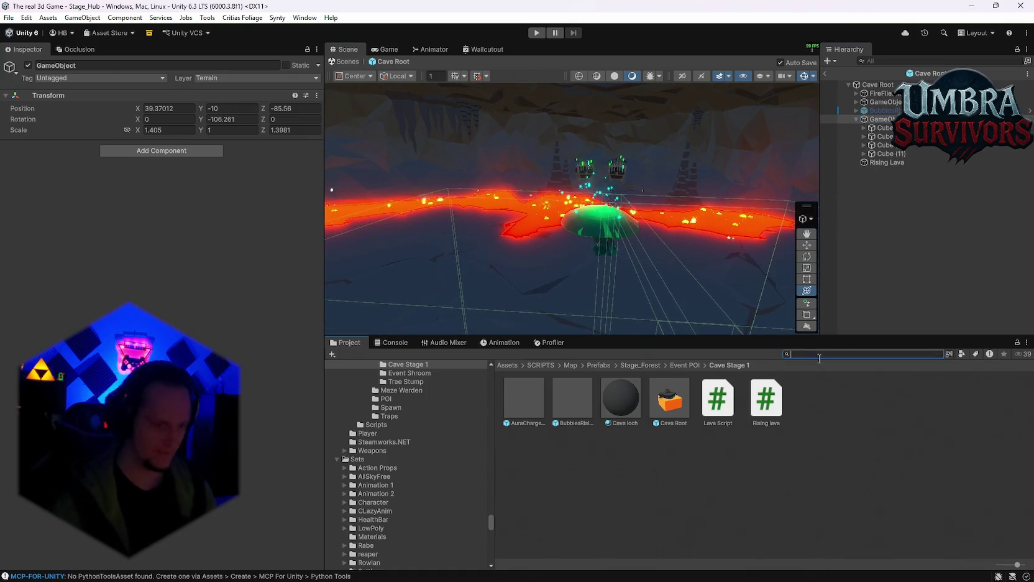
Search the Project for 'lava' and play the Lava Ambience clip.
{"action": "type", "text": "lava"}
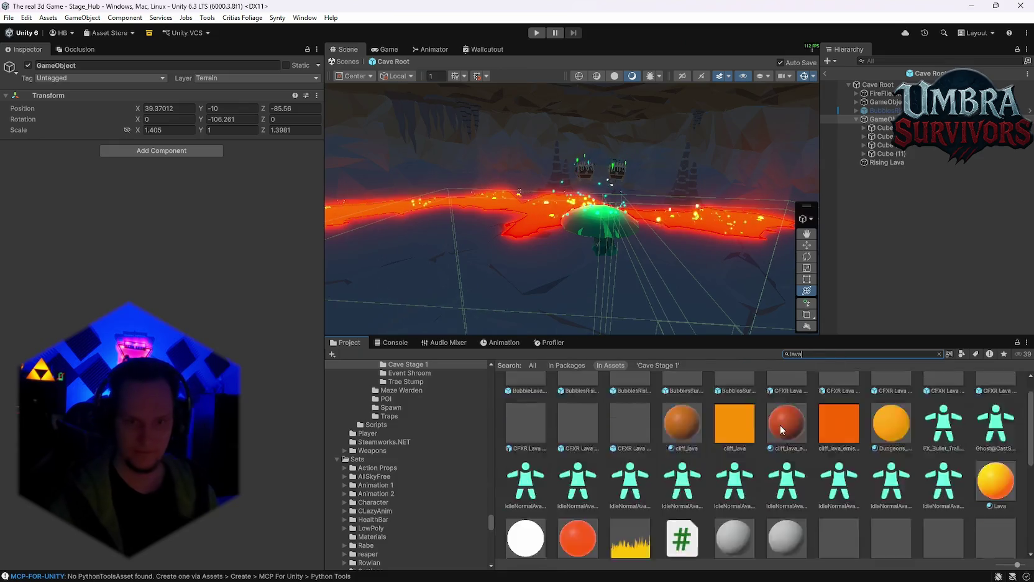
{"action": "scroll", "coordinate": [740, 443], "scroll_direction": "down", "scroll_amount": 3}
{"action": "double_click", "coordinate": [628, 398]}
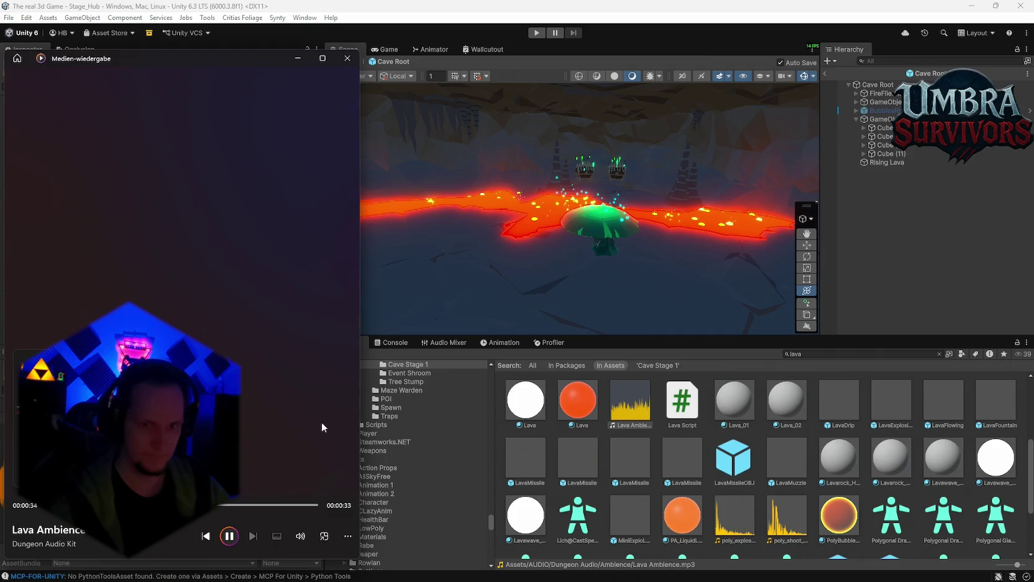
{"action": "scroll", "coordinate": [696, 475], "scroll_direction": "down", "scroll_amount": 3}
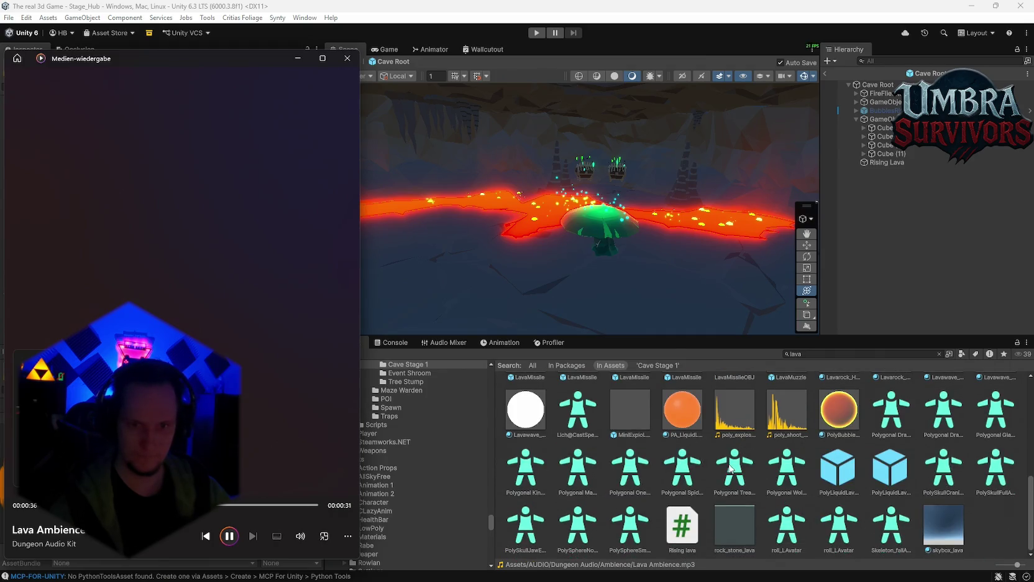
{"action": "scroll", "coordinate": [744, 440], "scroll_direction": "up", "scroll_amount": 4}
{"action": "left_click", "coordinate": [347, 60]}
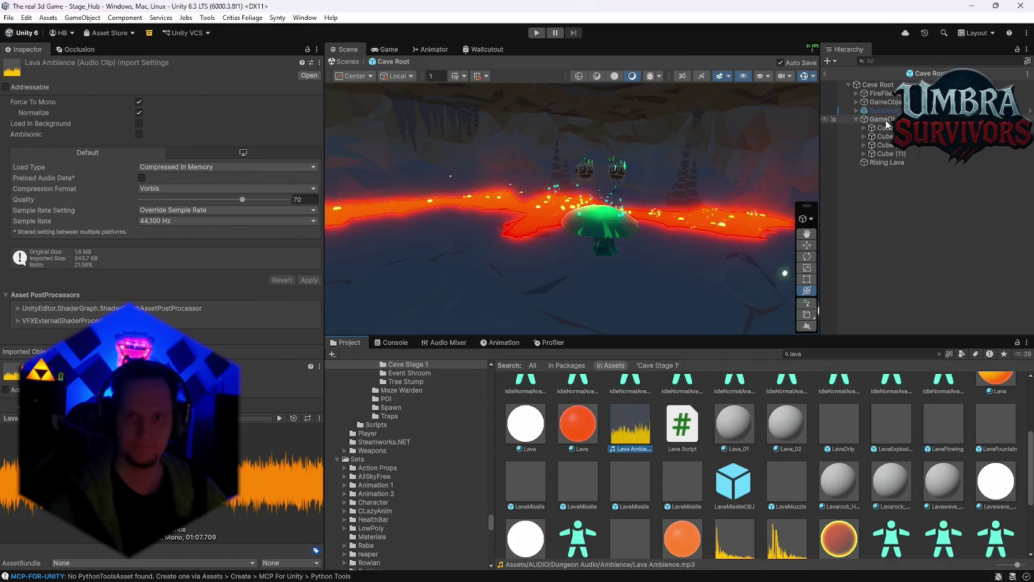
Add an Audio Source component to the lava cube GameObject.
{"action": "left_click", "coordinate": [428, 223]}
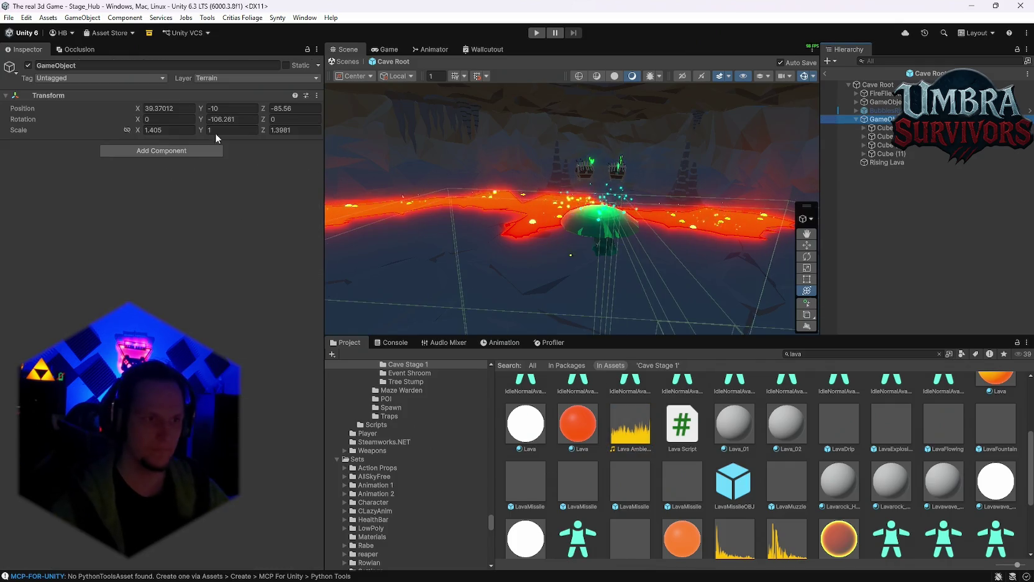
{"action": "left_click", "coordinate": [168, 151]}
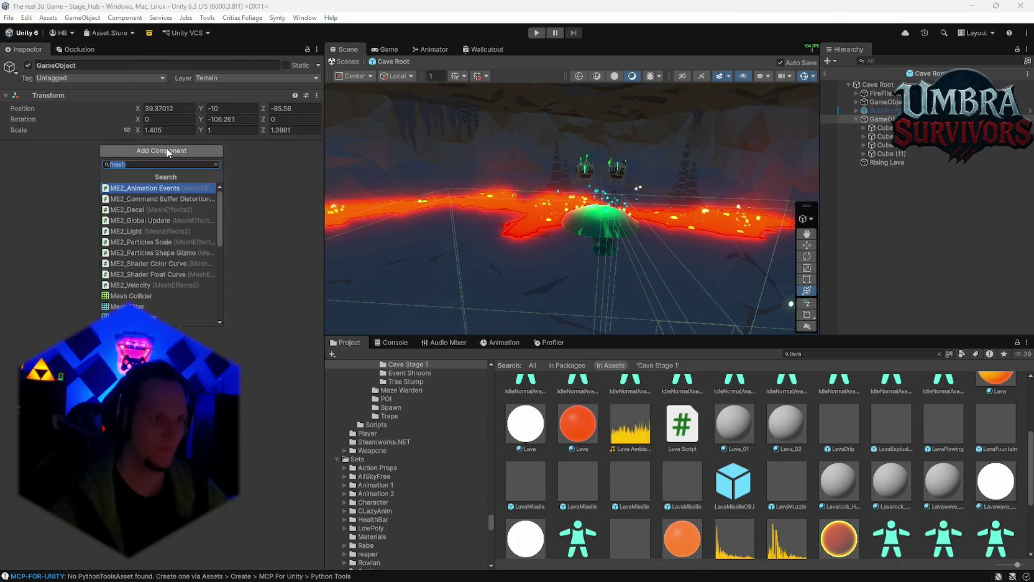
{"action": "scroll", "coordinate": [171, 200], "scroll_direction": "down", "scroll_amount": 3}
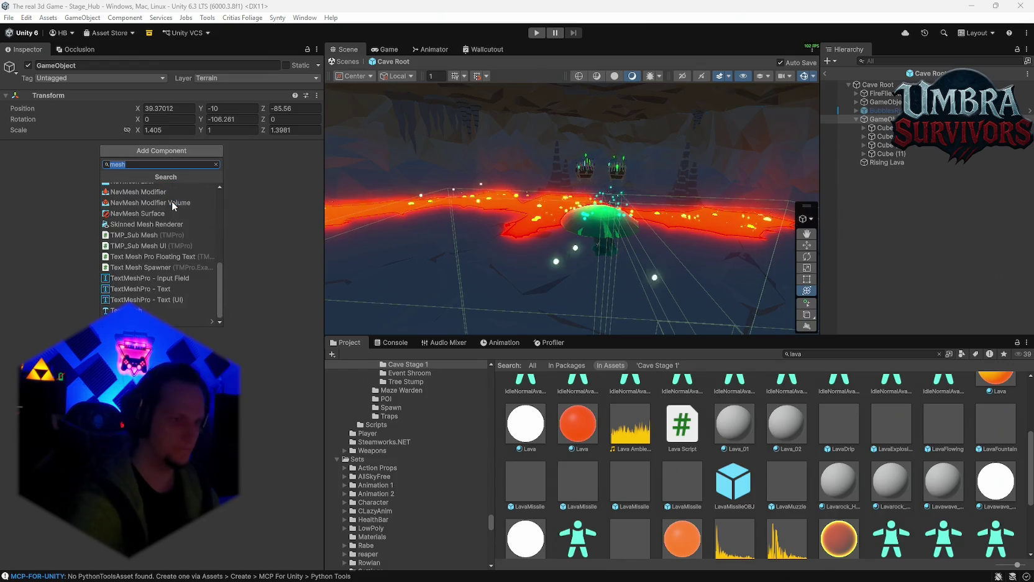
{"action": "type", "text": "adu"}
{"action": "key", "text": "BackSpace"}
{"action": "key", "text": "BackSpace"}
{"action": "type", "text": "ud"}
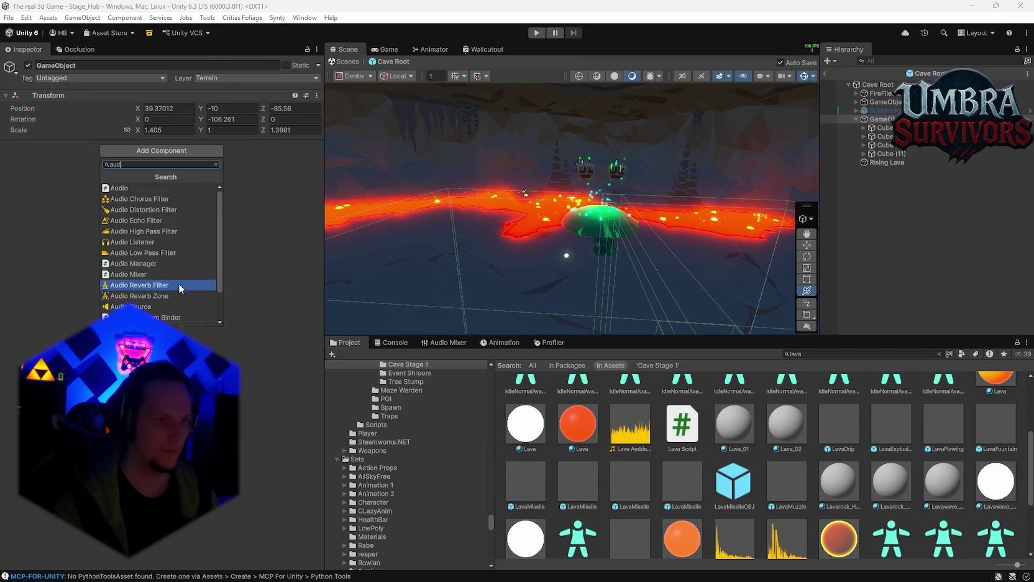
{"action": "left_click", "coordinate": [176, 307]}
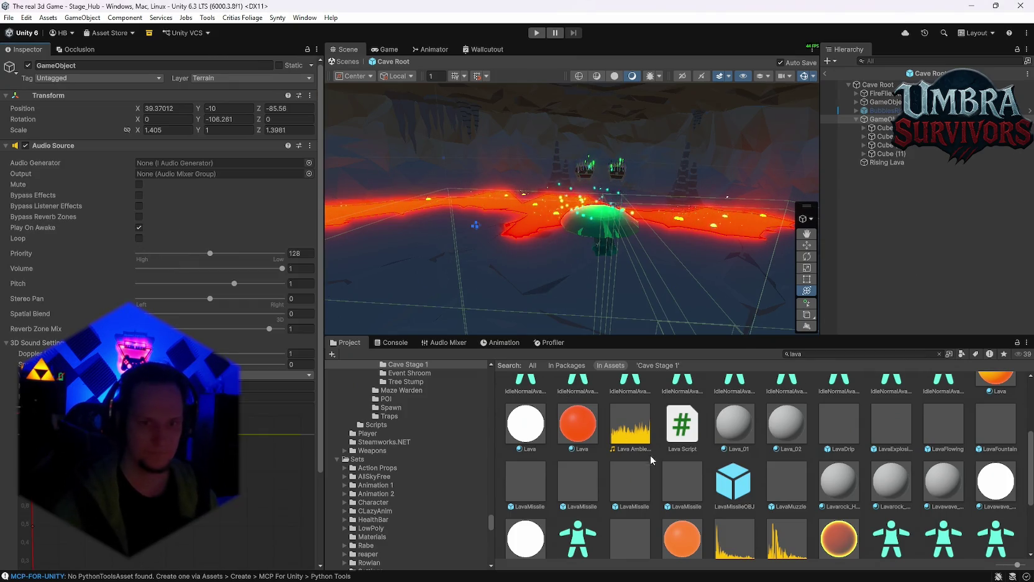
Set the Audio Source clip to Lava Ambience, output SFX, volume 0.5, Spatial Blend 1.
{"action": "left_click_drag", "start_coordinate": [196, 197], "coordinate": [205, 163]}
{"action": "left_click", "coordinate": [308, 173]}
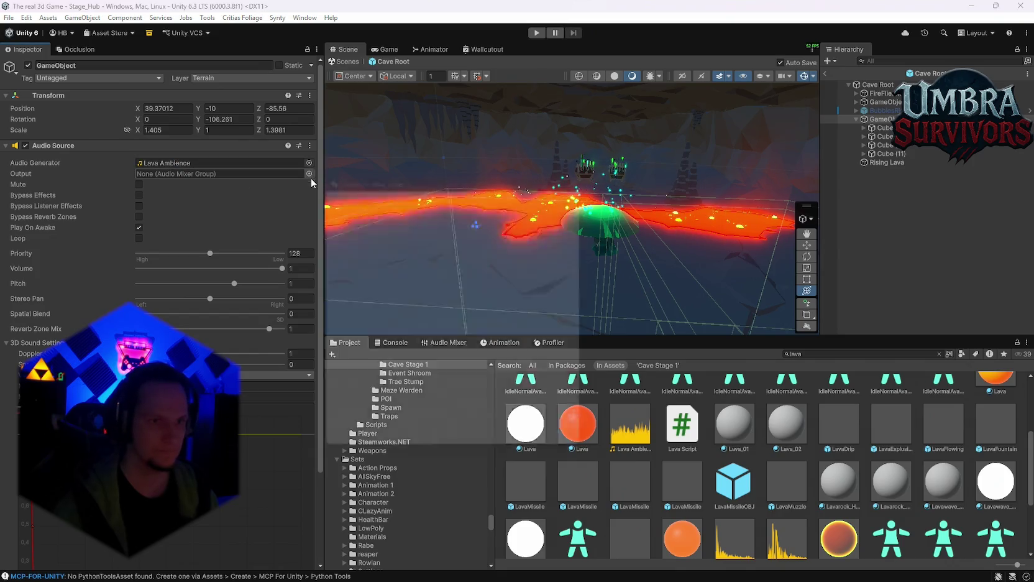
{"action": "left_click", "coordinate": [343, 230]}
{"action": "left_click", "coordinate": [301, 268]}
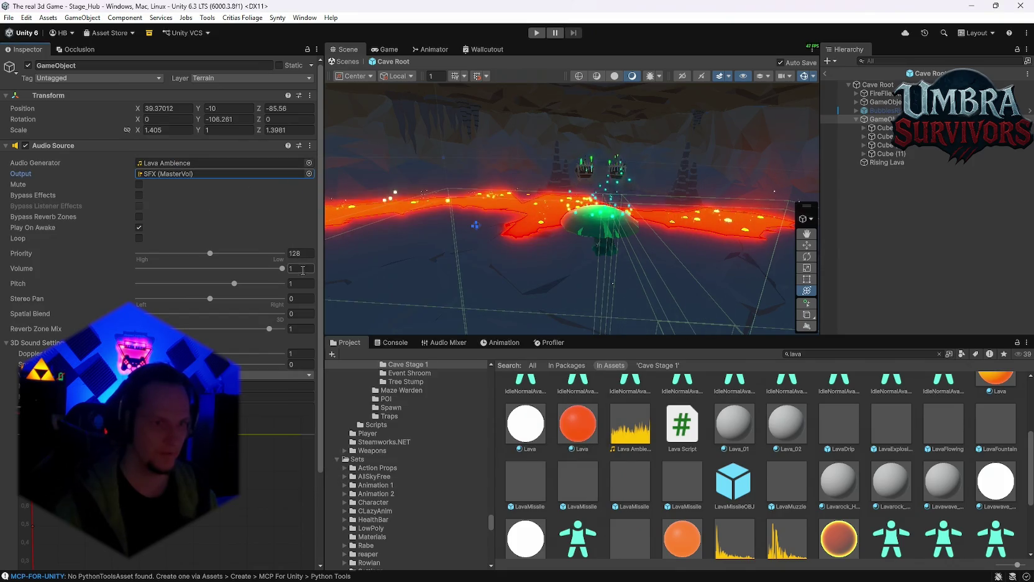
{"action": "type", "text": "0.5"}
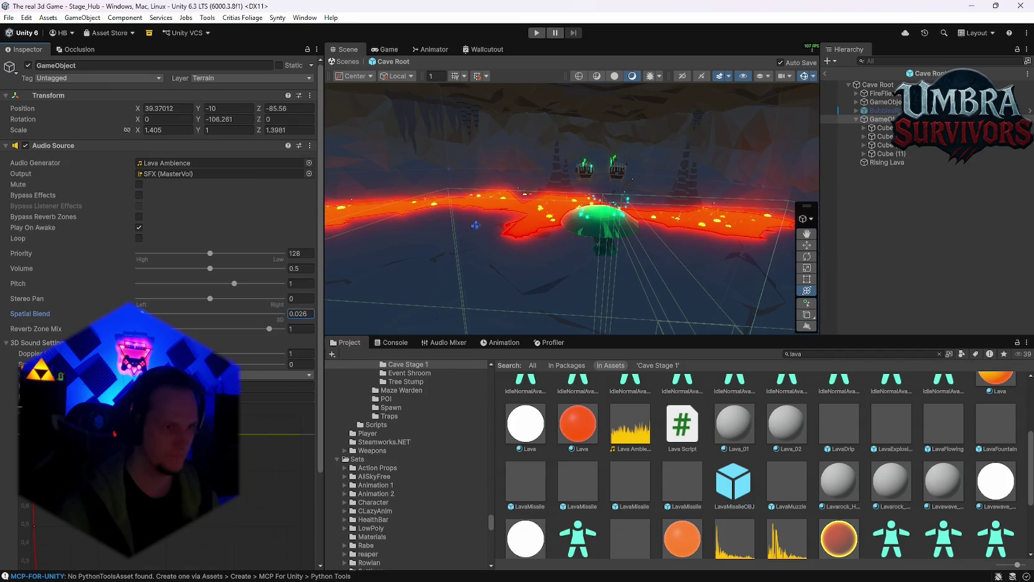
{"action": "scroll", "coordinate": [244, 374], "scroll_direction": "down", "scroll_amount": 3}
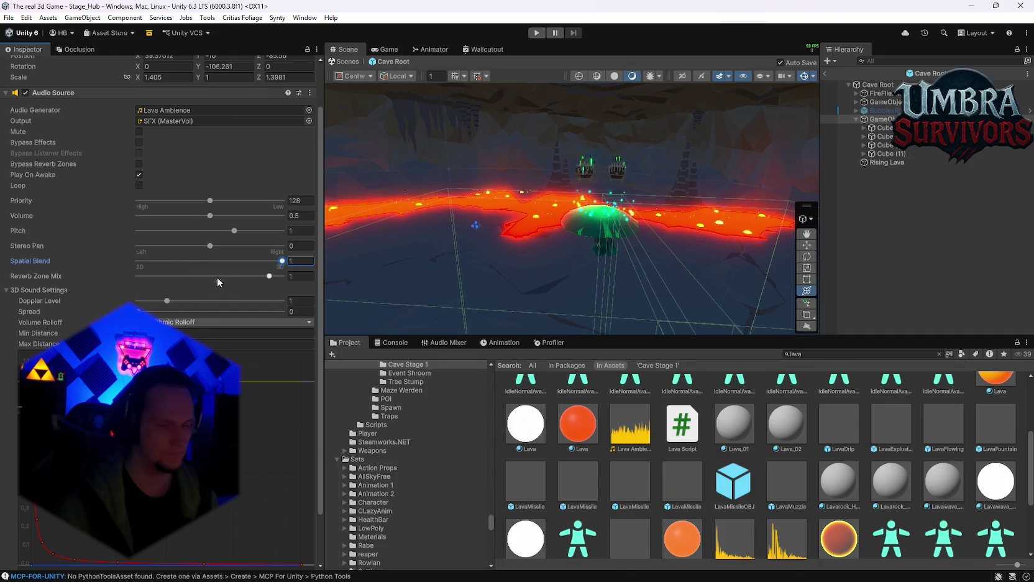
{"action": "scroll", "coordinate": [182, 330], "scroll_direction": "down", "scroll_amount": 3}
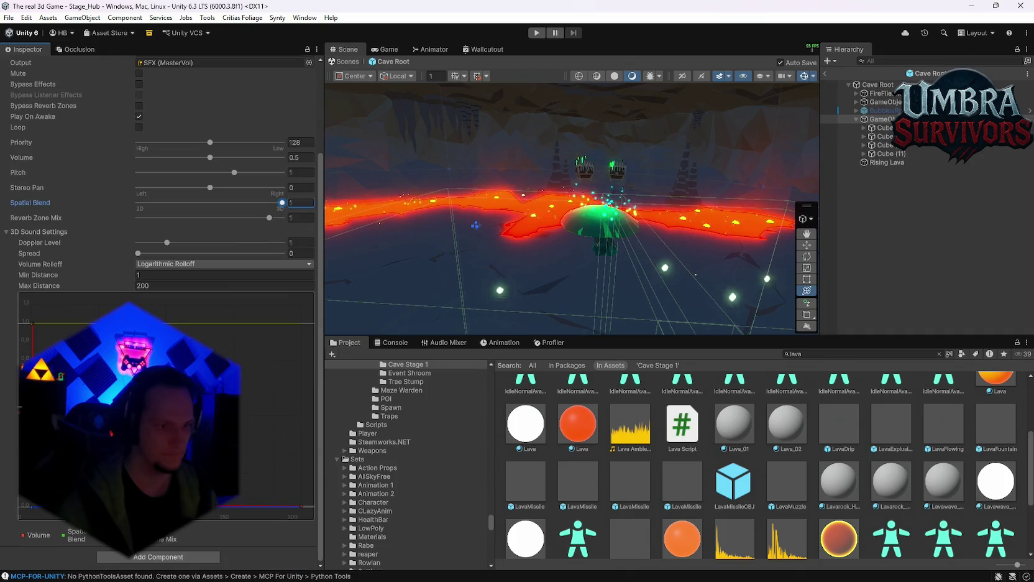
{"action": "scroll", "coordinate": [164, 291], "scroll_direction": "up", "scroll_amount": 2}
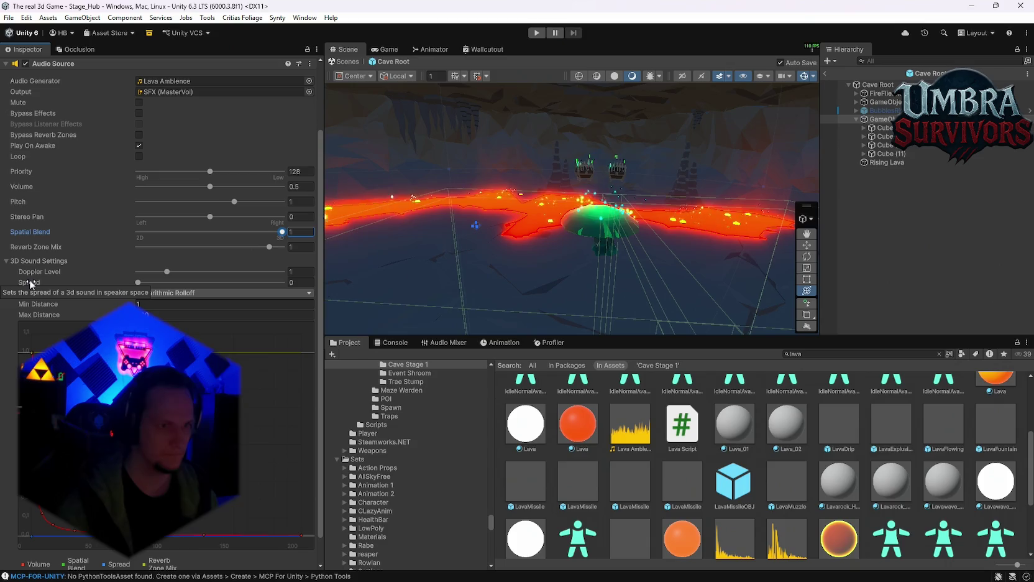
Start Play mode, enter the forest stage, and pause the game.
{"action": "left_click_drag", "start_coordinate": [615, 223], "coordinate": [633, 198]}
{"action": "key", "text": "ctrl+p"}
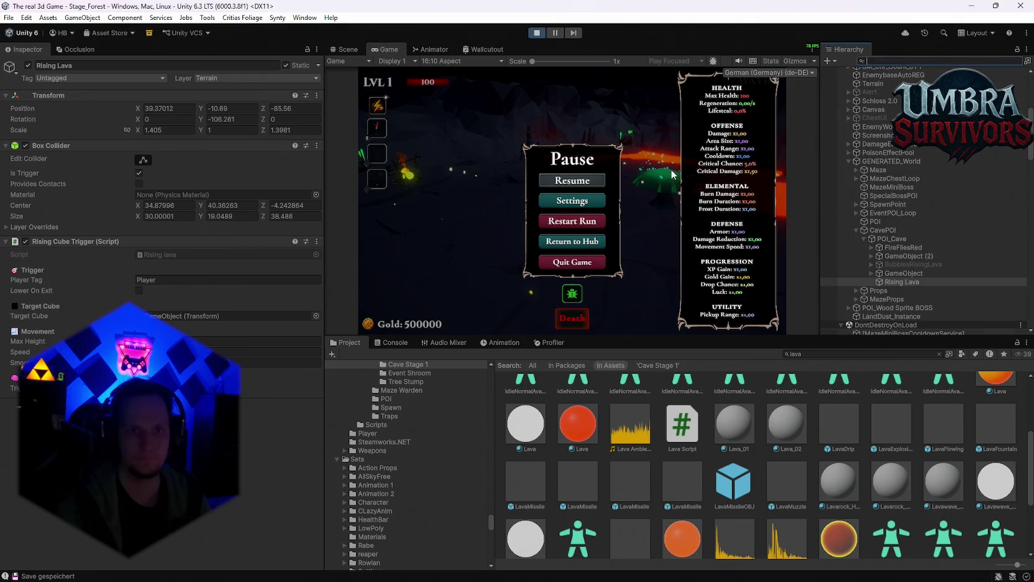
{"action": "left_click", "coordinate": [604, 176]}
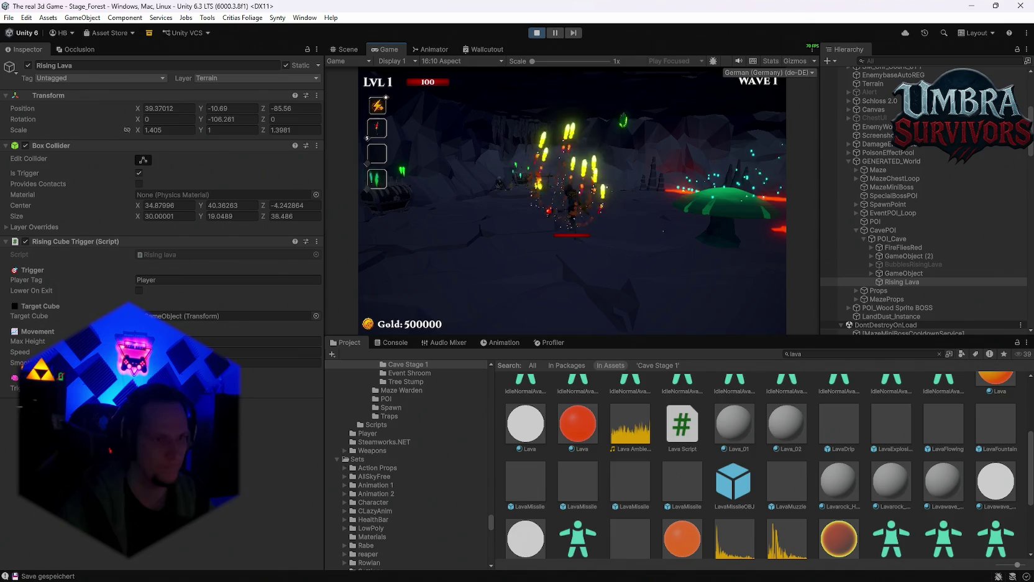
{"action": "key", "text": "Escape"}
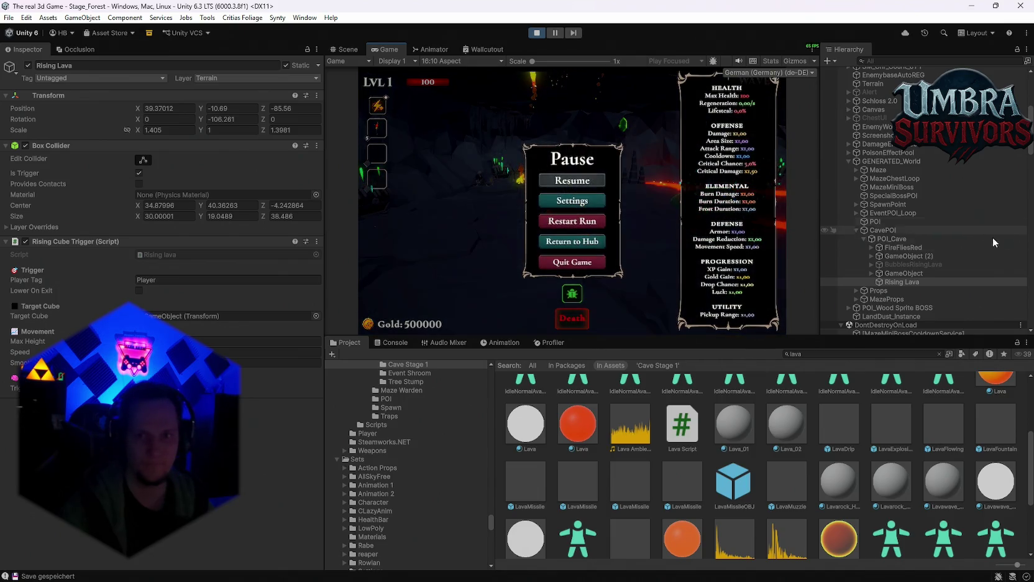
Frame the cave's lava sound GameObject under CavePOI in the Scene view, then resume the game.
{"action": "left_click", "coordinate": [904, 274]}
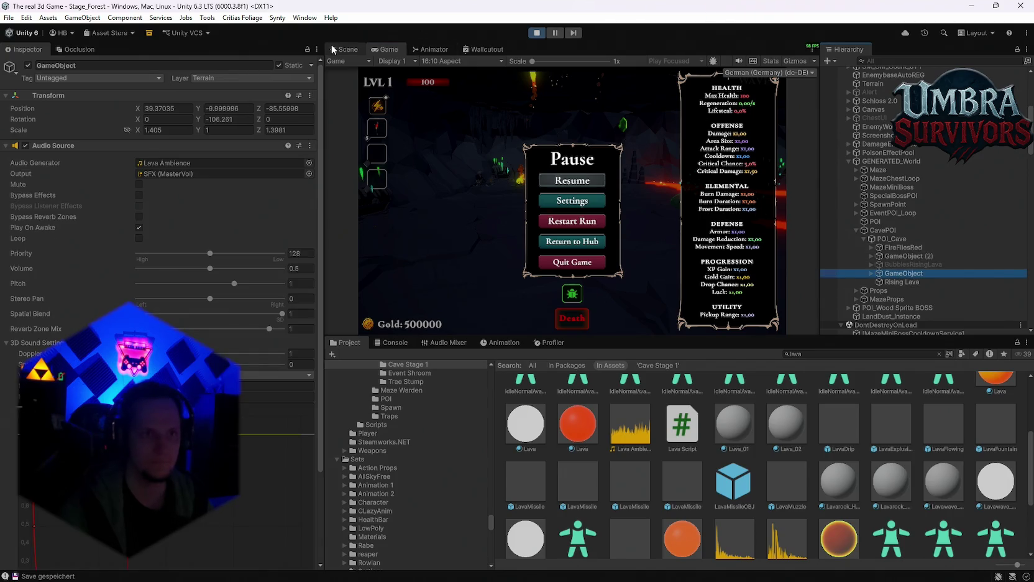
{"action": "left_click", "coordinate": [346, 49]}
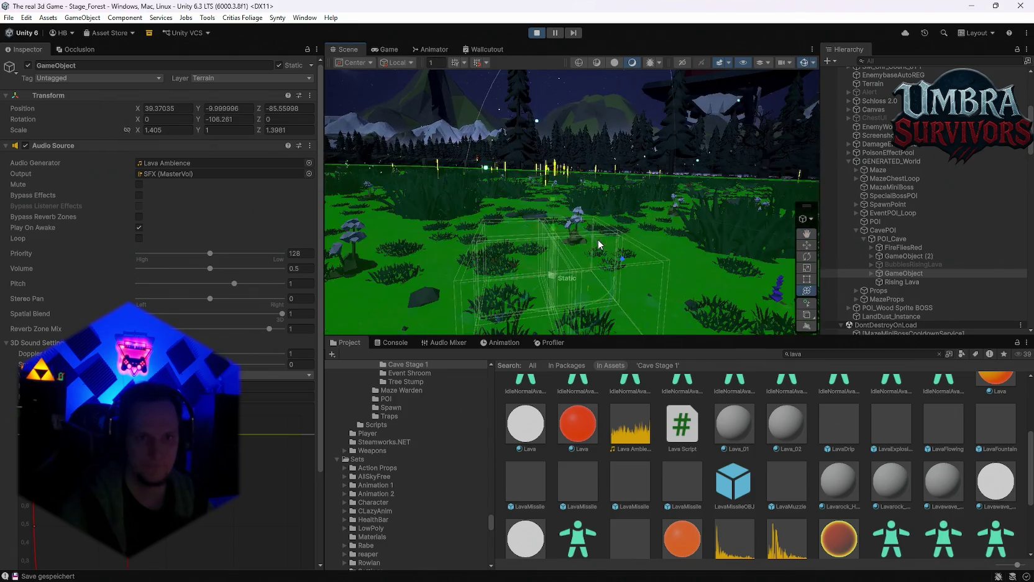
{"action": "key", "text": "f"}
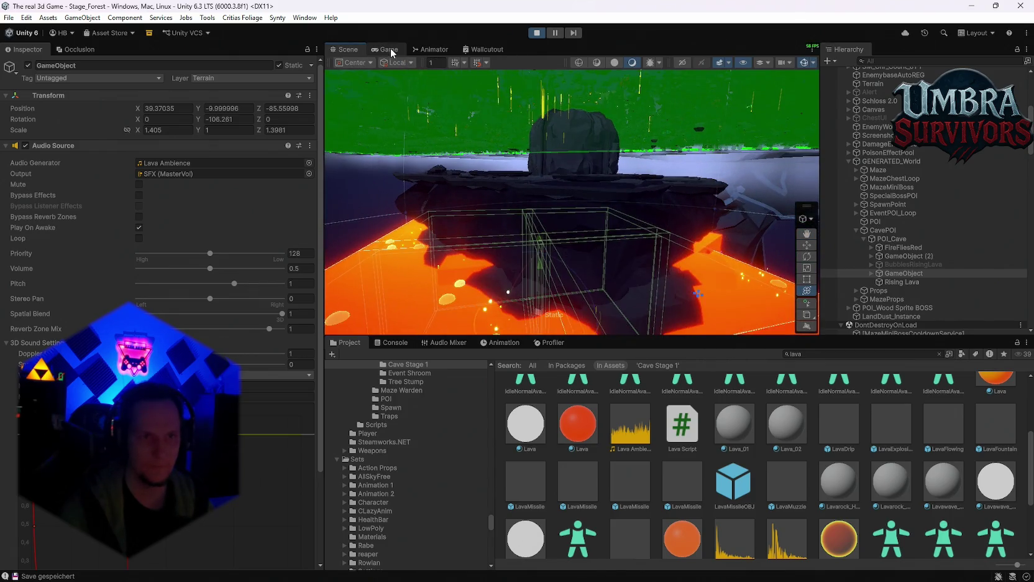
{"action": "left_click", "coordinate": [389, 49]}
{"action": "left_click", "coordinate": [570, 177]}
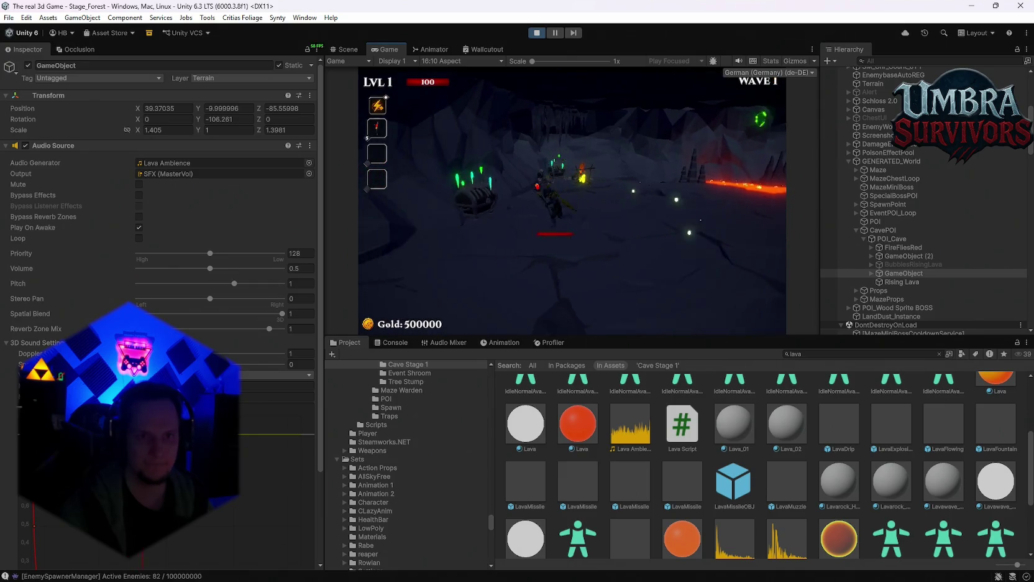
Zoom the Scene view into the lava cave and select the Rising Lava object.
{"action": "left_click", "coordinate": [348, 50]}
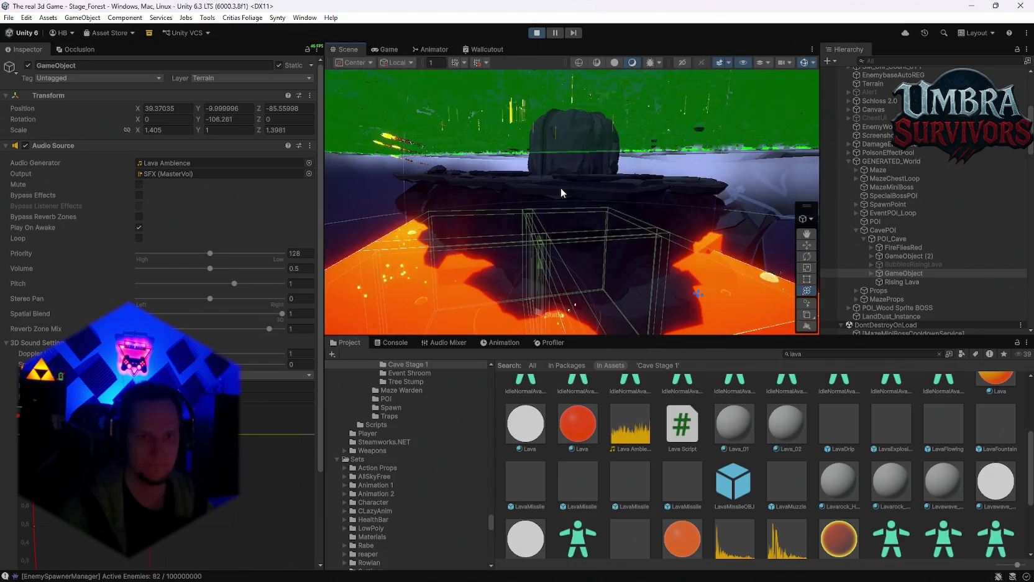
{"action": "scroll", "coordinate": [561, 188], "scroll_direction": "up", "scroll_amount": 5}
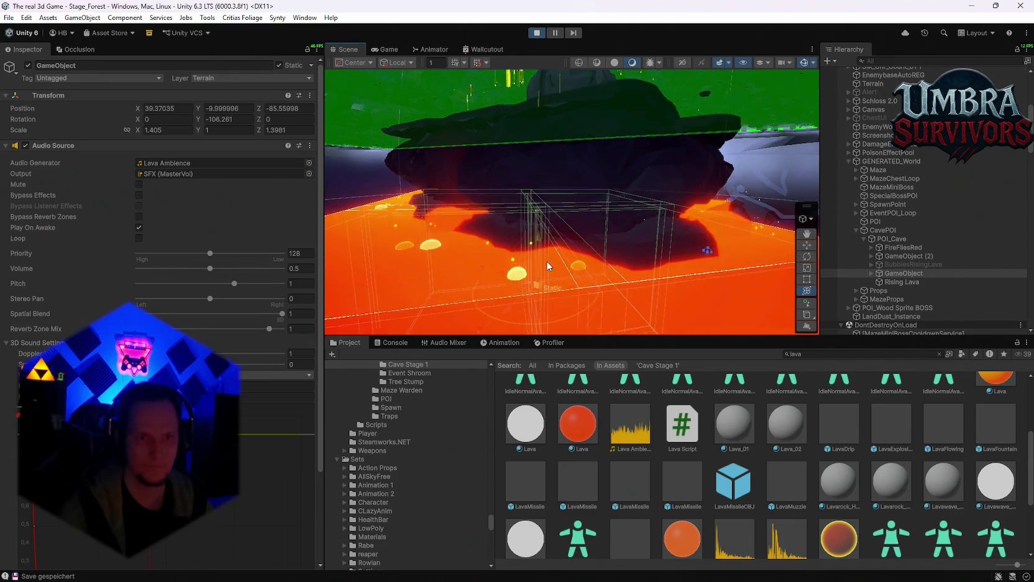
{"action": "scroll", "coordinate": [547, 261], "scroll_direction": "up", "scroll_amount": 5}
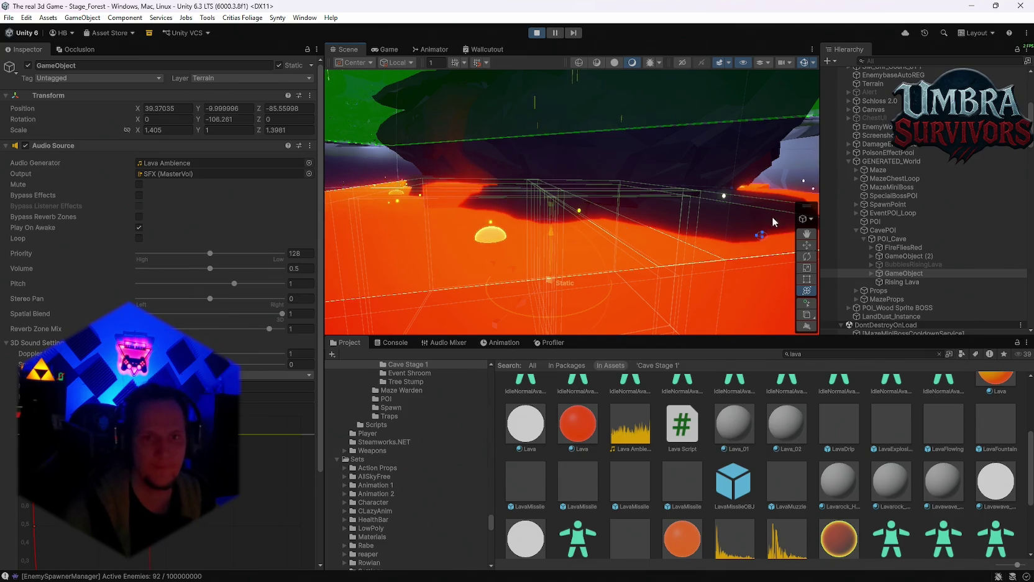
{"action": "left_click", "coordinate": [900, 283]}
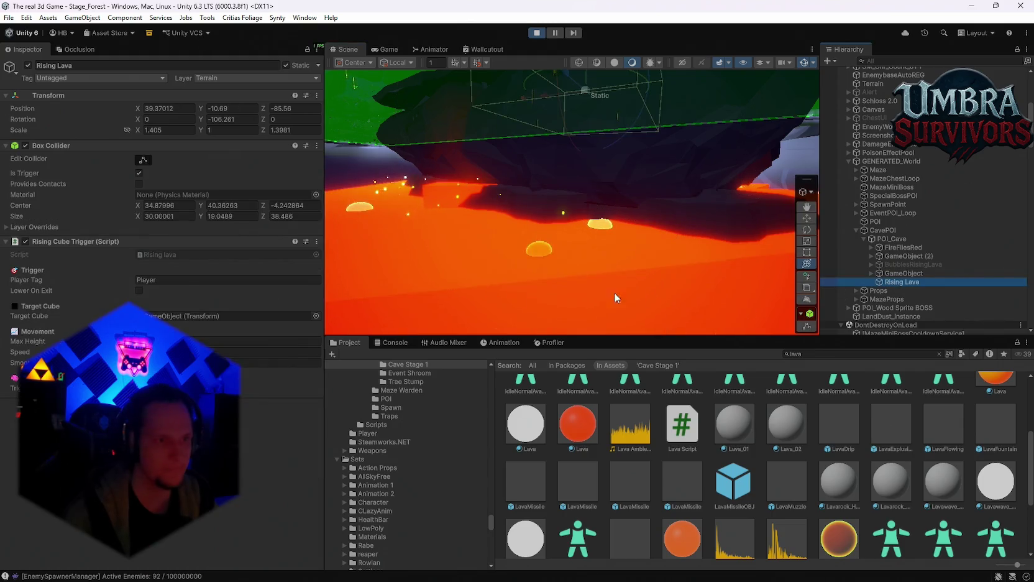
Uncheck Static on Rising Lava and return to the Game view to watch it rise.
{"action": "mouse_move", "coordinate": [575, 224]}
{"action": "left_mouse_down"}
{"action": "mouse_move", "coordinate": [578, 286]}
{"action": "mouse_move", "coordinate": [615, 229]}
{"action": "mouse_move", "coordinate": [560, 268]}
{"action": "mouse_move", "coordinate": [597, 214]}
{"action": "mouse_move", "coordinate": [569, 242]}
{"action": "mouse_move", "coordinate": [572, 166]}
{"action": "mouse_move", "coordinate": [529, 243]}
{"action": "mouse_move", "coordinate": [569, 130]}
{"action": "mouse_move", "coordinate": [566, 96]}
{"action": "left_mouse_up"}
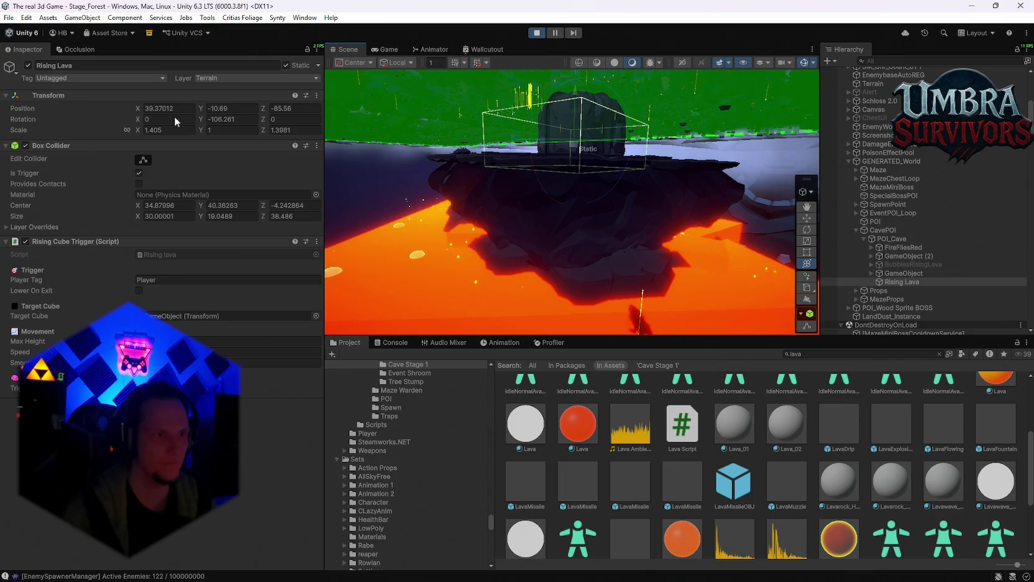
{"action": "left_click", "coordinate": [286, 66]}
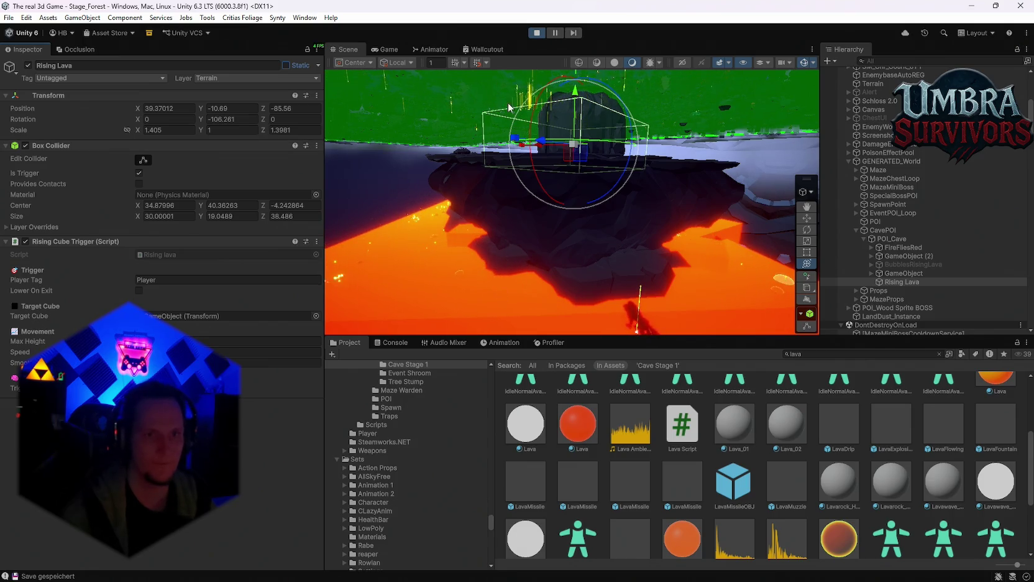
{"action": "key", "text": "ctrl+2"}
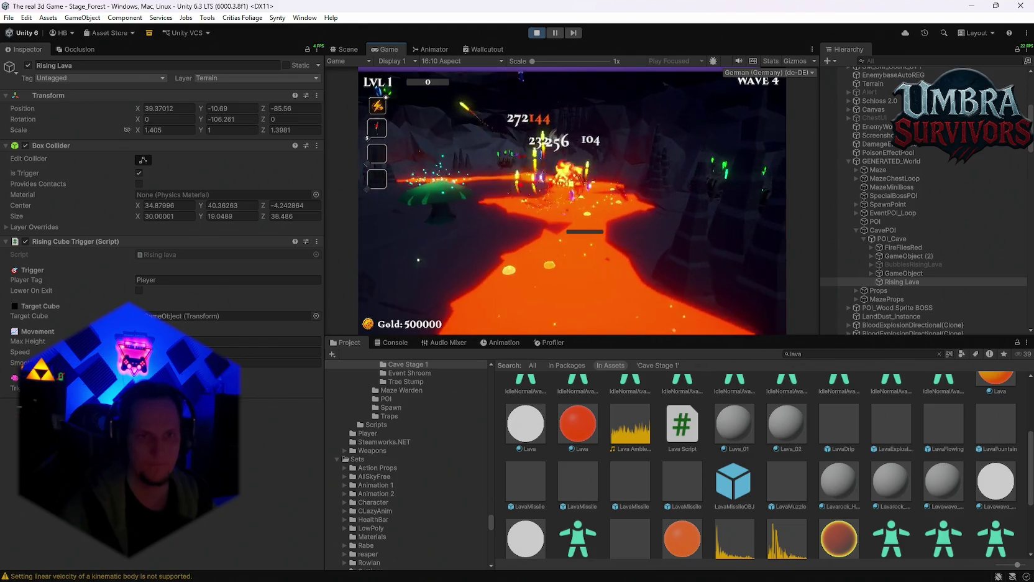
Exit Play mode after the player dies.
{"action": "key", "text": "Escape"}
{"action": "key", "text": "ctrl+p"}
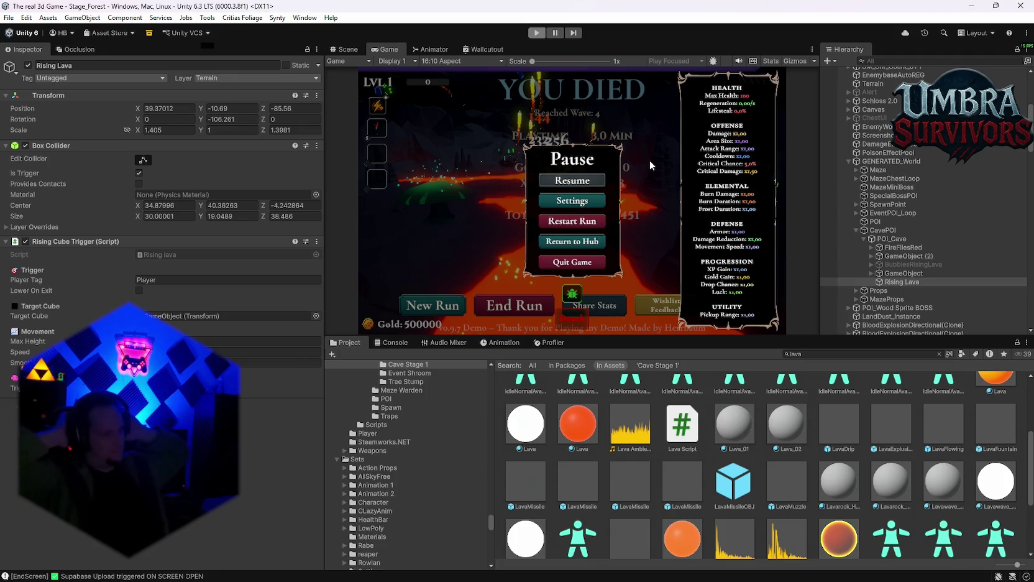
{"action": "key", "text": "ctrl+p"}
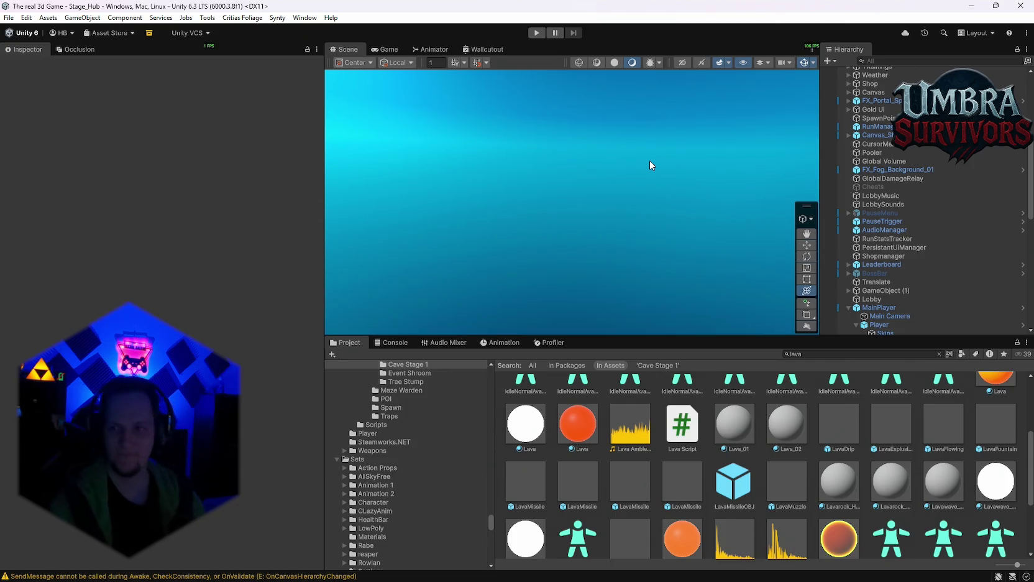
Search the Project window for 'cave'.
{"action": "scroll", "coordinate": [869, 281], "scroll_direction": "down", "scroll_amount": 10}
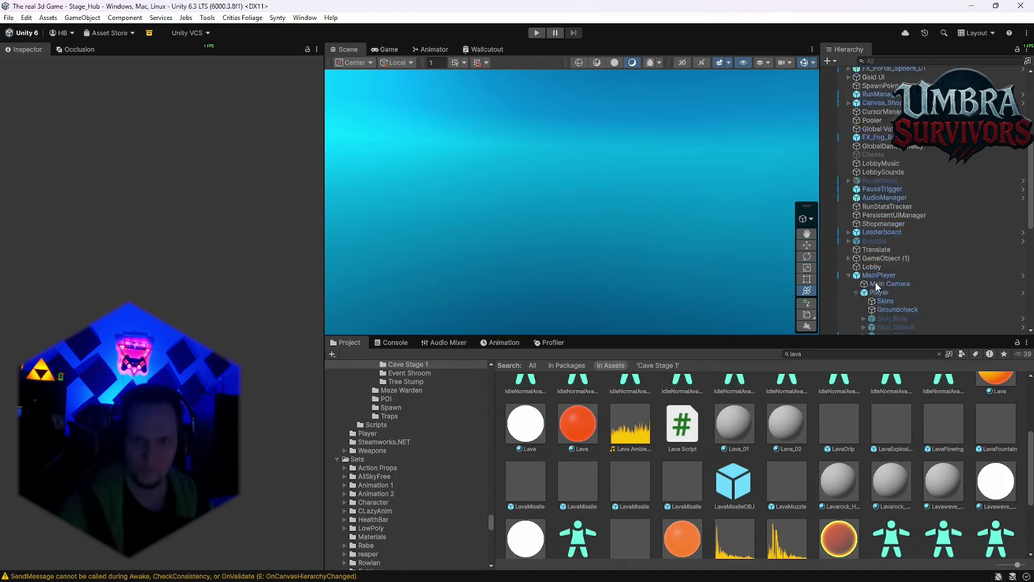
{"action": "left_click", "coordinate": [821, 354]}
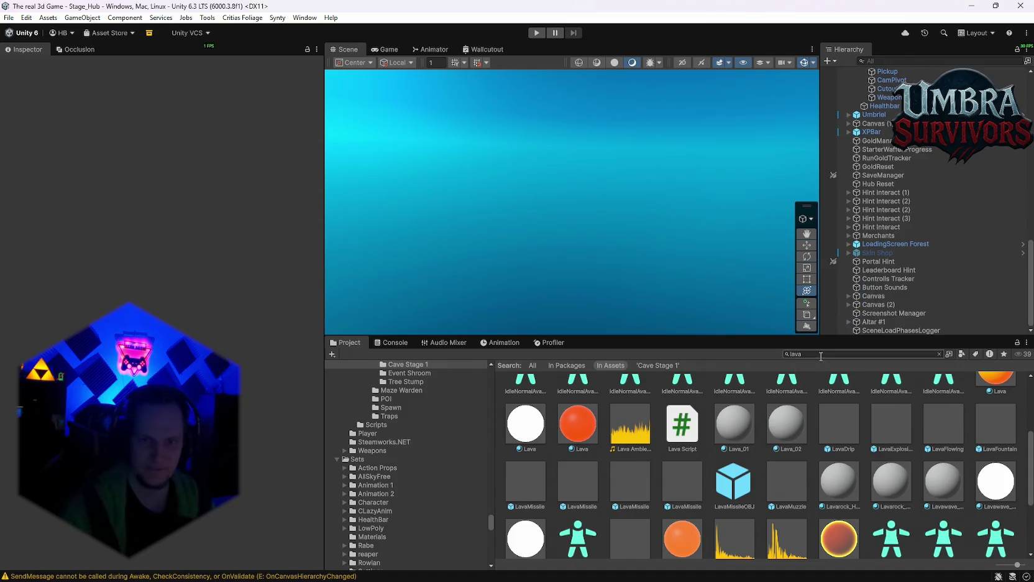
{"action": "type", "text": "cave"}
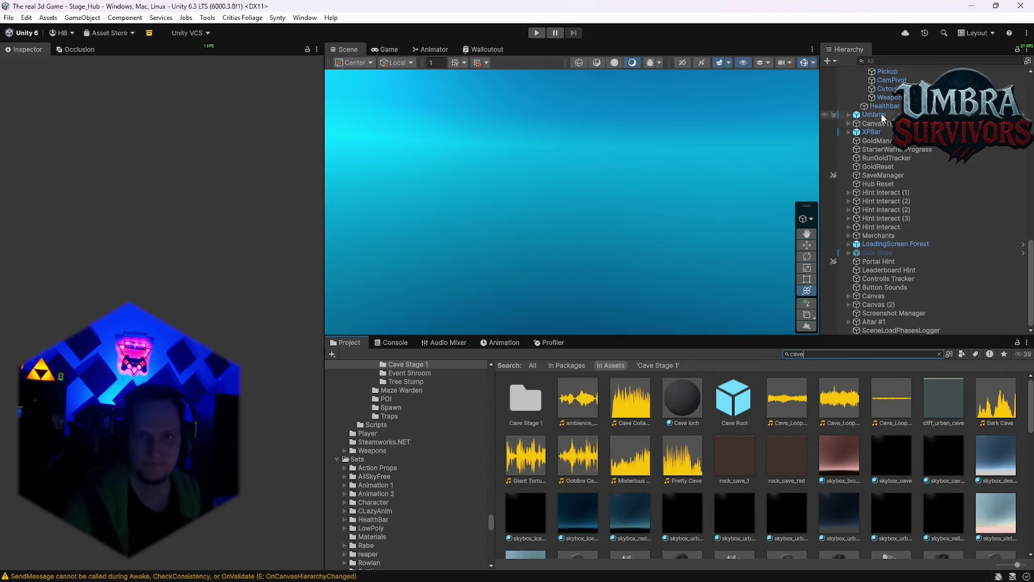
{"action": "scroll", "coordinate": [891, 203], "scroll_direction": "up", "scroll_amount": 8}
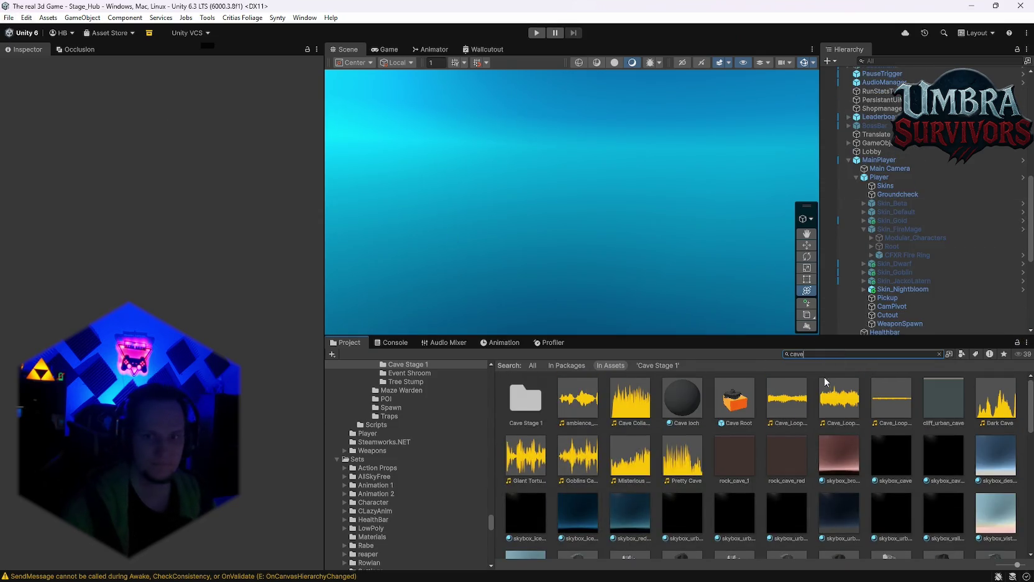
Find the WorldGenConfig asset with a 'worldge' search and review its Inspector settings.
{"action": "type", "text": "worldge"}
{"action": "left_click", "coordinate": [529, 409]}
{"action": "scroll", "coordinate": [162, 286], "scroll_direction": "down", "scroll_amount": 15}
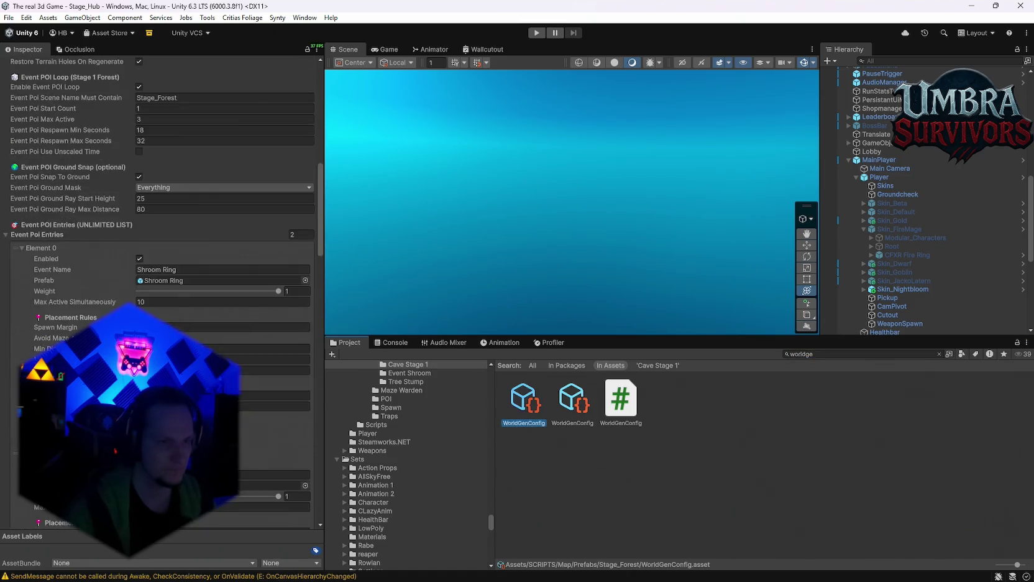
{"action": "scroll", "coordinate": [243, 364], "scroll_direction": "up", "scroll_amount": 15}
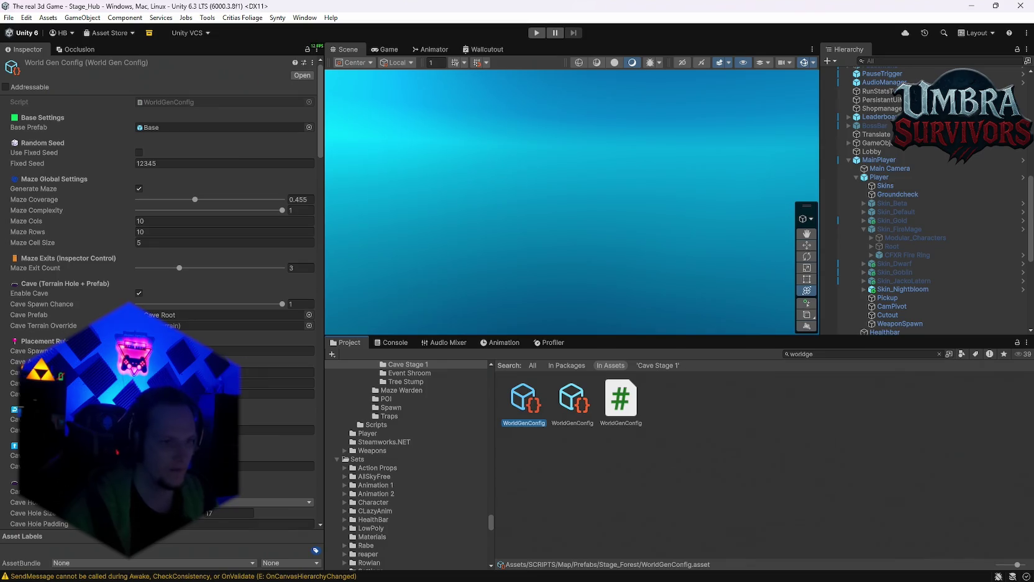
{"action": "scroll", "coordinate": [161, 286], "scroll_direction": "down", "scroll_amount": 3}
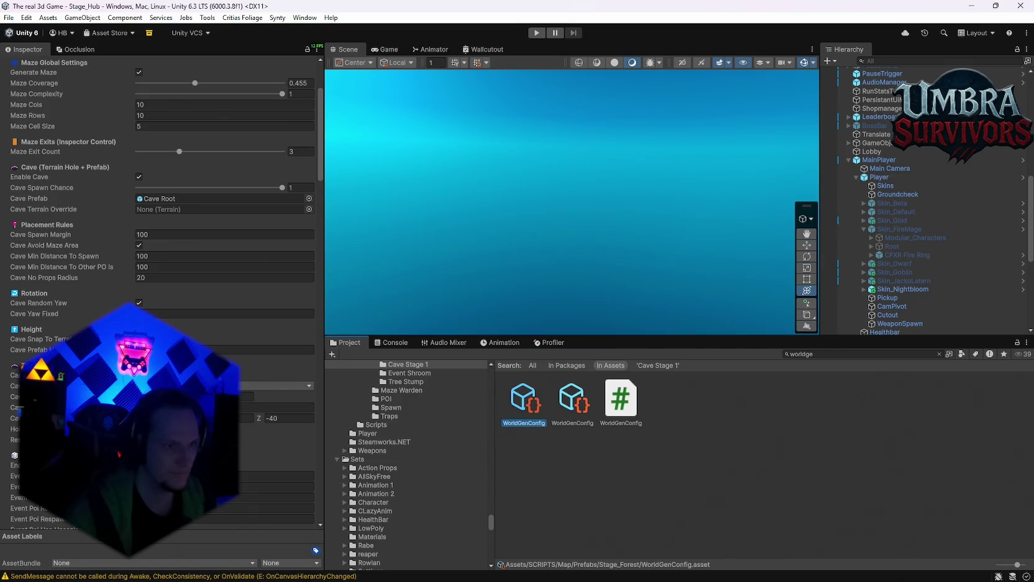
{"action": "scroll", "coordinate": [142, 309], "scroll_direction": "up", "scroll_amount": 3}
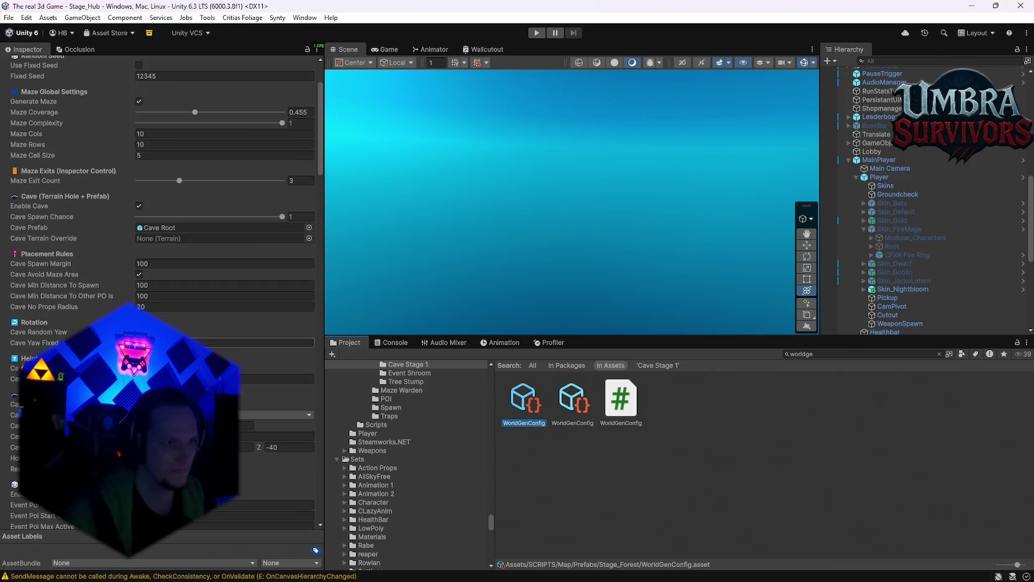
{"action": "scroll", "coordinate": [143, 310], "scroll_direction": "down", "scroll_amount": 3}
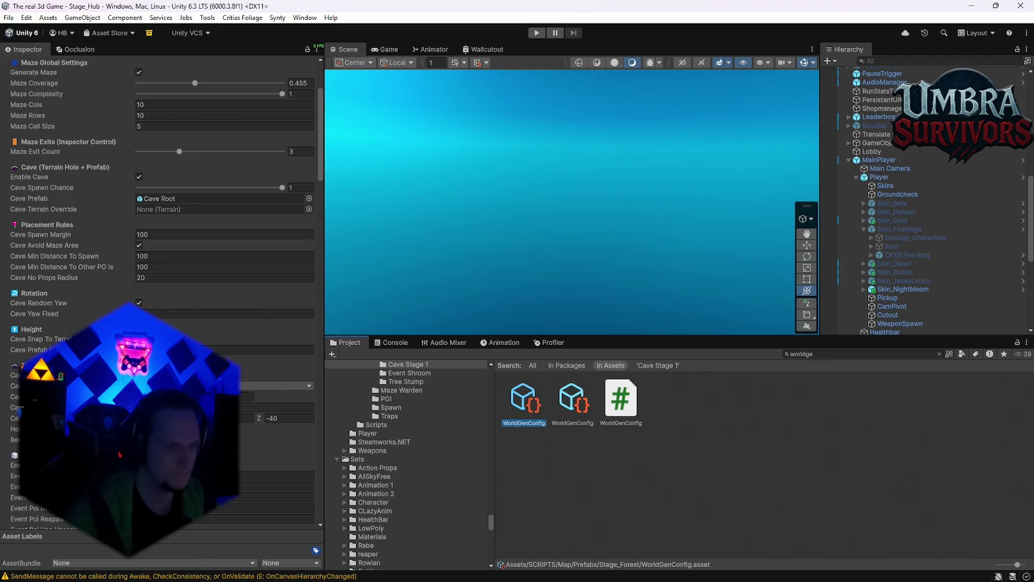
{"action": "scroll", "coordinate": [162, 292], "scroll_direction": "down", "scroll_amount": 2}
{"action": "scroll", "coordinate": [162, 292], "scroll_direction": "down", "scroll_amount": 8}
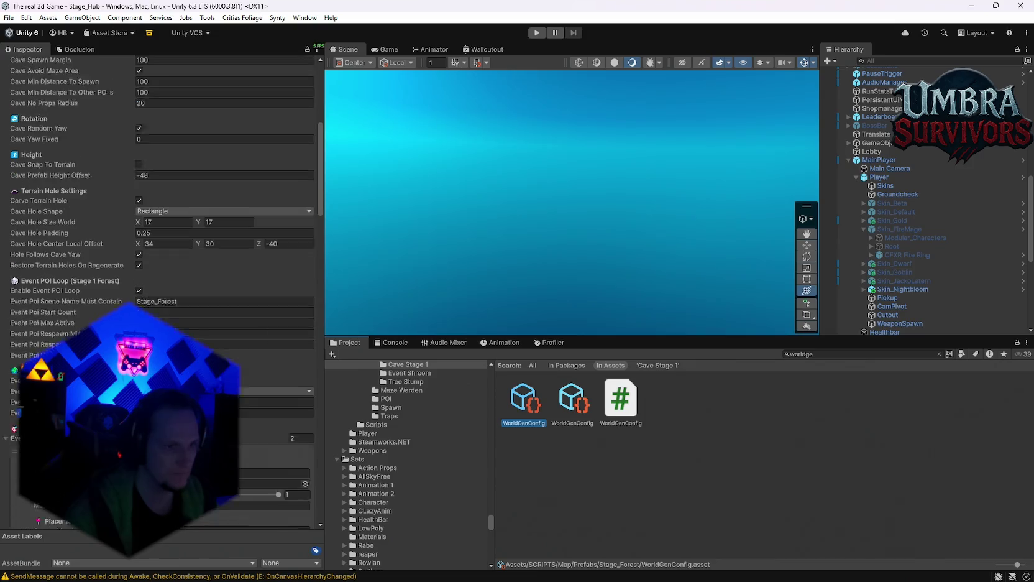
{"action": "scroll", "coordinate": [162, 292], "scroll_direction": "up", "scroll_amount": 10}
{"action": "scroll", "coordinate": [161, 292], "scroll_direction": "up", "scroll_amount": 3}
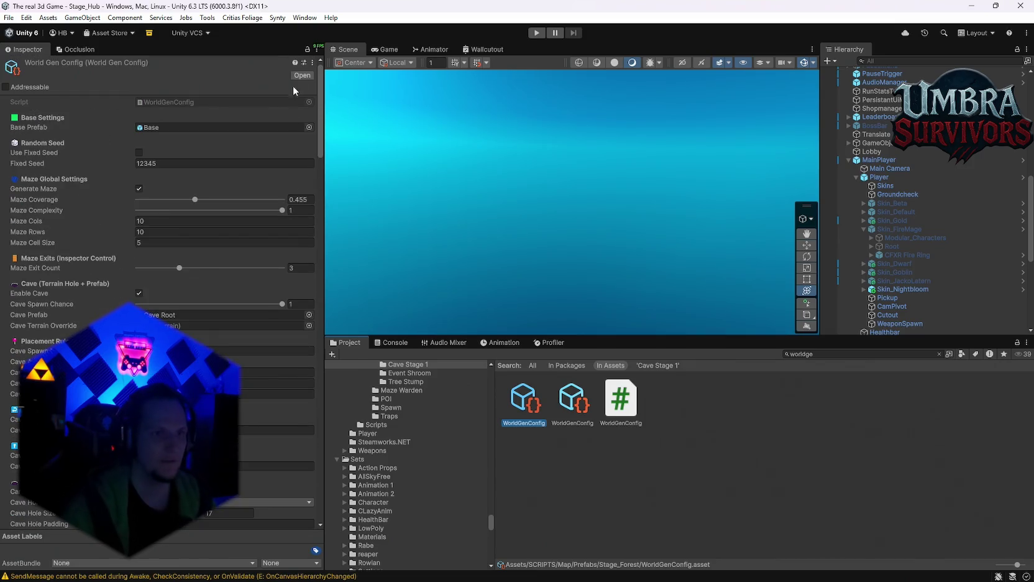
{"action": "left_click", "coordinate": [317, 62]}
{"action": "left_click", "coordinate": [341, 76]}
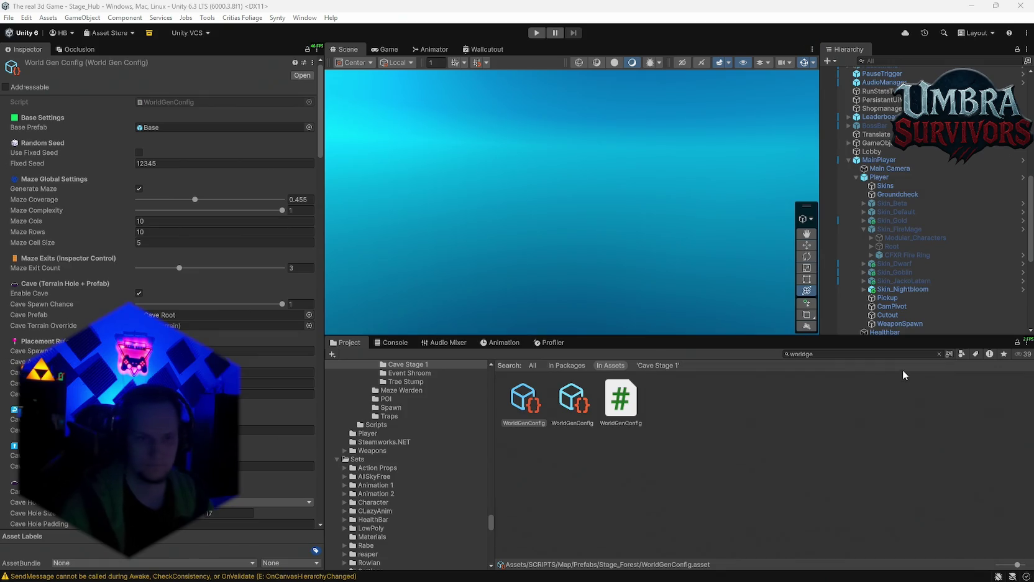
Search the assets for 'cave' and open the Cave Stage 1 folder.
{"action": "scroll", "coordinate": [913, 278], "scroll_direction": "down", "scroll_amount": 8}
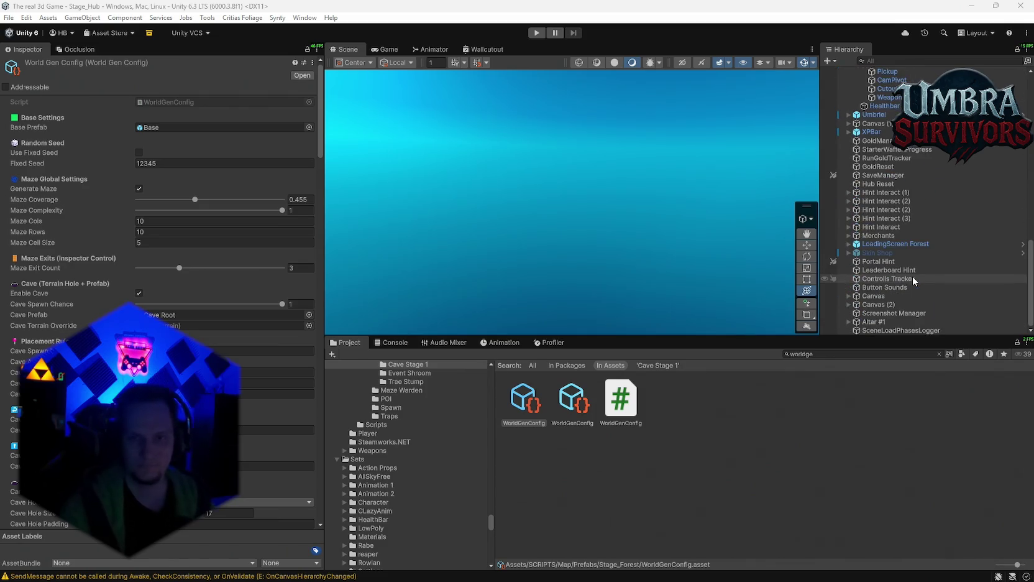
{"action": "scroll", "coordinate": [913, 276], "scroll_direction": "up", "scroll_amount": 2}
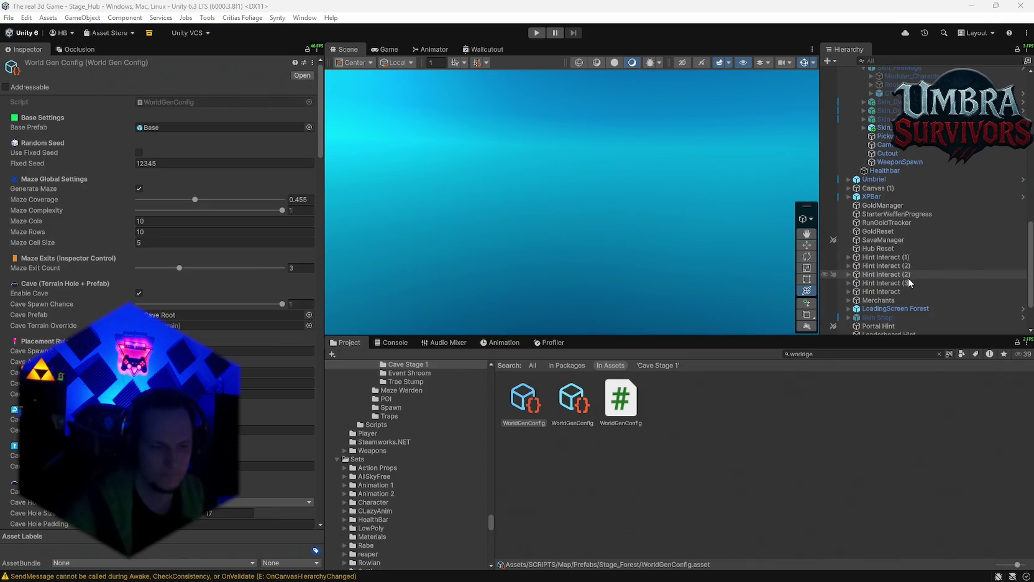
{"action": "scroll", "coordinate": [913, 255], "scroll_direction": "up", "scroll_amount": 6}
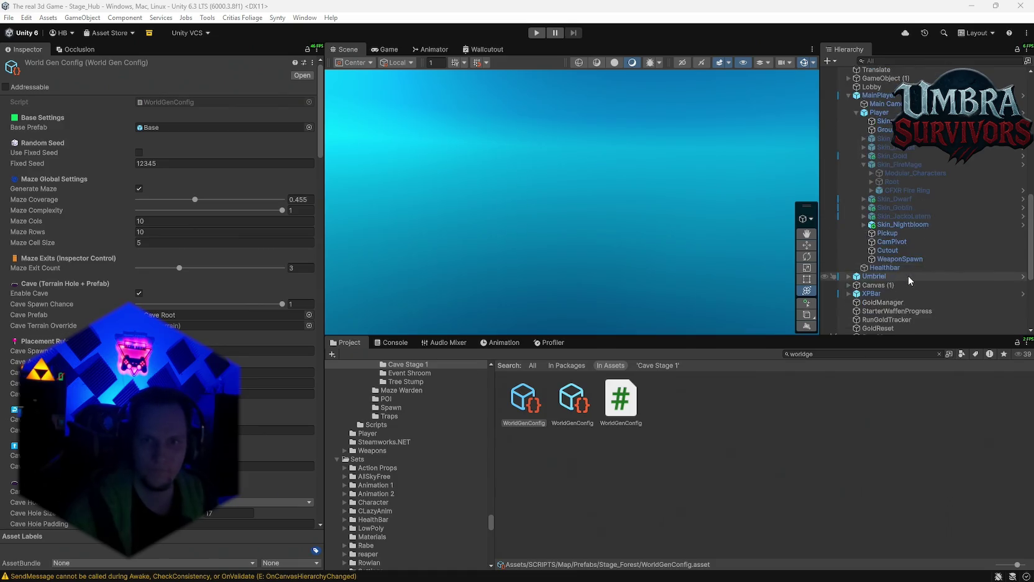
{"action": "left_click", "coordinate": [822, 354]}
{"action": "type", "text": "cave"}
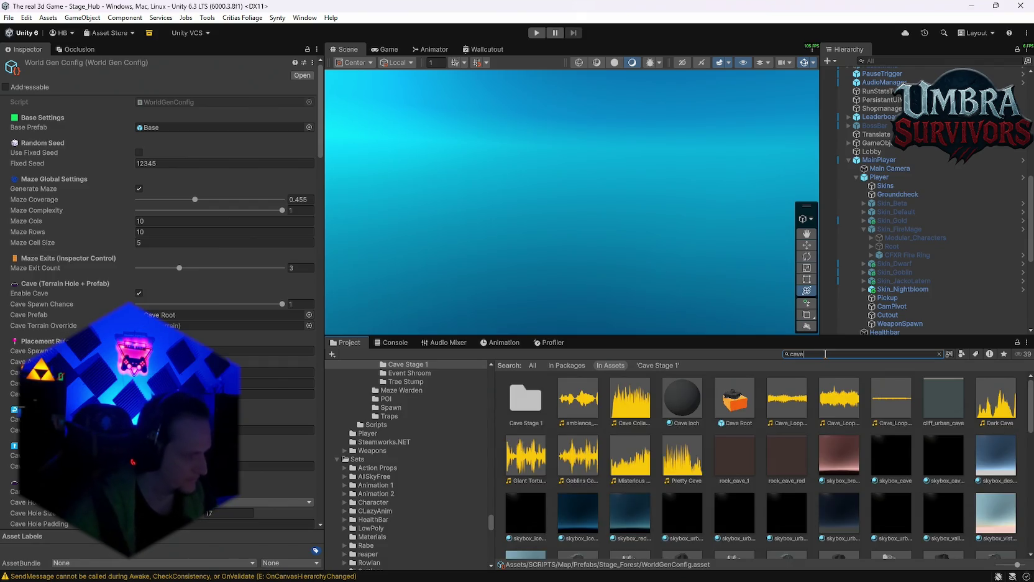
{"action": "double_click", "coordinate": [525, 398]}
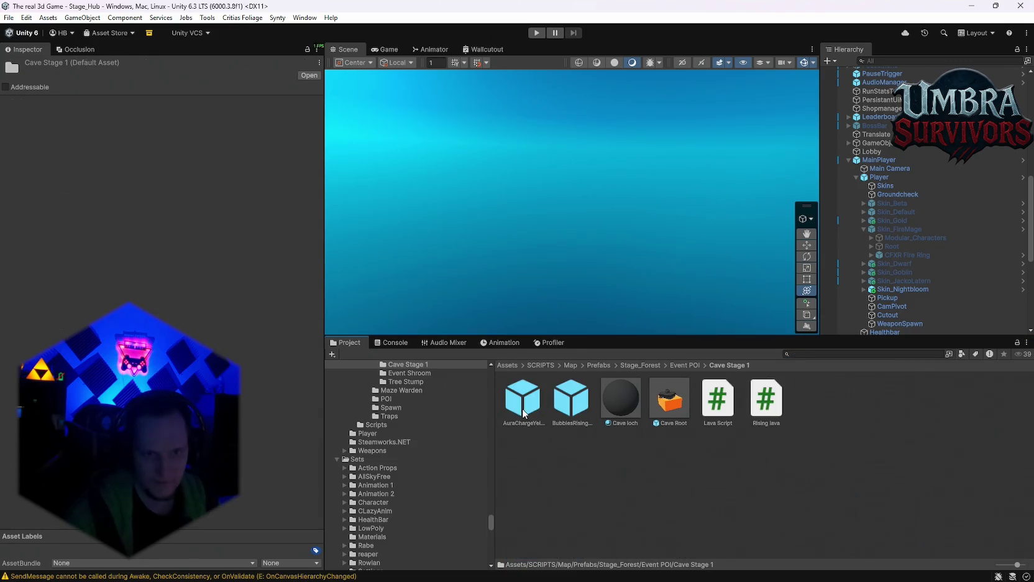
Show the Cave Root prefab's transform (-6605.67, -48.3, 639.66) in the Inspector.
{"action": "left_click", "coordinate": [678, 401]}
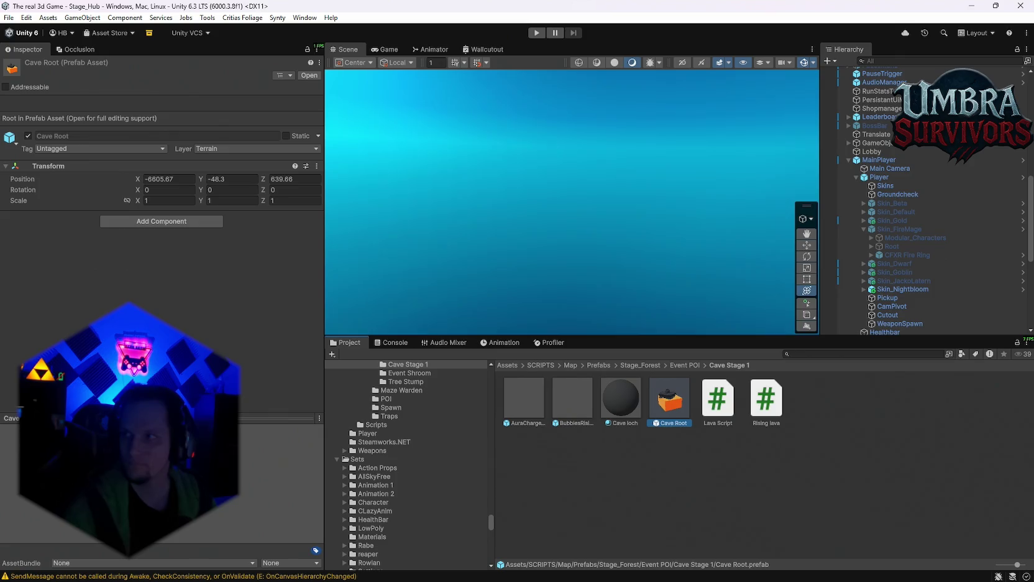
{"action": "key", "text": "alt+Tab"}
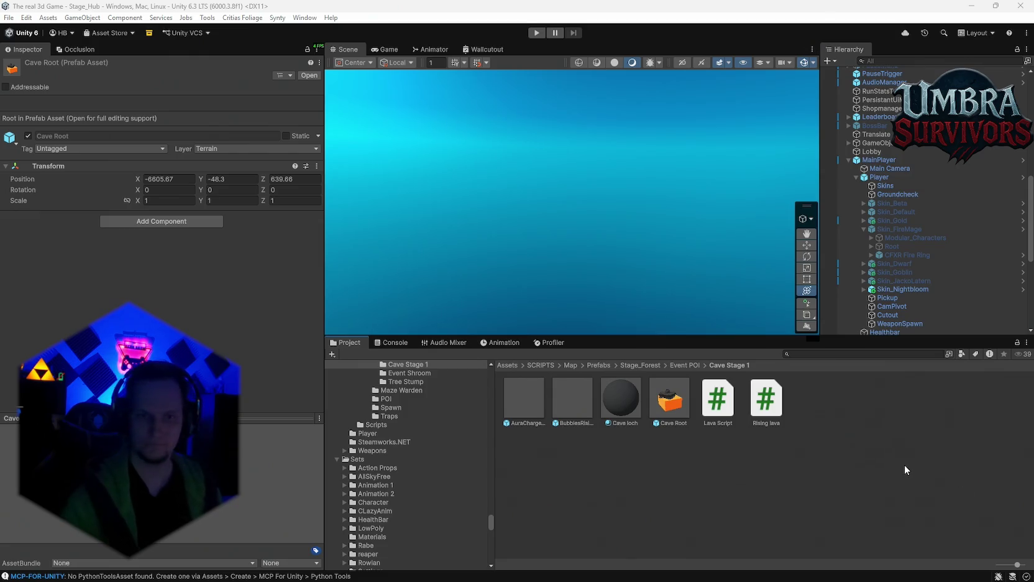
Rotate Cave Root's Inspector preview to a top view, then open the prefab in Prefab Mode.
{"action": "left_click", "coordinate": [669, 400]}
{"action": "left_click", "coordinate": [186, 532]}
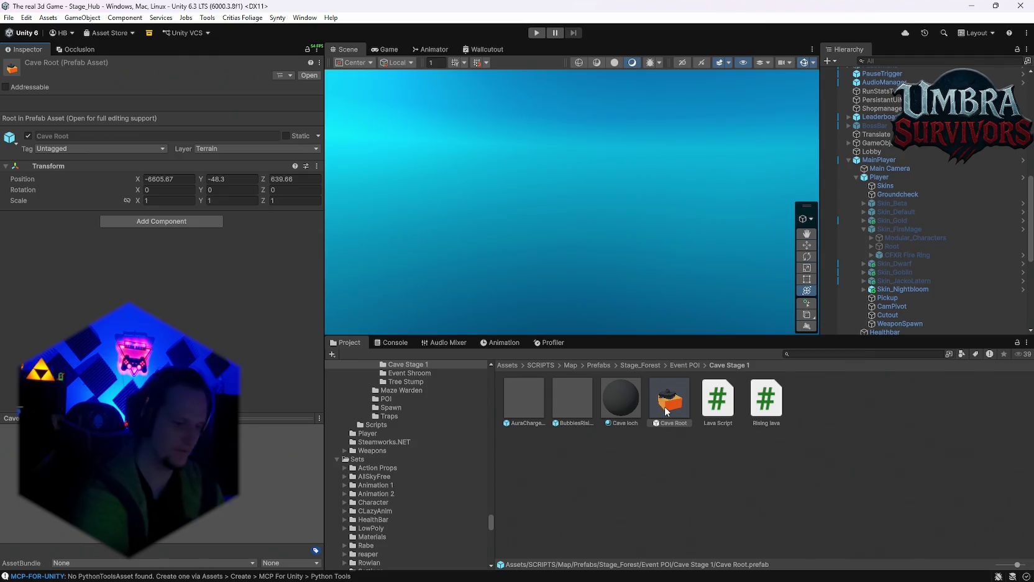
{"action": "mouse_move", "coordinate": [273, 474]}
{"action": "left_mouse_down"}
{"action": "mouse_move", "coordinate": [227, 504]}
{"action": "mouse_move", "coordinate": [158, 482]}
{"action": "left_mouse_up"}
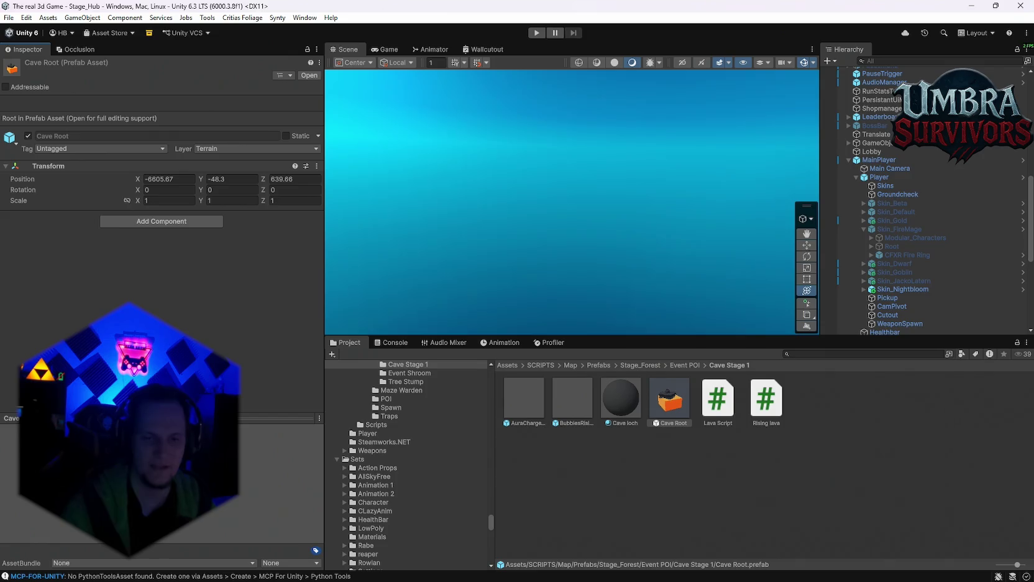
{"action": "double_click", "coordinate": [671, 408]}
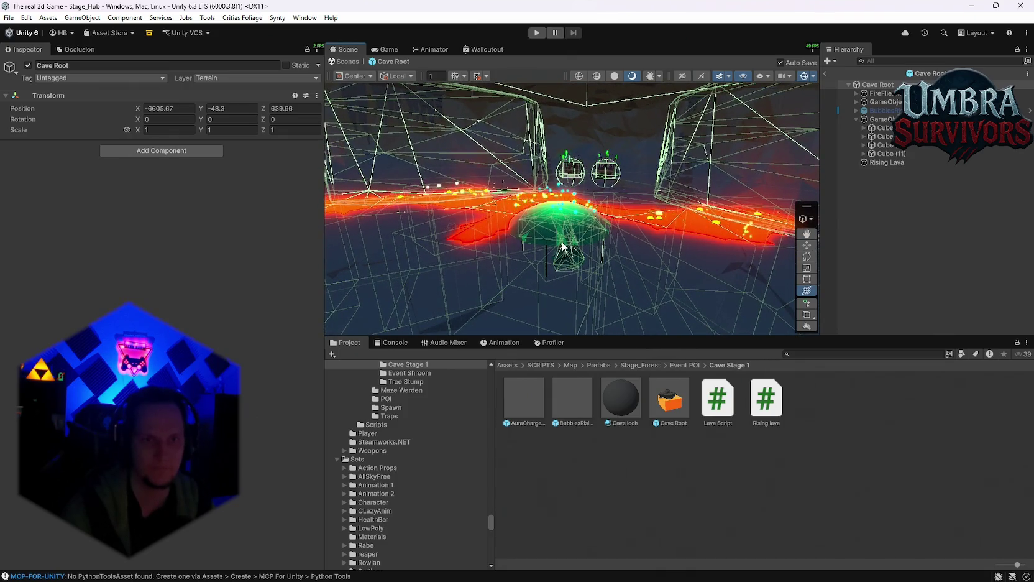
Copy the Lava Ambience Audio Source component from the lava sound object.
{"action": "left_click", "coordinate": [595, 241]}
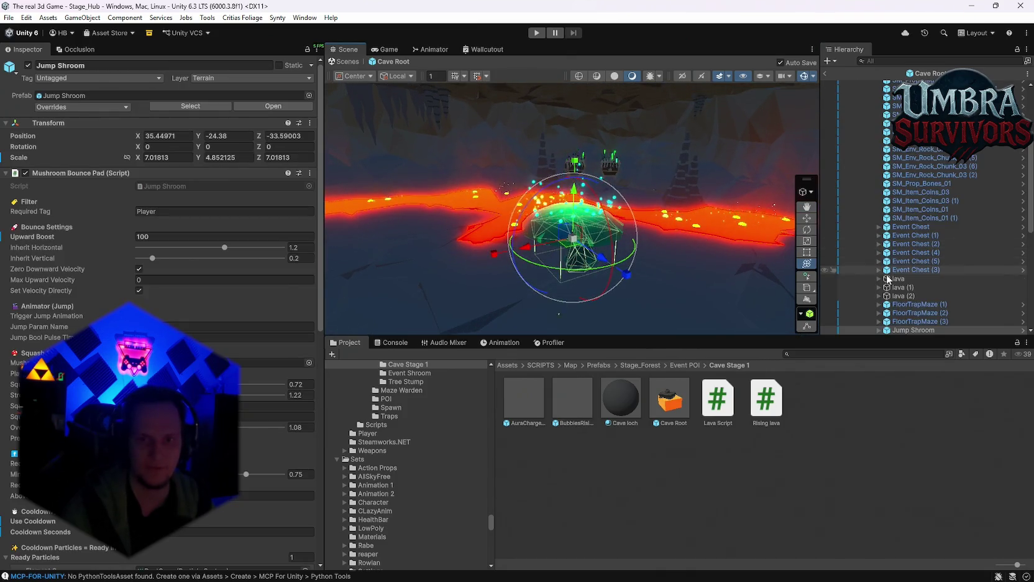
{"action": "scroll", "coordinate": [249, 377], "scroll_direction": "down", "scroll_amount": 6}
{"action": "scroll", "coordinate": [249, 376], "scroll_direction": "down", "scroll_amount": 5}
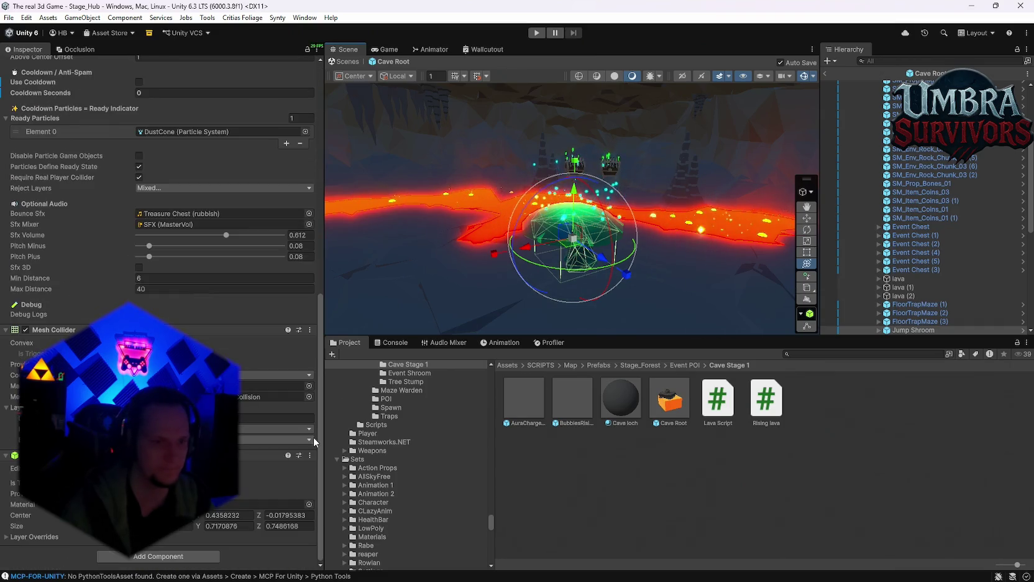
{"action": "scroll", "coordinate": [889, 289], "scroll_direction": "down", "scroll_amount": 10}
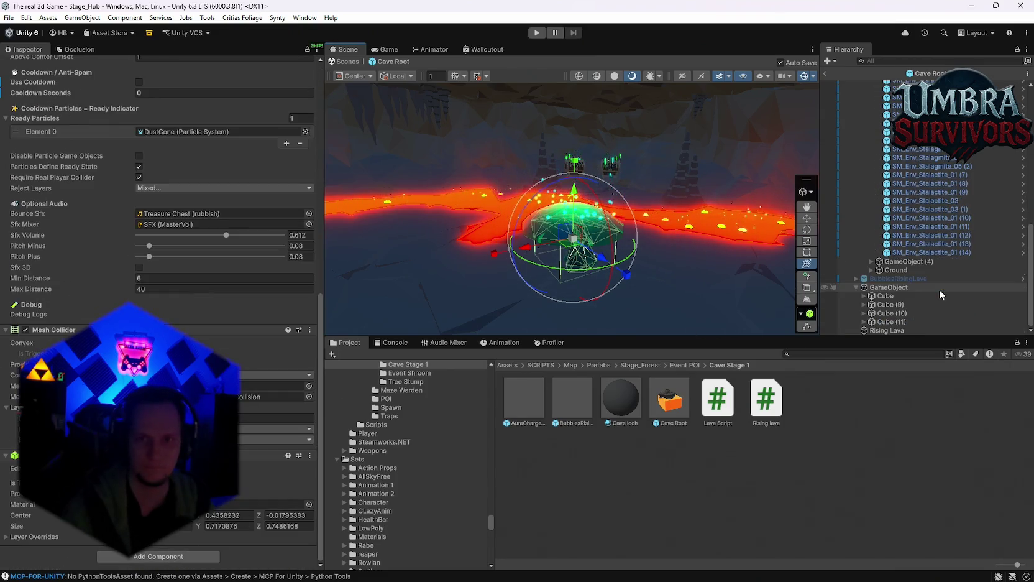
{"action": "left_click", "coordinate": [887, 288]}
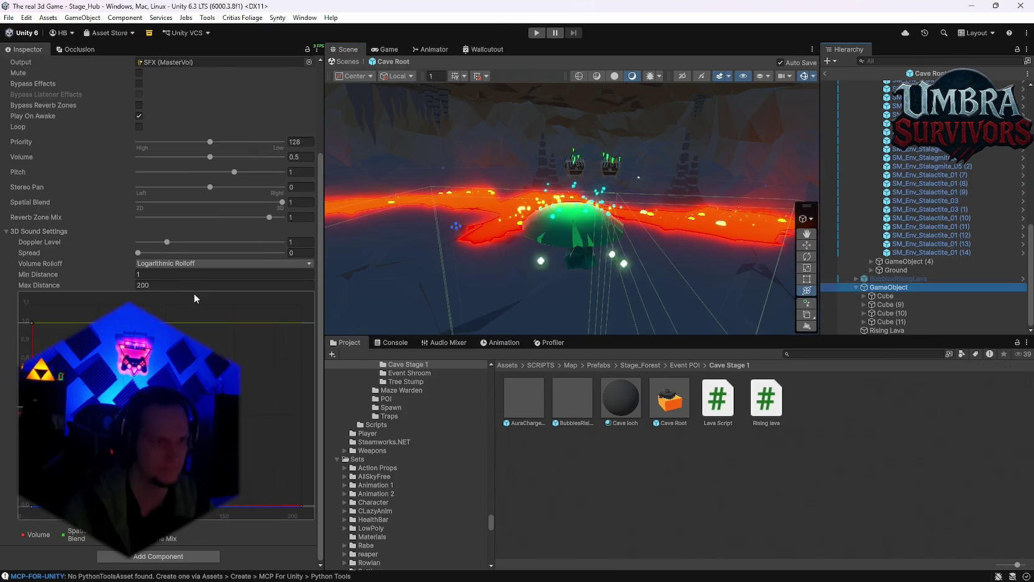
{"action": "right_click", "coordinate": [60, 145]}
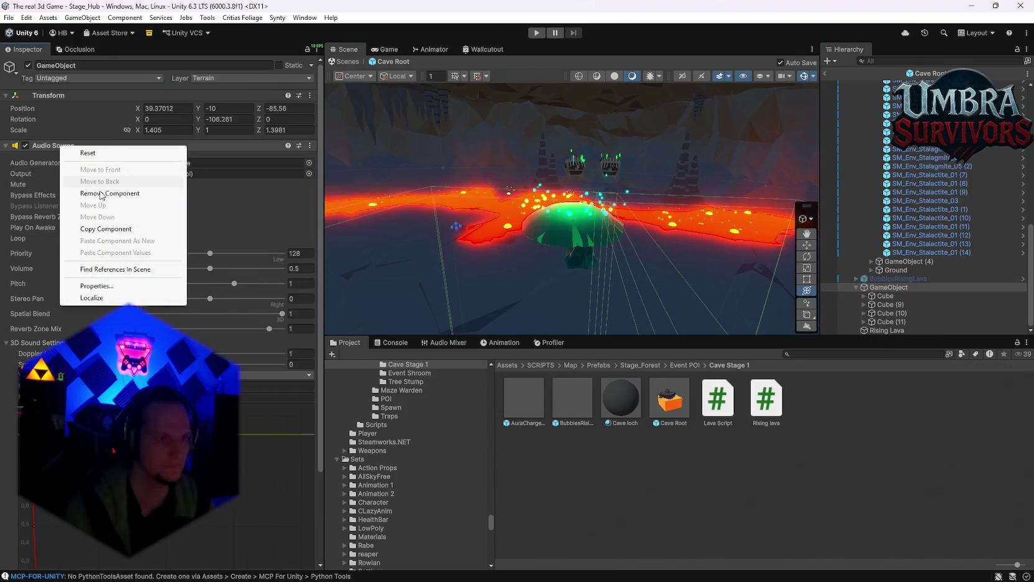
{"action": "left_click", "coordinate": [100, 228]}
Paste the Audio Source as a new component on Jump Shroom, then select Rising Lava.
{"action": "mouse_move", "coordinate": [443, 229]}
{"action": "left_mouse_down"}
{"action": "mouse_move", "coordinate": [473, 289]}
{"action": "mouse_move", "coordinate": [629, 213]}
{"action": "left_mouse_up"}
{"action": "left_click", "coordinate": [629, 214]}
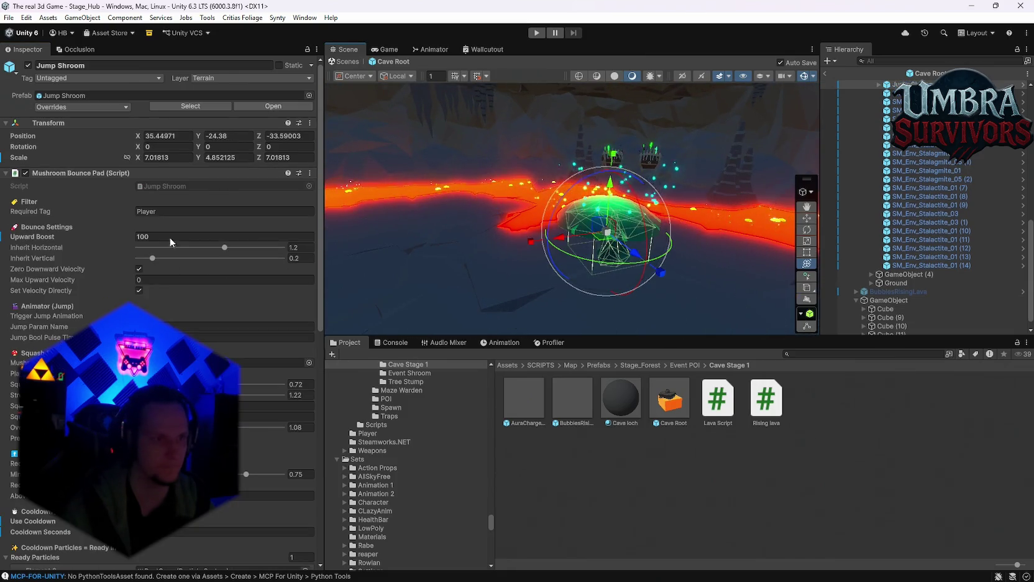
{"action": "right_click", "coordinate": [64, 176]}
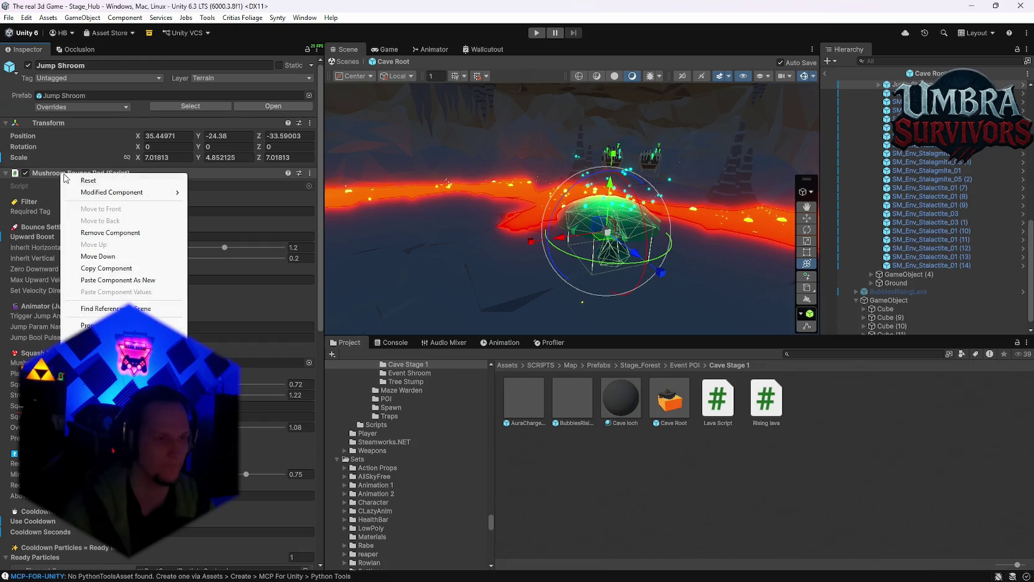
{"action": "left_click", "coordinate": [128, 282]}
{"action": "scroll", "coordinate": [193, 309], "scroll_direction": "down", "scroll_amount": 10}
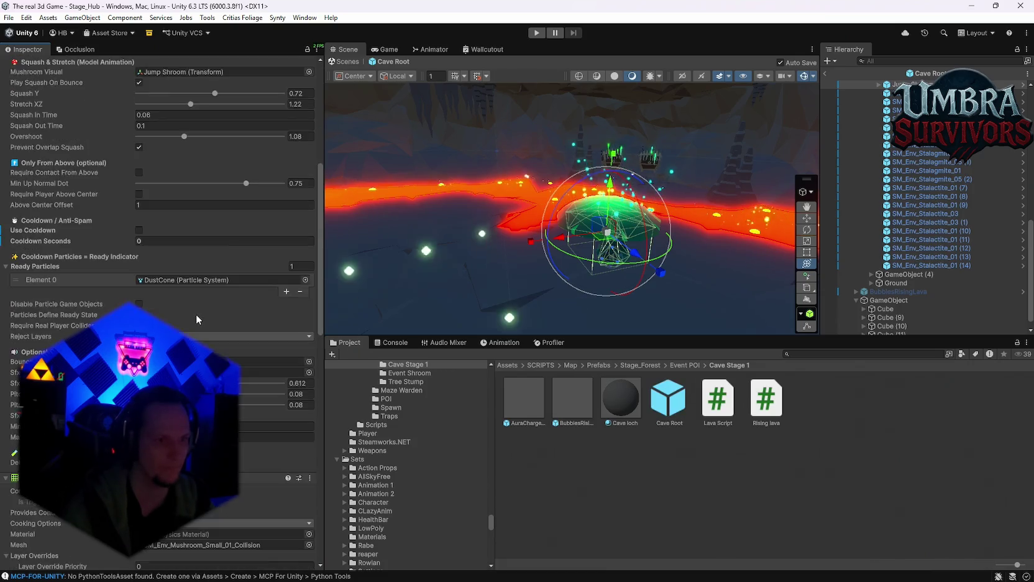
{"action": "scroll", "coordinate": [194, 338], "scroll_direction": "down", "scroll_amount": 5}
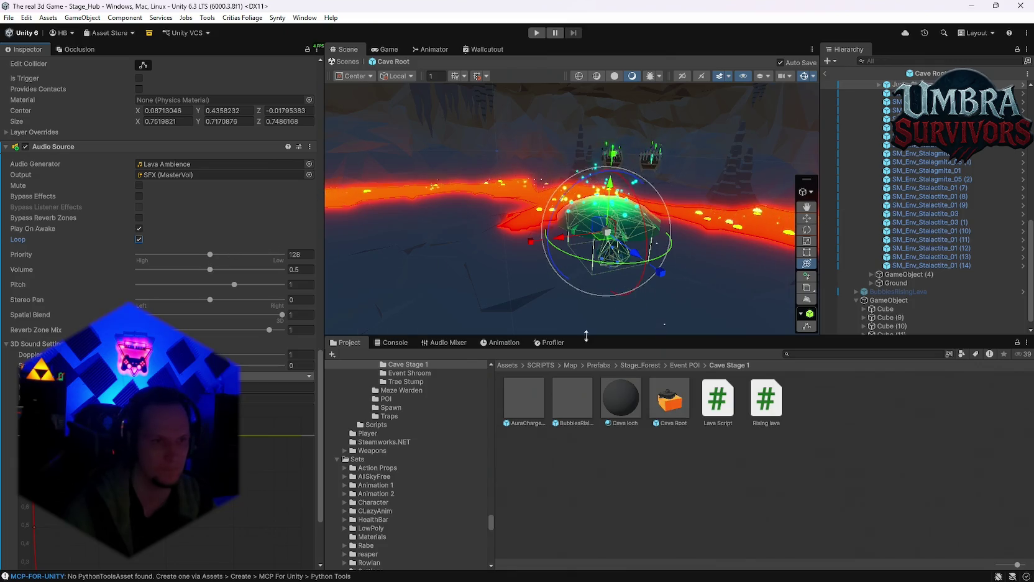
{"action": "scroll", "coordinate": [248, 286], "scroll_direction": "down", "scroll_amount": 3}
{"action": "scroll", "coordinate": [206, 321], "scroll_direction": "up", "scroll_amount": 3}
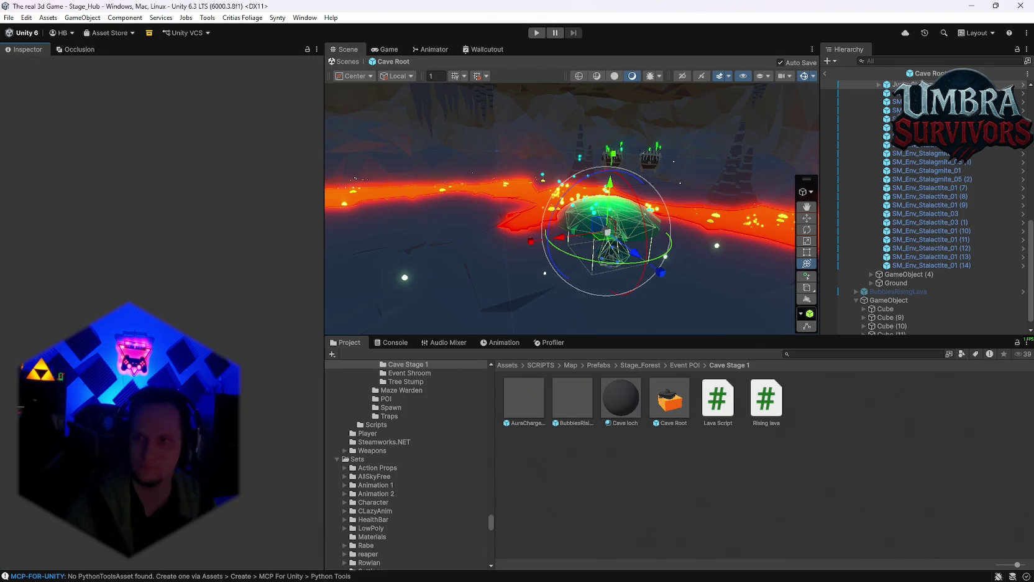
{"action": "scroll", "coordinate": [905, 278], "scroll_direction": "down", "scroll_amount": 1}
{"action": "left_click", "coordinate": [893, 329]}
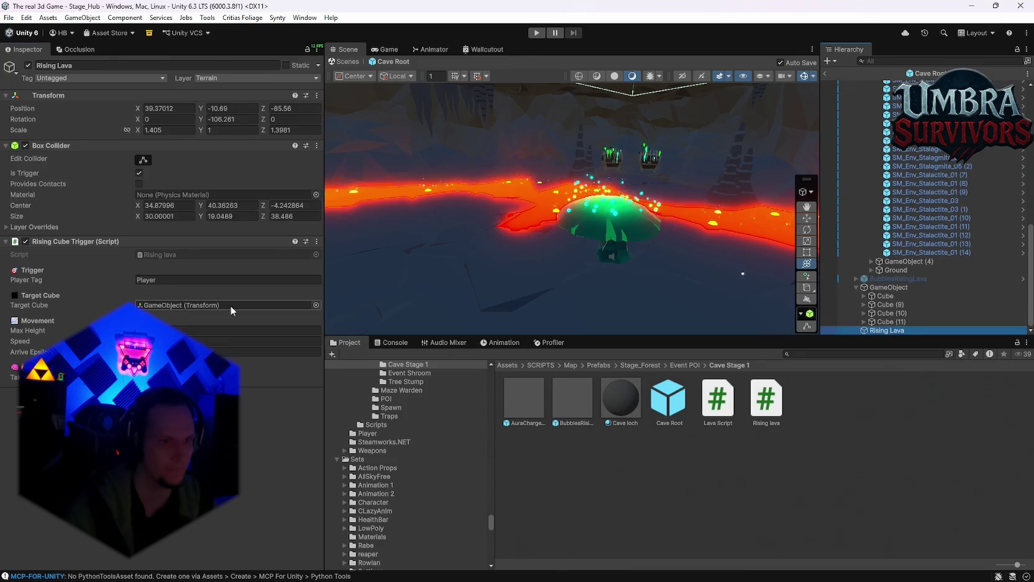
Save the Cave Root prefab and the whole project.
{"action": "scroll", "coordinate": [604, 190], "scroll_direction": "down", "scroll_amount": 5}
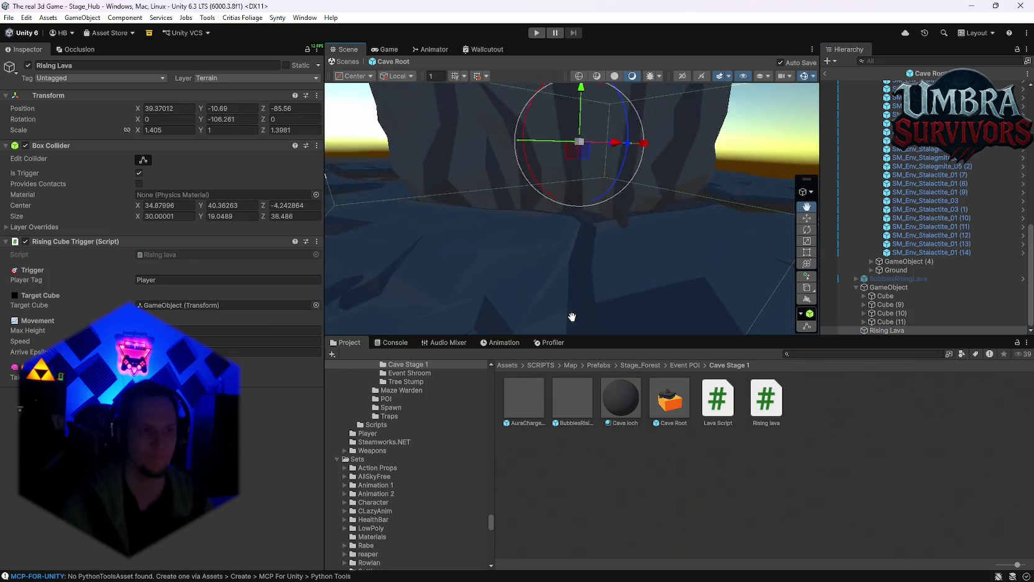
{"action": "left_click_drag", "start_coordinate": [604, 190], "coordinate": [560, 187]}
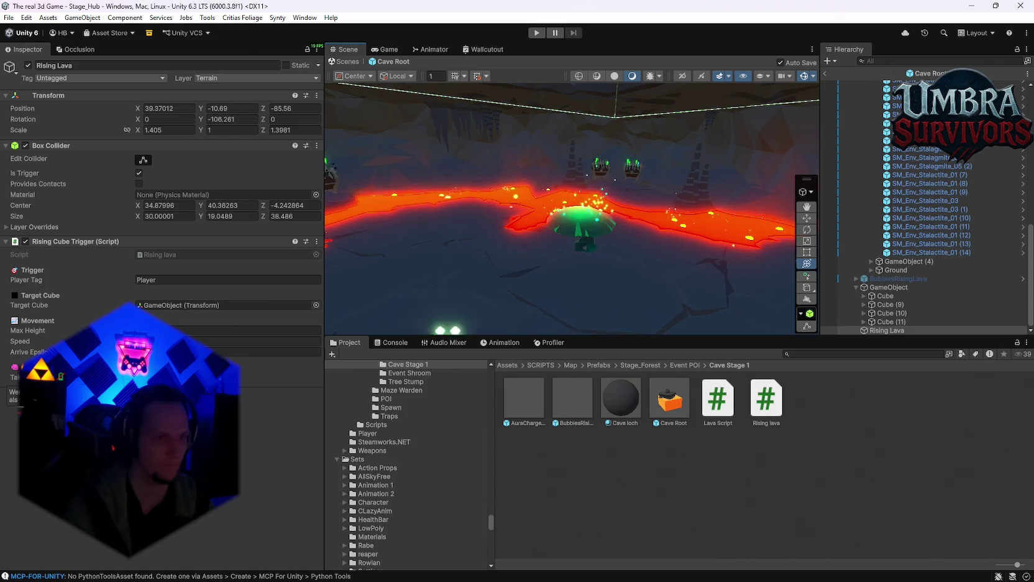
{"action": "left_click_drag", "start_coordinate": [536, 208], "coordinate": [547, 216]}
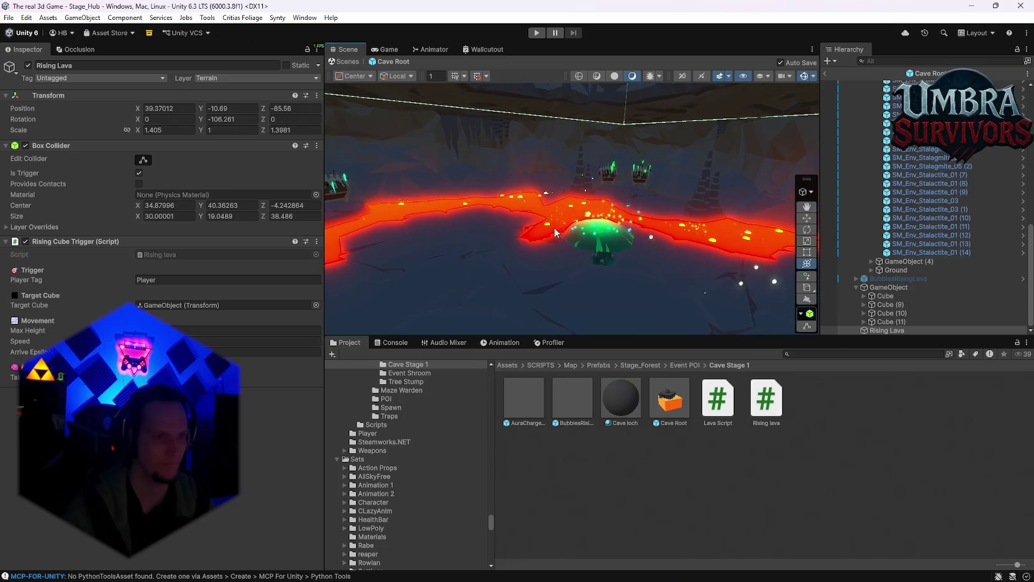
{"action": "left_click", "coordinate": [8, 18]}
{"action": "left_click", "coordinate": [30, 70]}
{"action": "left_click", "coordinate": [9, 17]}
{"action": "left_click", "coordinate": [37, 134]}
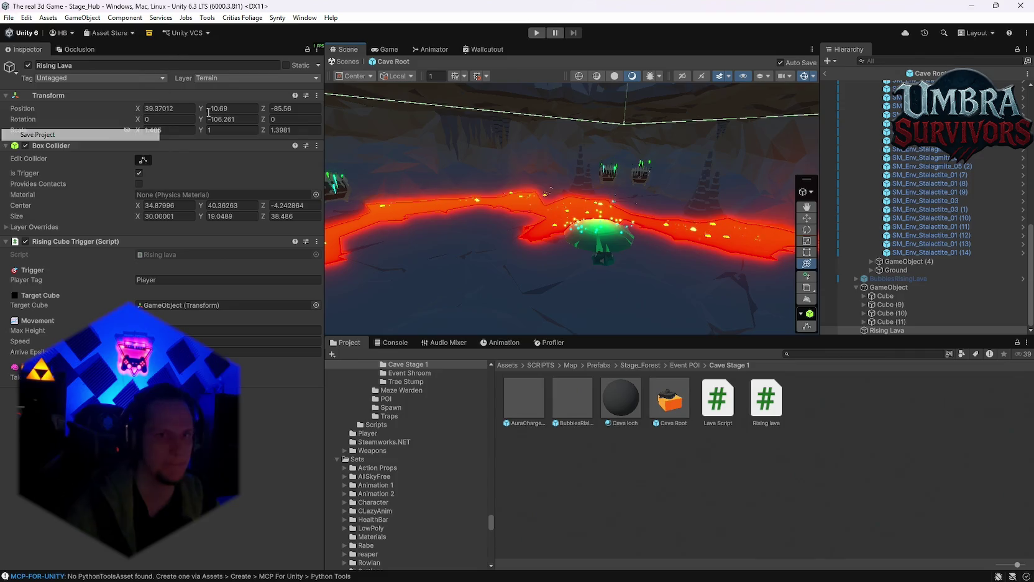
Load the Stage_Forest scene from File > Open Recent Scene.
{"action": "left_click", "coordinate": [9, 17]}
{"action": "mouse_move", "coordinate": [109, 55]}
{"action": "left_click", "coordinate": [247, 67]}
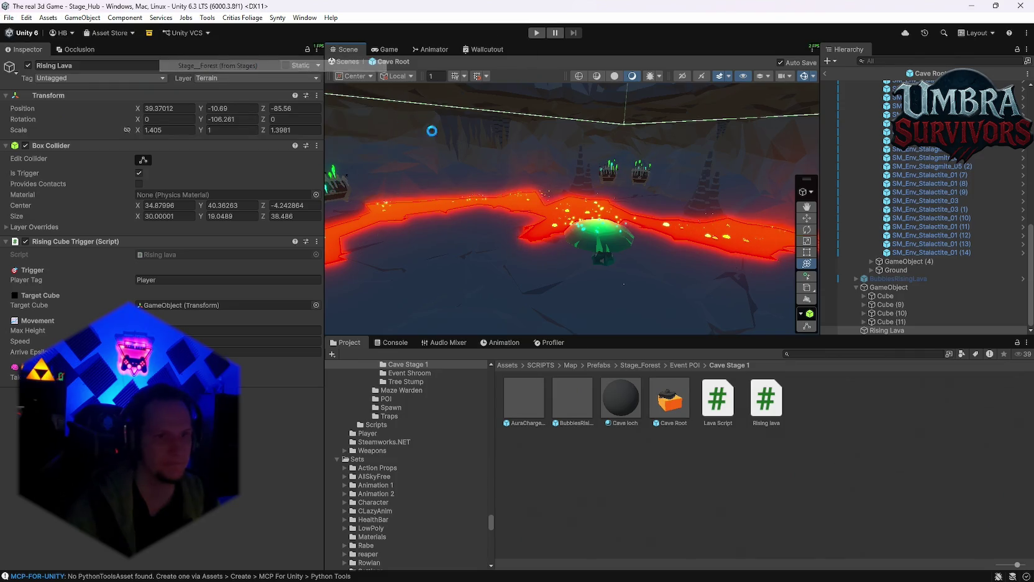
Reload Stage_Hub, return to Stage_Forest, and bring the maze terrain into view.
{"action": "left_click", "coordinate": [9, 18]}
{"action": "mouse_move", "coordinate": [47, 55]}
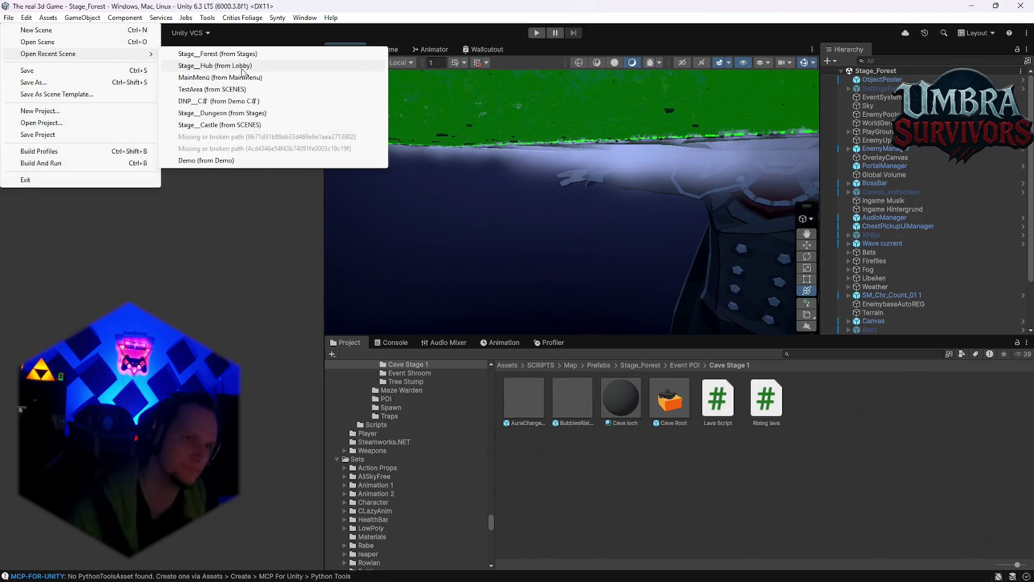
{"action": "left_click", "coordinate": [243, 70]}
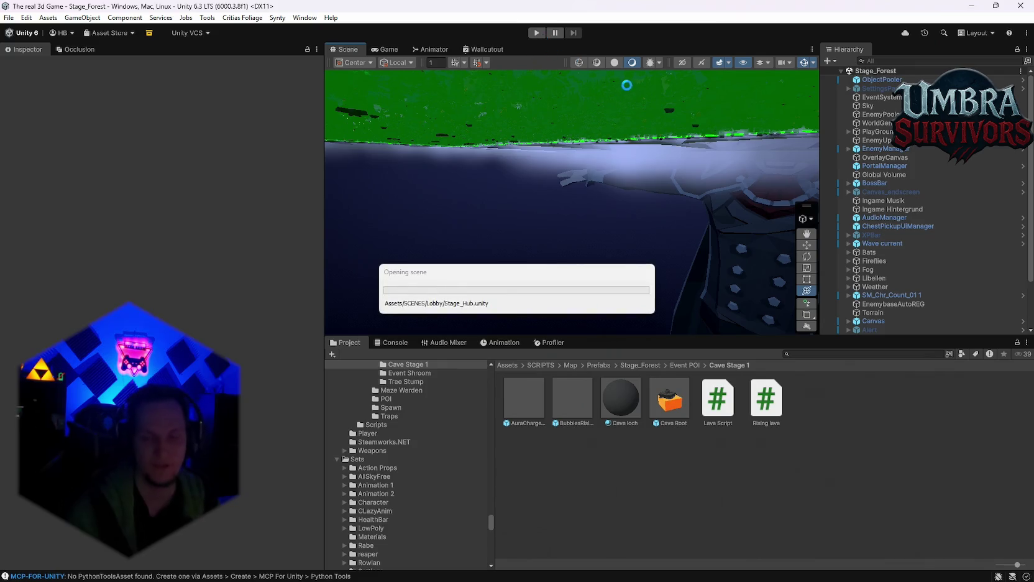
{"action": "left_click", "coordinate": [9, 17]}
{"action": "mouse_move", "coordinate": [47, 55]}
{"action": "left_click", "coordinate": [243, 66]}
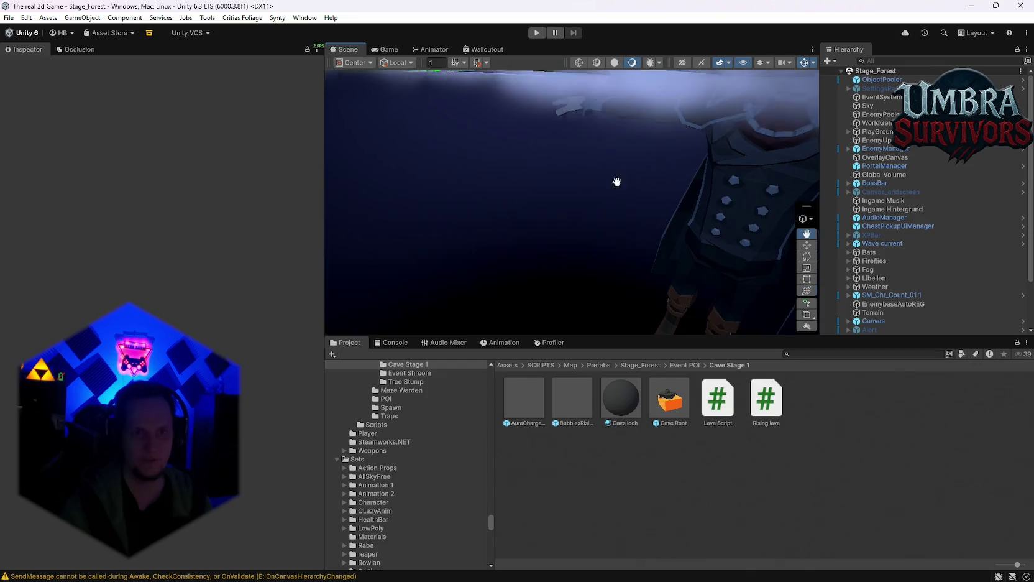
{"action": "mouse_move", "coordinate": [747, 158]}
{"action": "left_mouse_down"}
{"action": "mouse_move", "coordinate": [425, 160]}
{"action": "mouse_move", "coordinate": [512, 143]}
{"action": "mouse_move", "coordinate": [474, 157]}
{"action": "mouse_move", "coordinate": [748, 145]}
{"action": "mouse_move", "coordinate": [789, 172]}
{"action": "mouse_move", "coordinate": [849, 179]}
{"action": "mouse_move", "coordinate": [876, 200]}
{"action": "mouse_move", "coordinate": [841, 169]}
{"action": "left_mouse_up"}
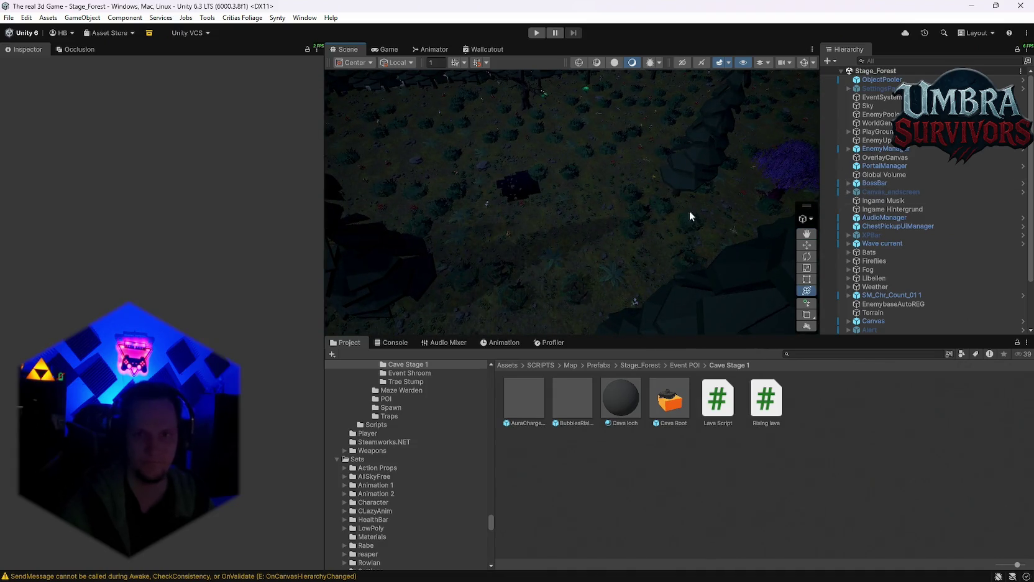
{"action": "scroll", "coordinate": [715, 218], "scroll_direction": "up", "scroll_amount": 5}
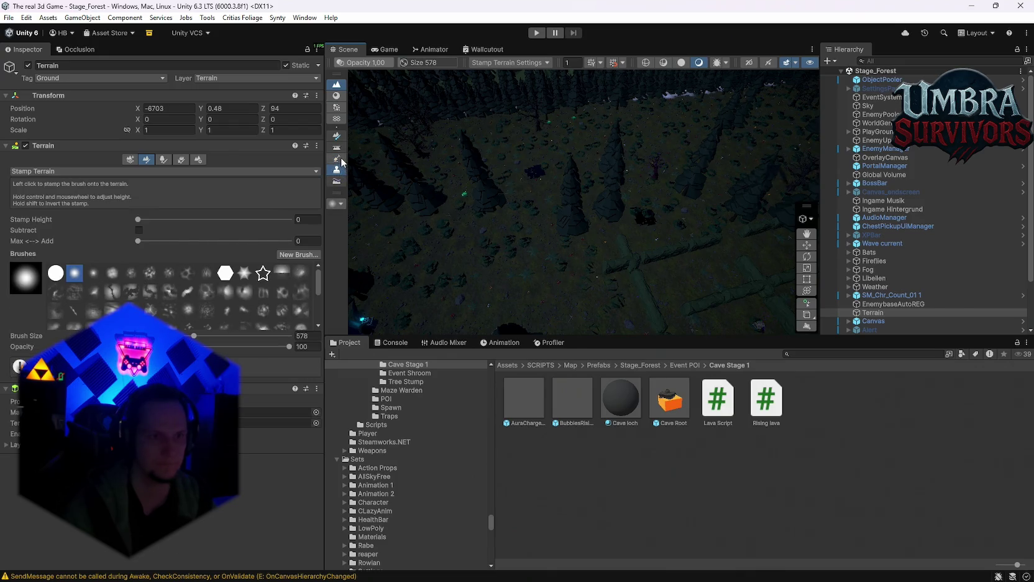
Choose the terrain's Paint Holes tool, adjust the hole brush size, and select WorldGen.
{"action": "left_click", "coordinate": [337, 159]}
{"action": "scroll", "coordinate": [569, 232], "scroll_direction": "down", "scroll_amount": 10}
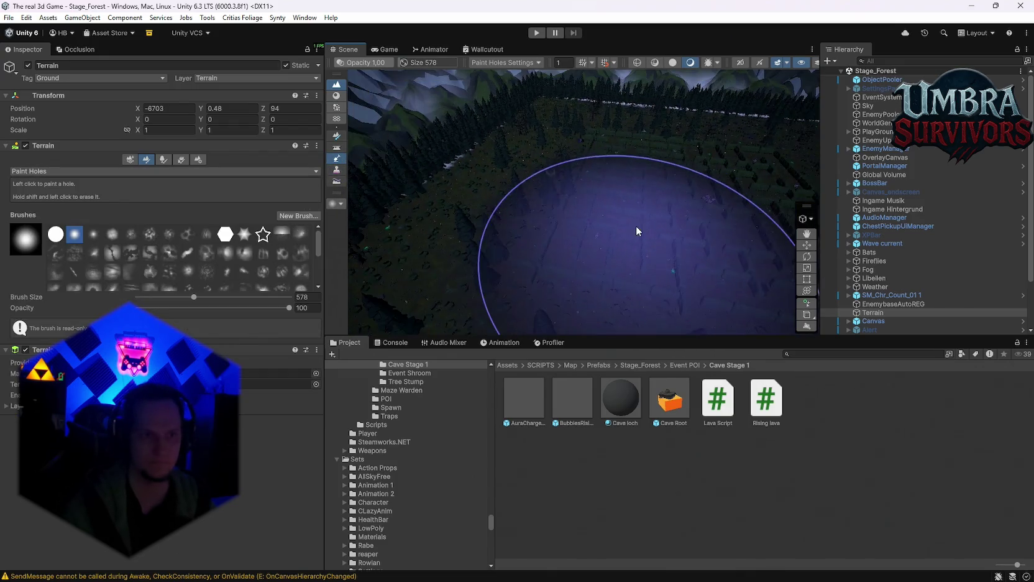
{"action": "scroll", "coordinate": [619, 252], "scroll_direction": "down", "scroll_amount": 6}
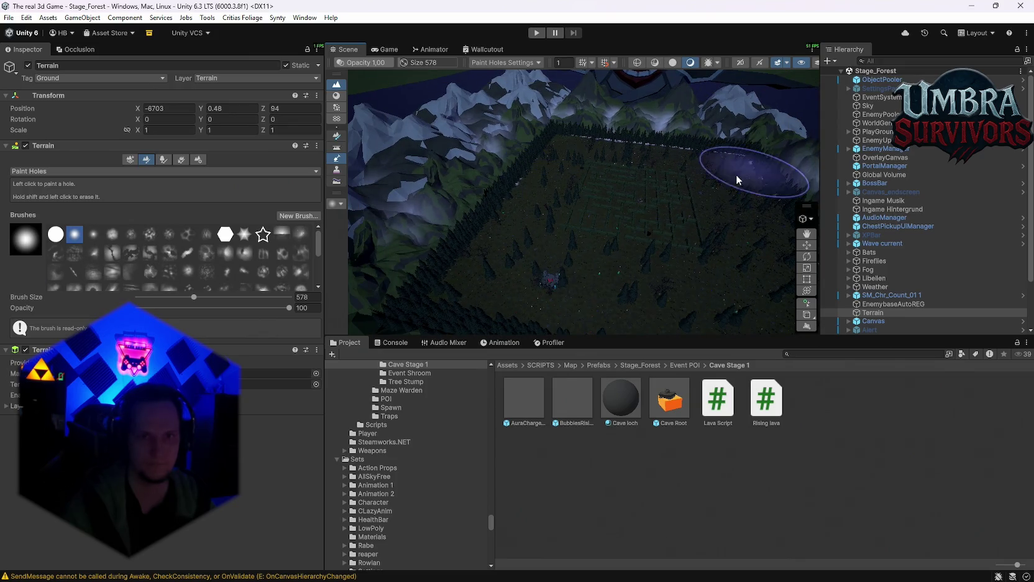
{"action": "scroll", "coordinate": [641, 293], "scroll_direction": "up", "scroll_amount": 5}
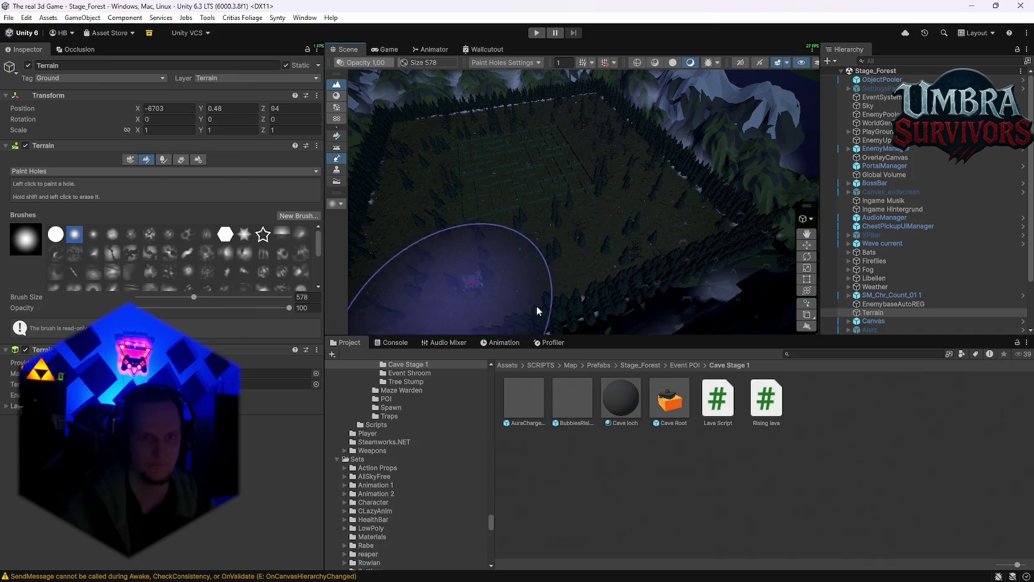
{"action": "left_click_drag", "start_coordinate": [605, 152], "coordinate": [435, 234]}
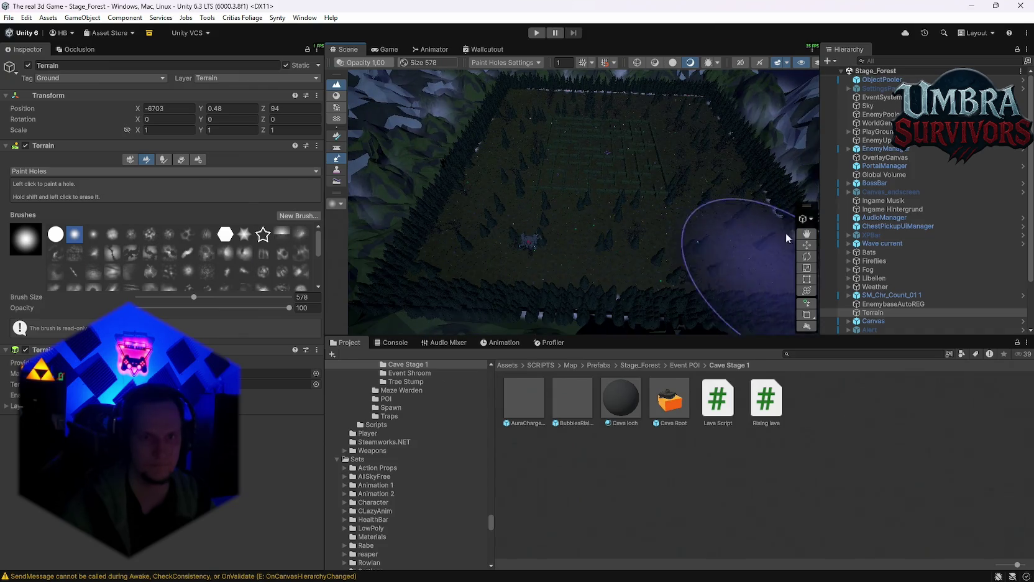
{"action": "scroll", "coordinate": [655, 232], "scroll_direction": "up", "scroll_amount": 3}
{"action": "mouse_move", "coordinate": [665, 232]}
{"action": "left_mouse_down"}
{"action": "mouse_move", "coordinate": [536, 138]}
{"action": "mouse_move", "coordinate": [475, 168]}
{"action": "mouse_move", "coordinate": [702, 212]}
{"action": "mouse_move", "coordinate": [424, 287]}
{"action": "mouse_move", "coordinate": [543, 274]}
{"action": "mouse_move", "coordinate": [496, 260]}
{"action": "left_mouse_up"}
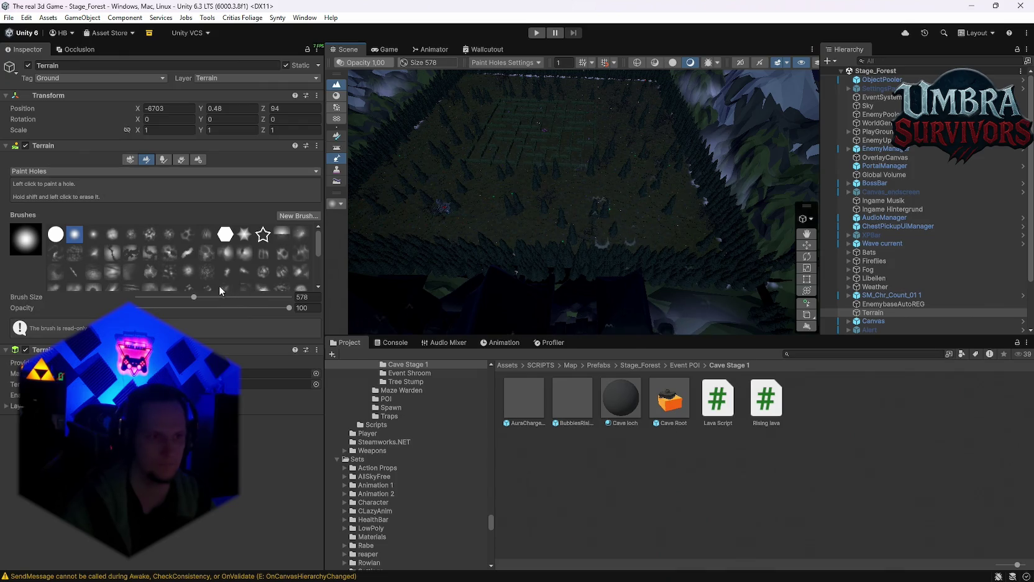
{"action": "mouse_move", "coordinate": [197, 297]}
{"action": "left_mouse_down"}
{"action": "mouse_move", "coordinate": [299, 298]}
{"action": "mouse_move", "coordinate": [136, 298]}
{"action": "left_mouse_up"}
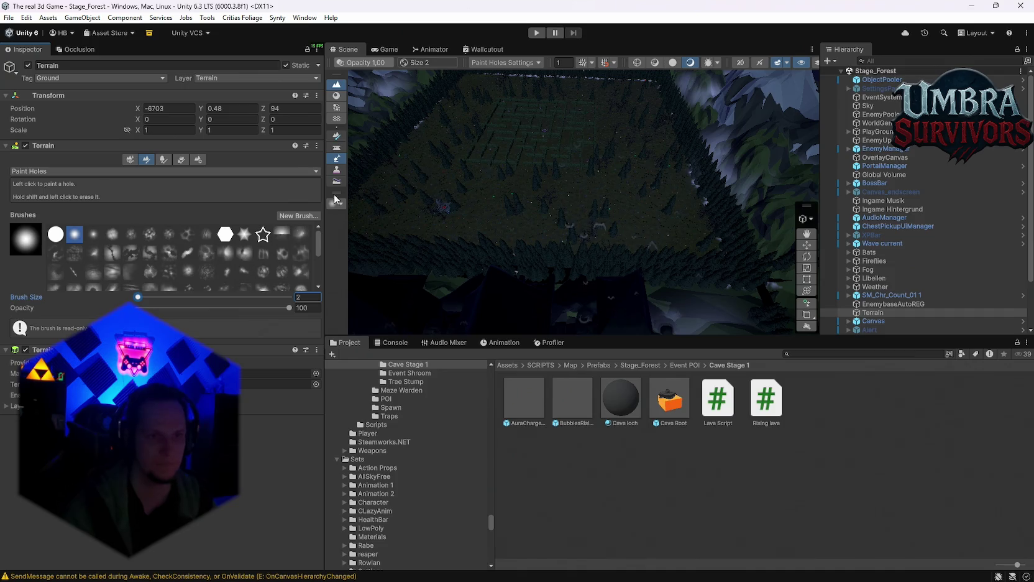
{"action": "left_click", "coordinate": [877, 123]}
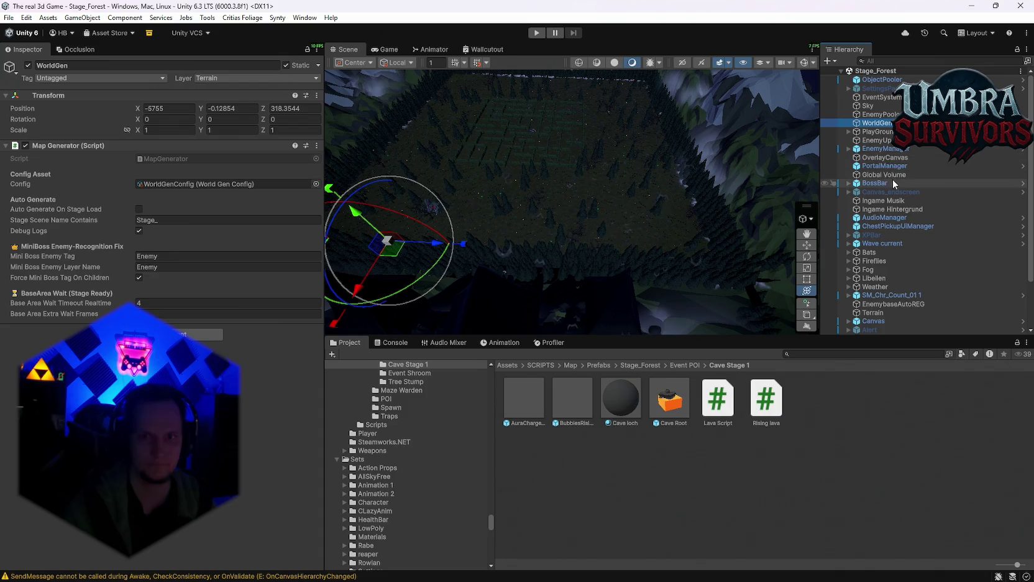
Reset the forest terrain holes and clear the hole cache from WorldGen's Map Generator.
{"action": "left_click_drag", "start_coordinate": [527, 191], "coordinate": [497, 175]}
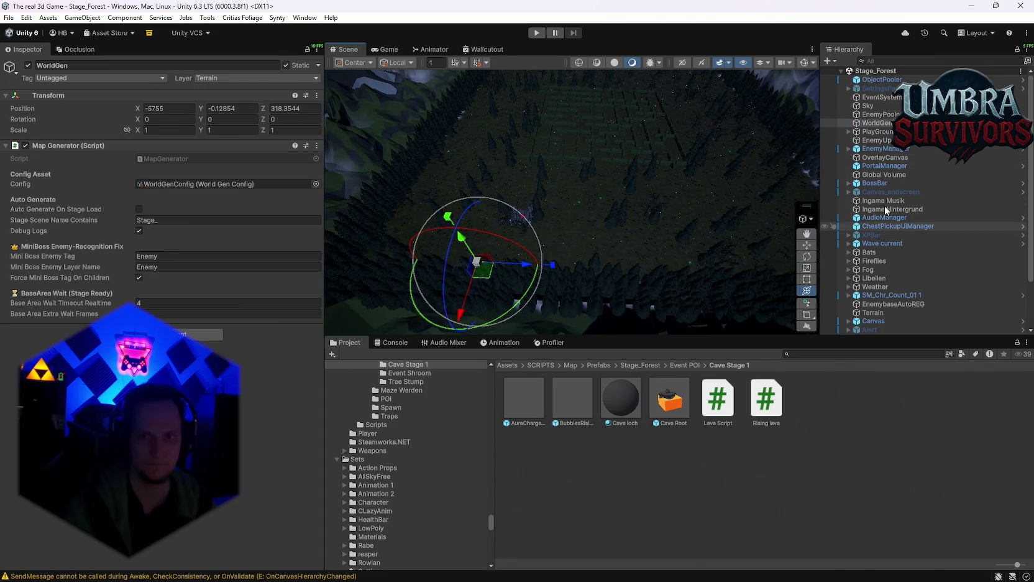
{"action": "left_click", "coordinate": [317, 146]}
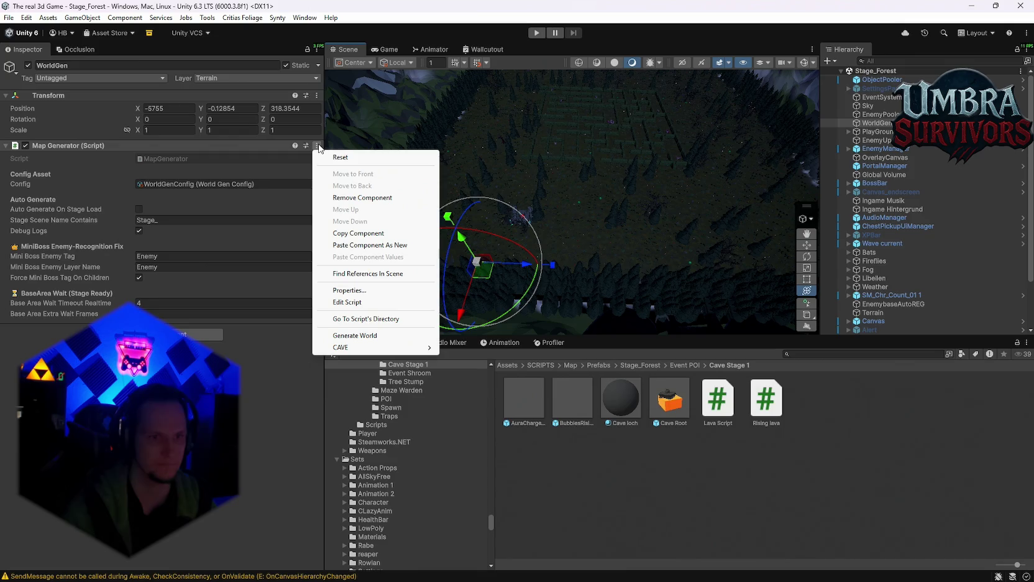
{"action": "mouse_move", "coordinate": [404, 347]}
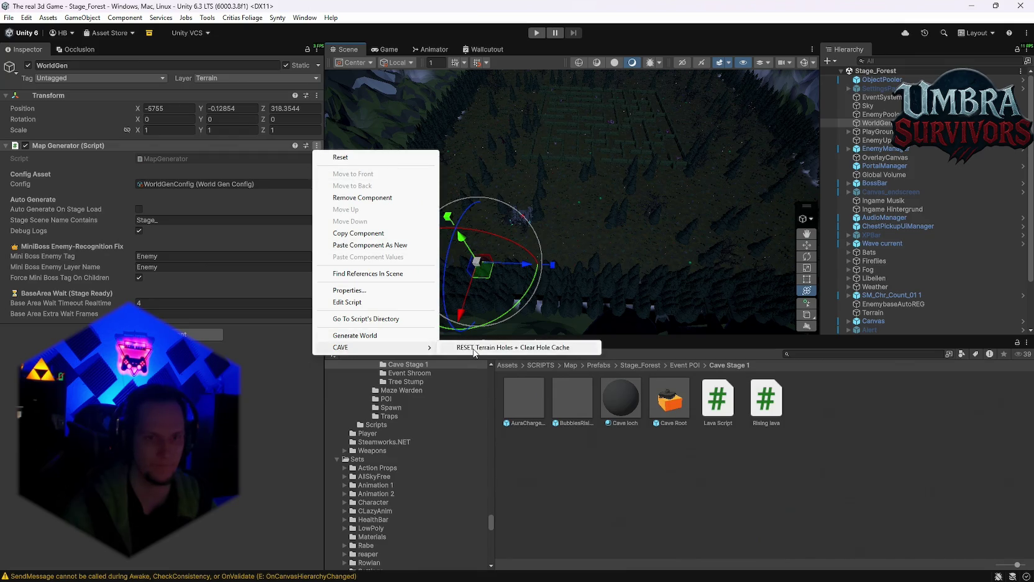
{"action": "left_click", "coordinate": [475, 348]}
Check that WorldGenConfig has Enable Cave on, Cave Root prefab and spawn chance 1.
{"action": "left_click_drag", "start_coordinate": [666, 182], "coordinate": [645, 196]}
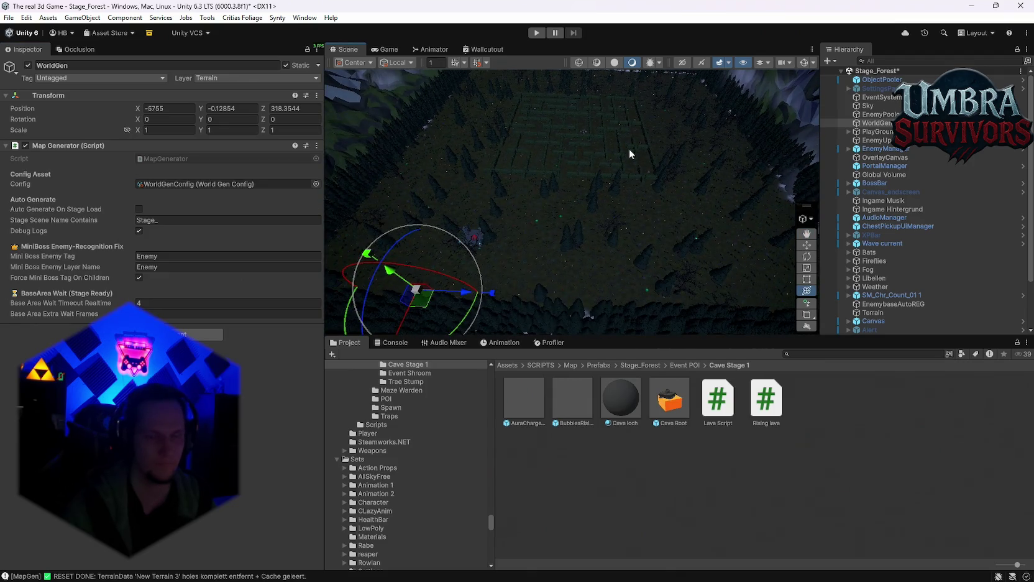
{"action": "left_click", "coordinate": [151, 183]}
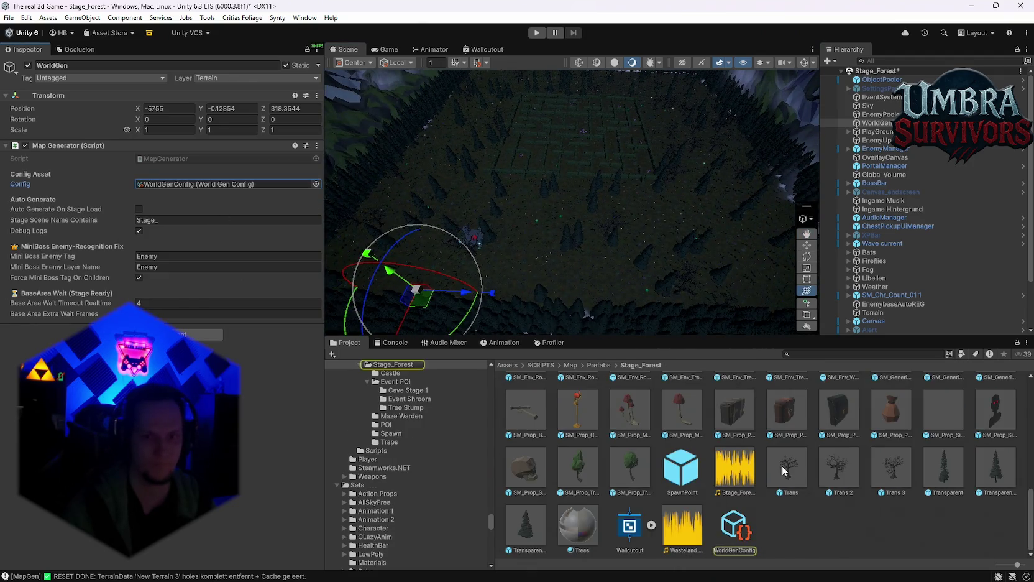
{"action": "left_click", "coordinate": [731, 524]}
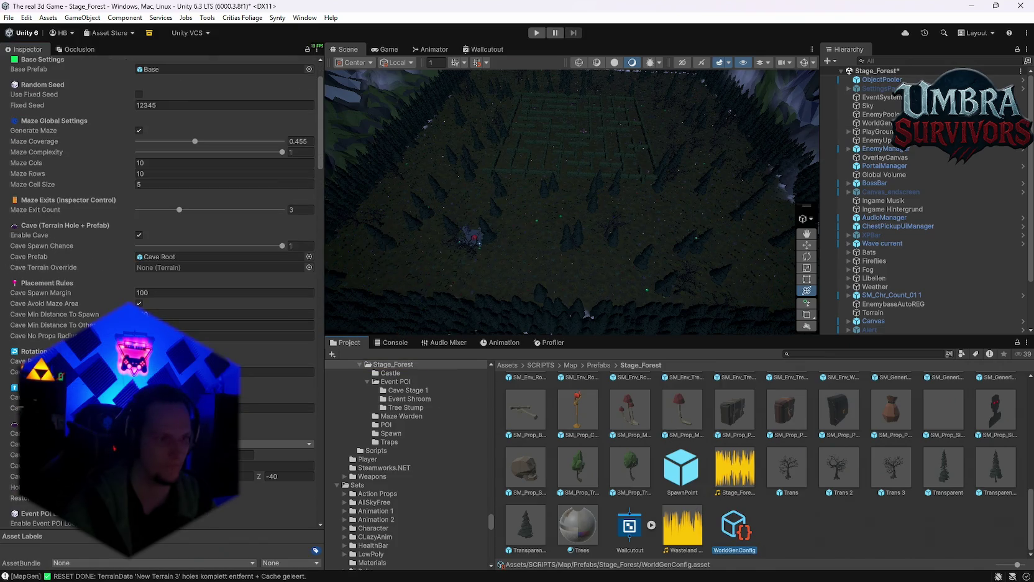
{"action": "scroll", "coordinate": [162, 286], "scroll_direction": "down", "scroll_amount": 3}
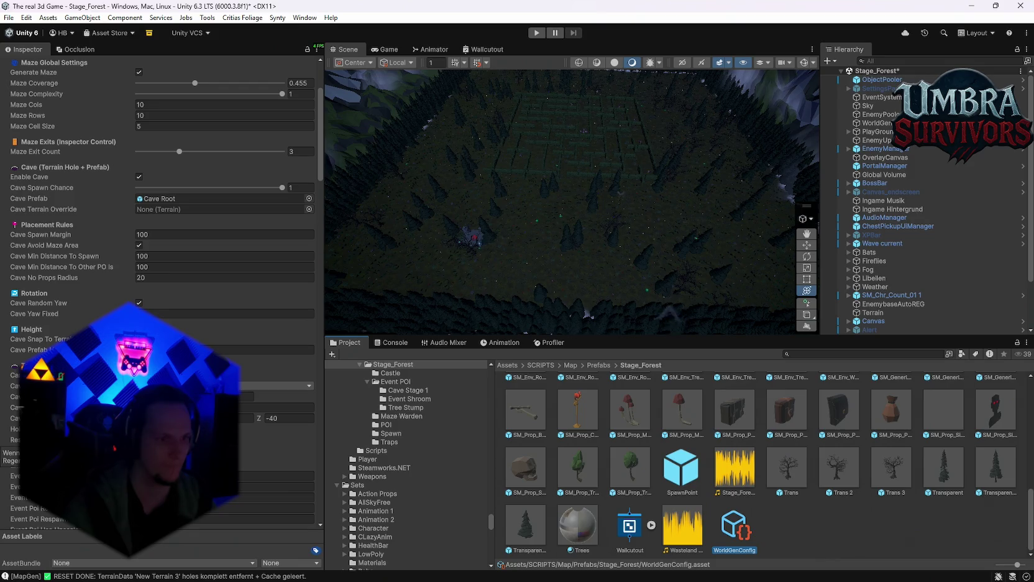
Save the project via File > Save Project.
{"action": "left_click", "coordinate": [8, 18]}
{"action": "left_click", "coordinate": [9, 18]}
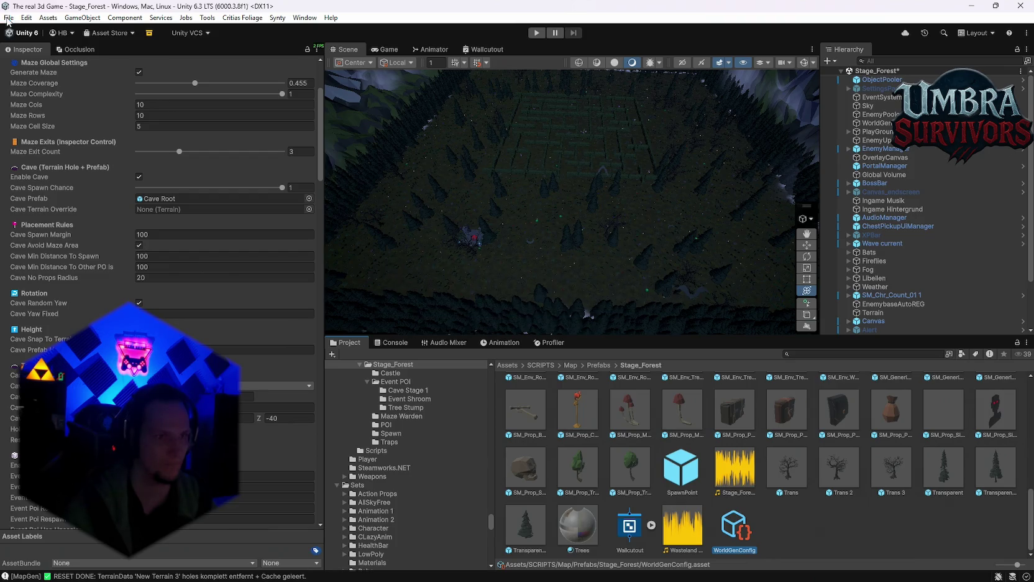
{"action": "left_click", "coordinate": [8, 17]}
{"action": "left_click", "coordinate": [39, 134]}
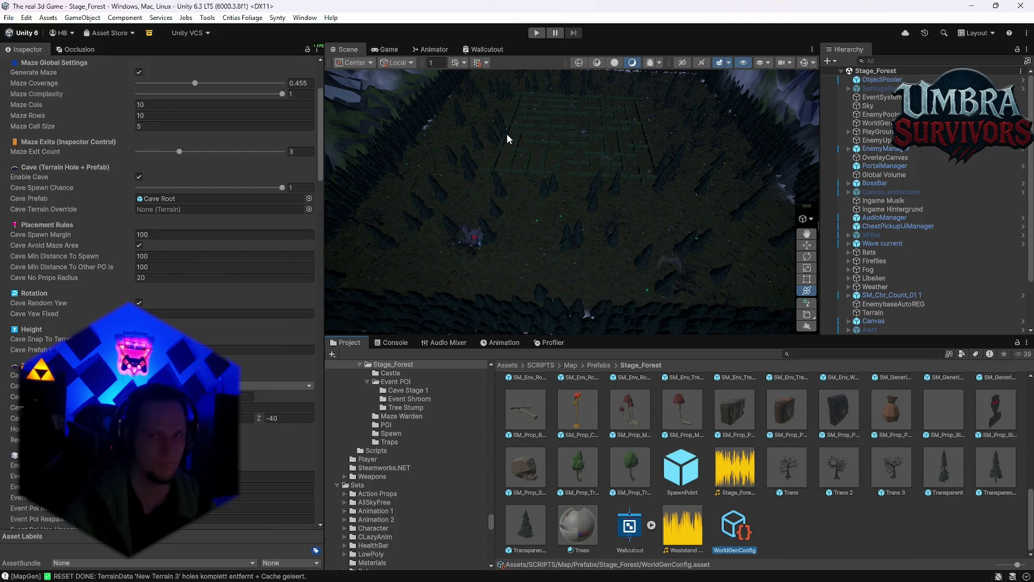
Load the Stage_Hub scene from the recent scenes list.
{"action": "left_click", "coordinate": [8, 17]}
{"action": "mouse_move", "coordinate": [64, 51]}
{"action": "left_click", "coordinate": [229, 66]}
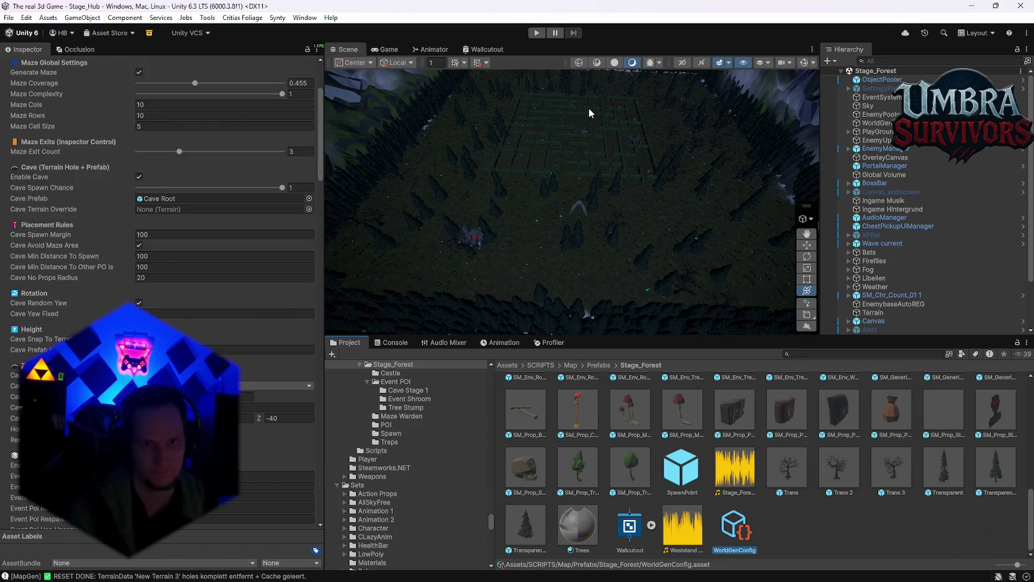
Enter Play mode, pick the Flamethrower skill and start the run at the Start Run sign.
{"action": "left_click", "coordinate": [536, 33]}
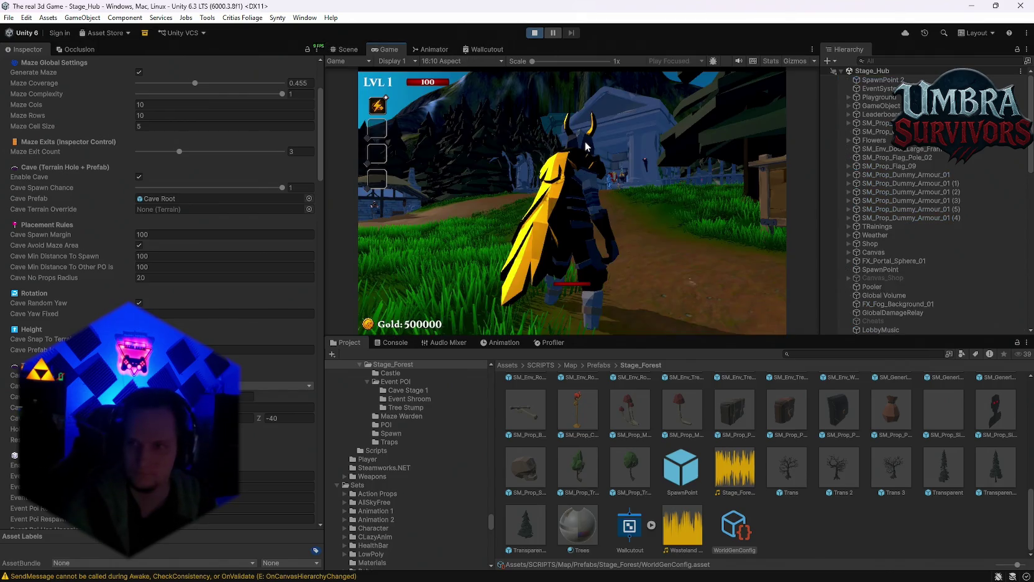
{"action": "key", "text": "w"}
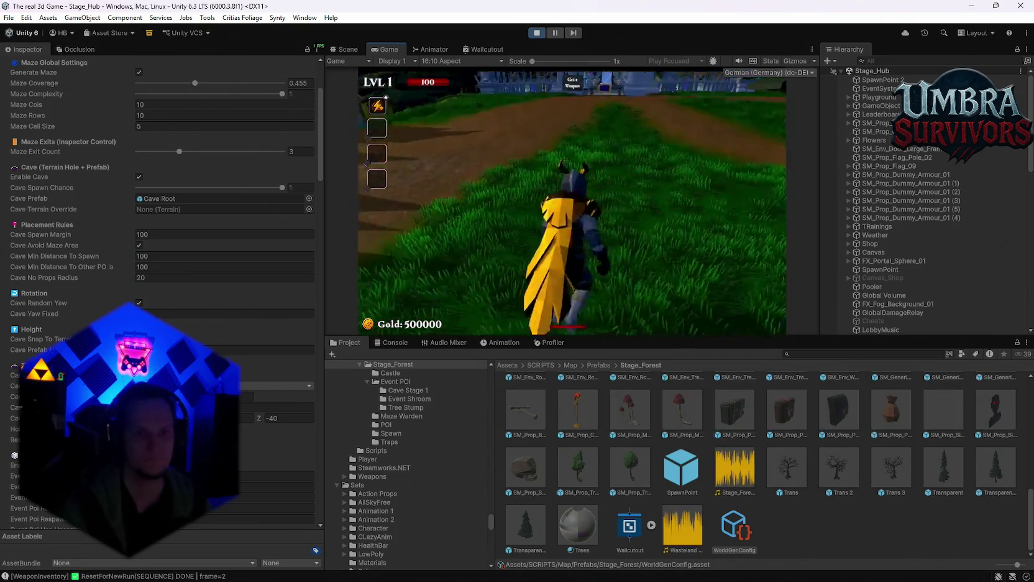
{"action": "key", "text": "s"}
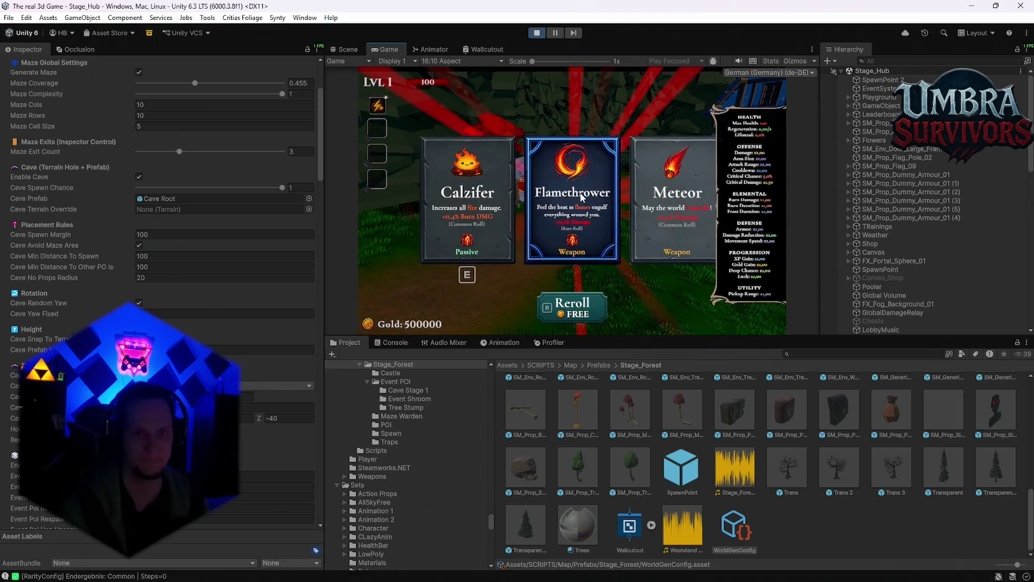
{"action": "key", "text": "Return"}
{"action": "key", "text": "w"}
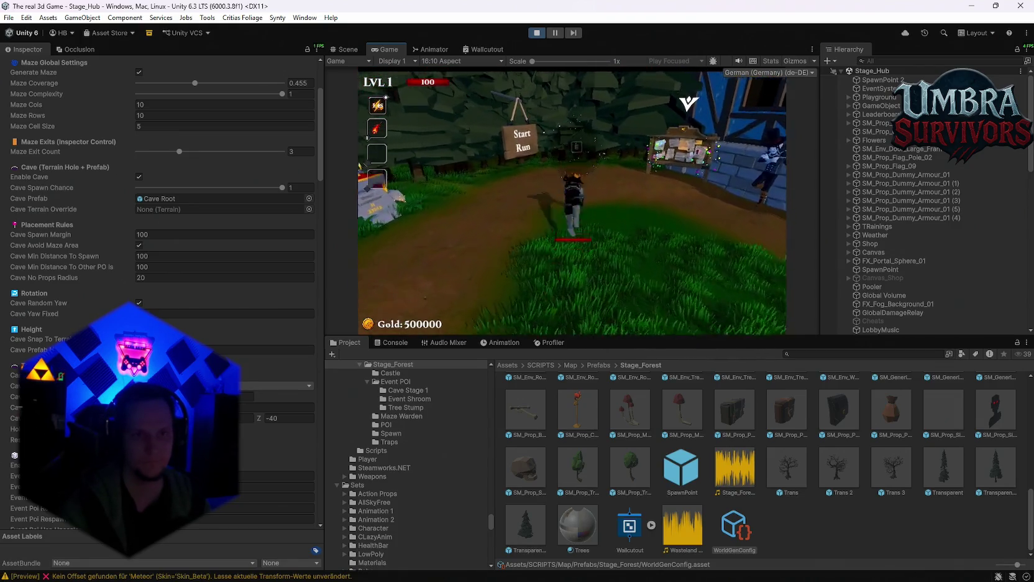
{"action": "key", "text": "e"}
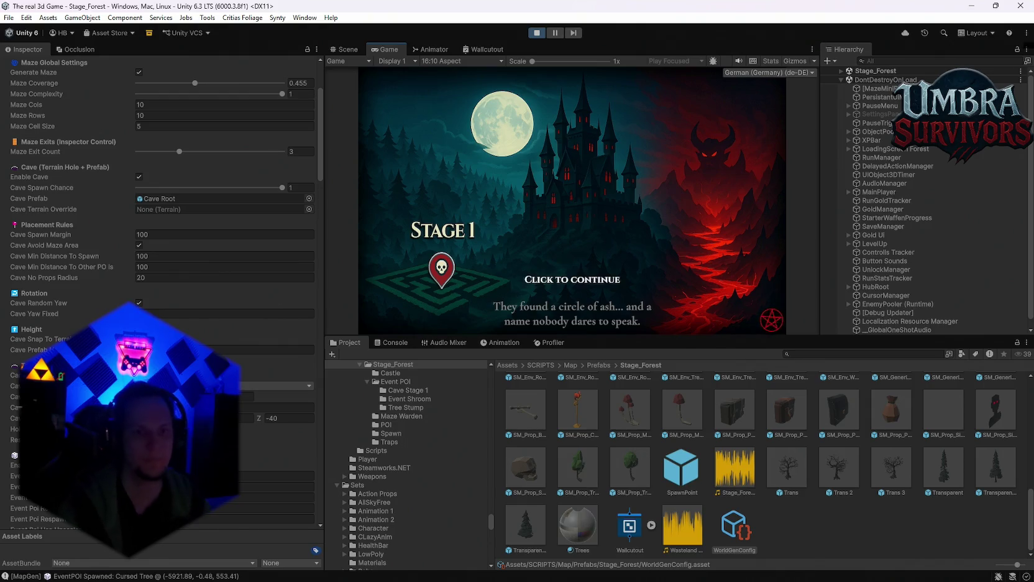
Dismiss the Stage 1 intro and run into the forest to reach Wave 1.
{"action": "key", "text": "space"}
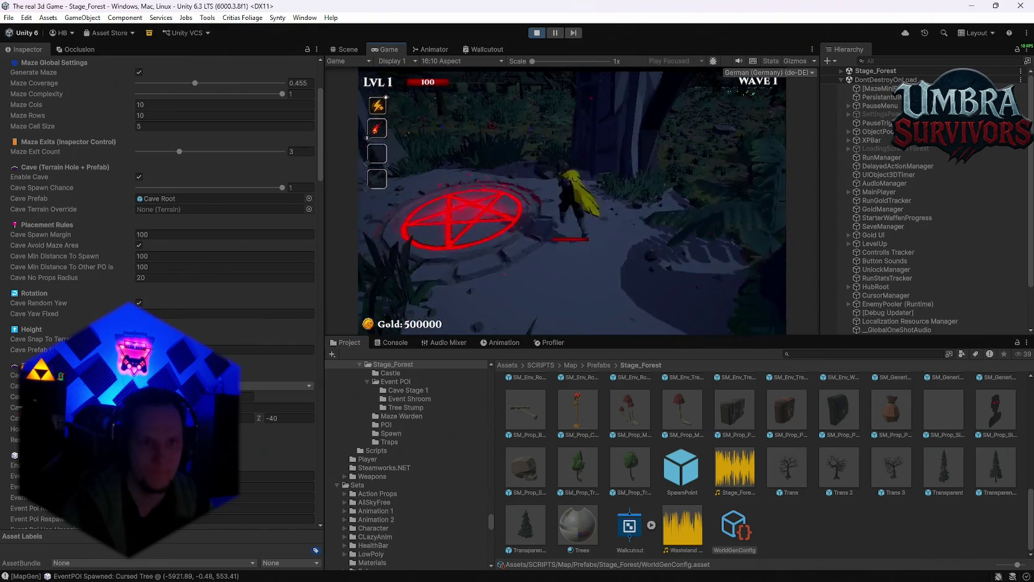
{"action": "key", "text": "w"}
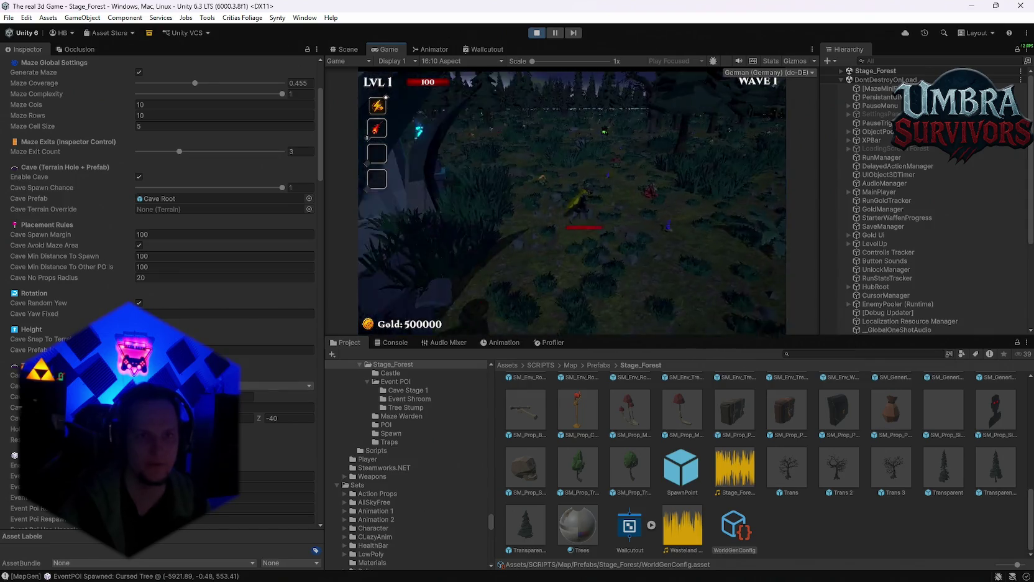
{"action": "key", "text": "w"}
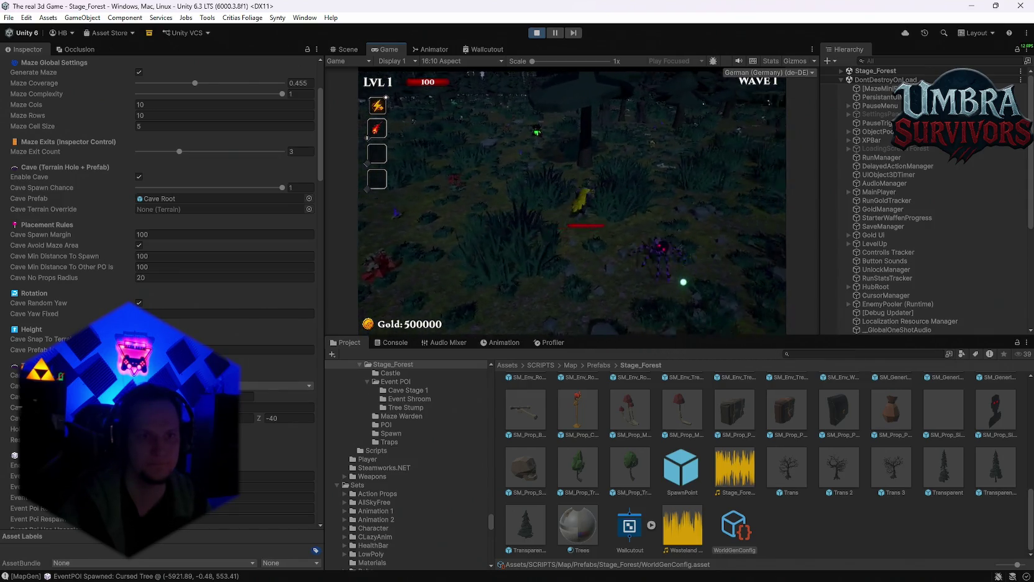